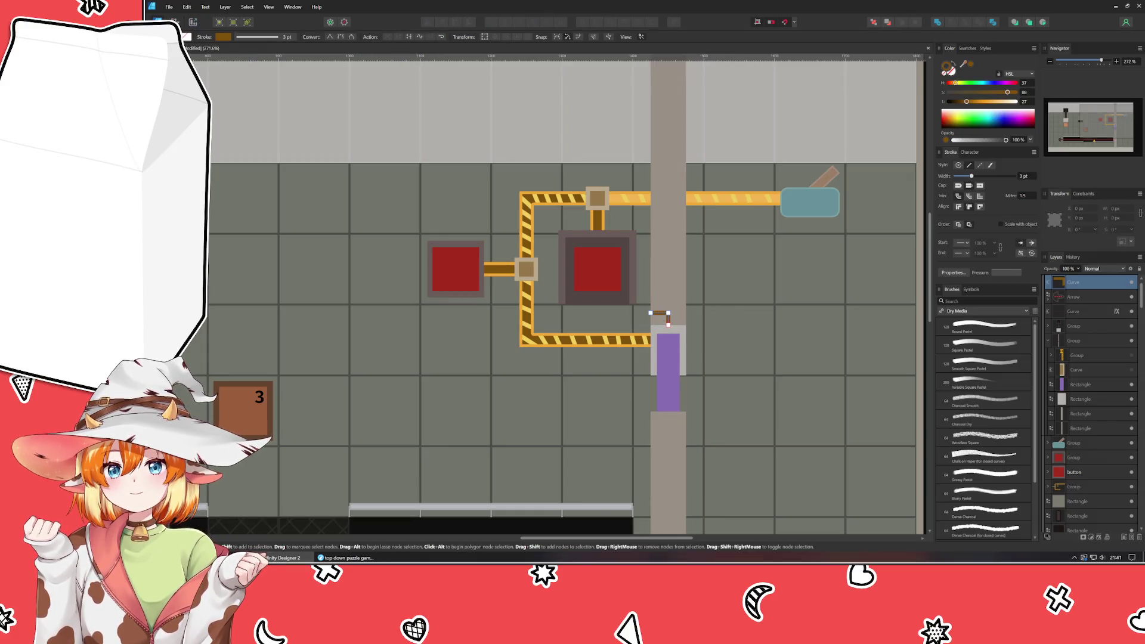
- Expand the bracket's stroke into a solid shape and give it a thin outline in the striped bar's orange
key(v)
click(226, 8)
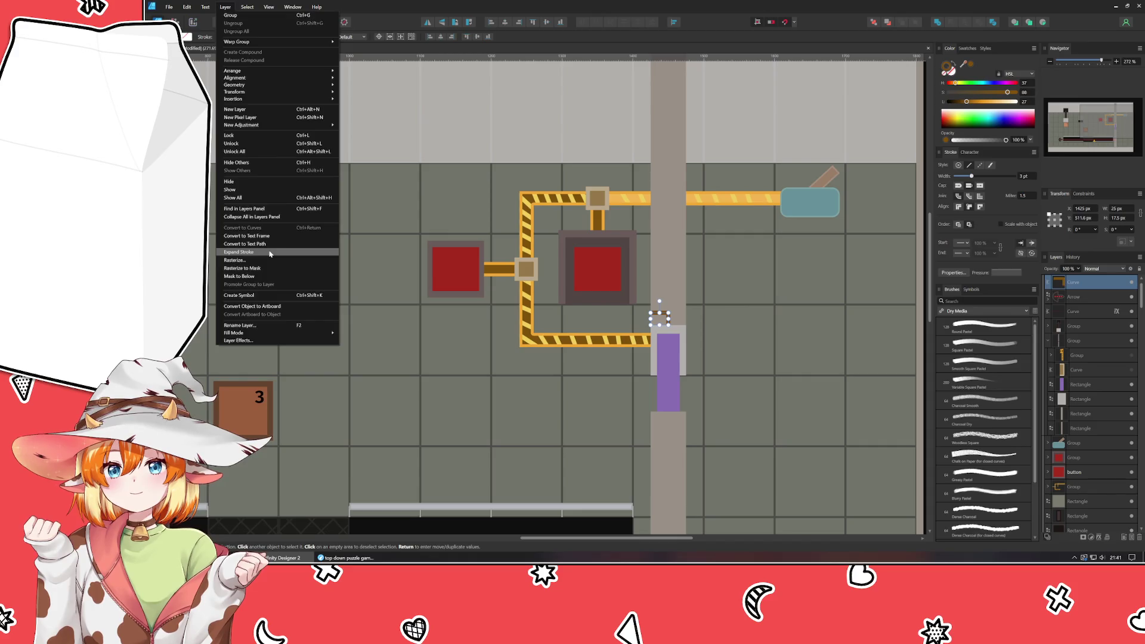
click(240, 251)
ctrl+scroll(662, 323, up, 5)
scroll(682, 357, up, 2)
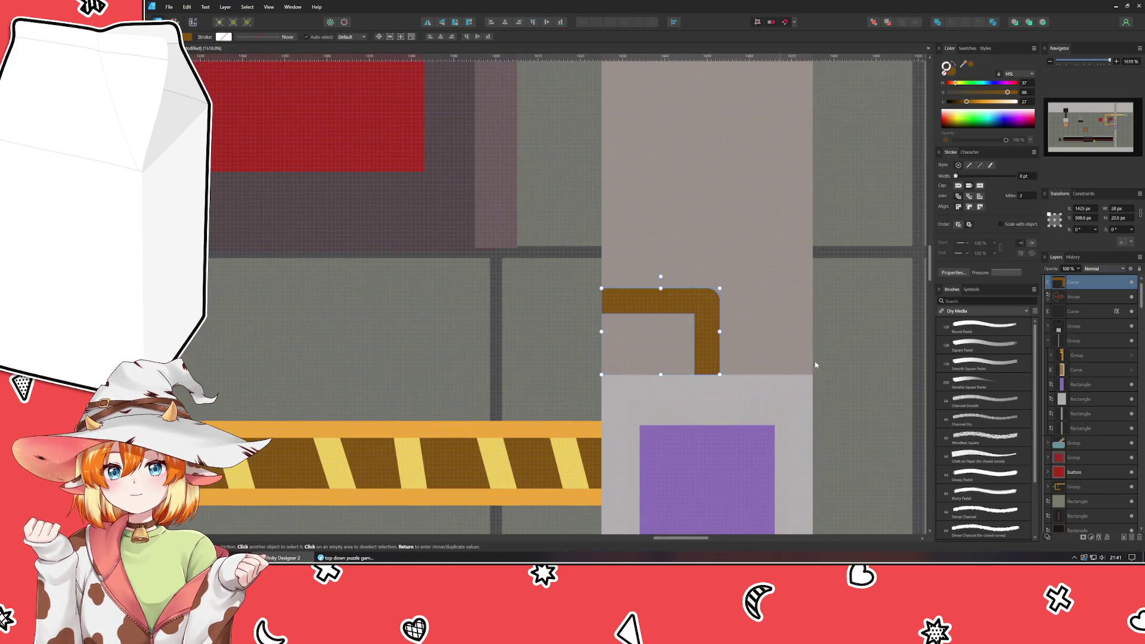
scroll(1022, 178, up, 1)
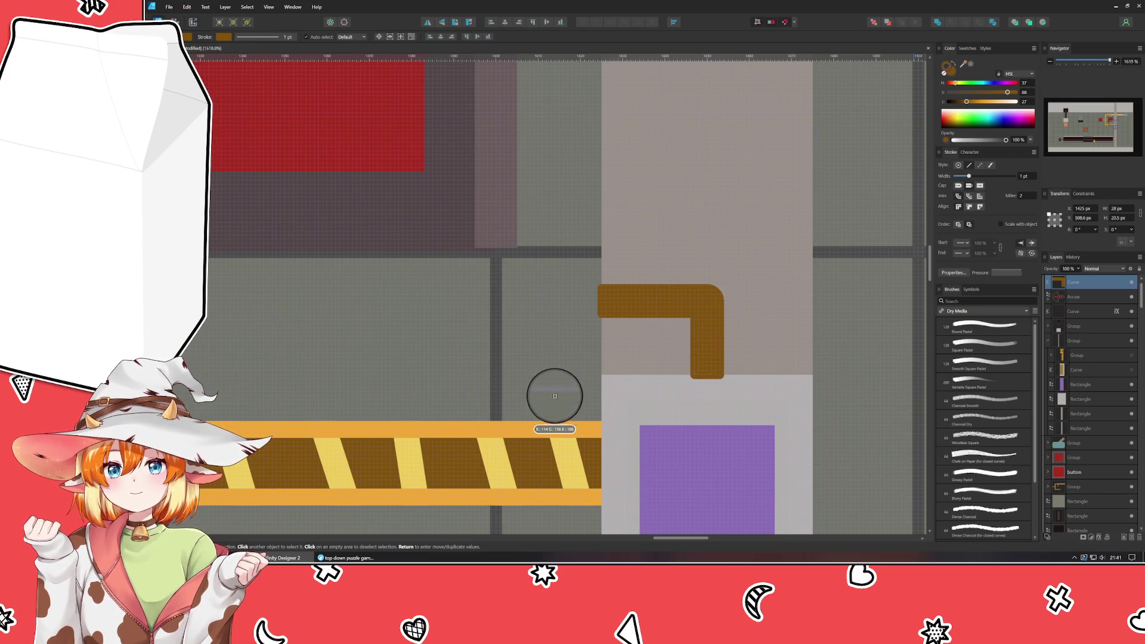
drag(532, 433, 535, 427)
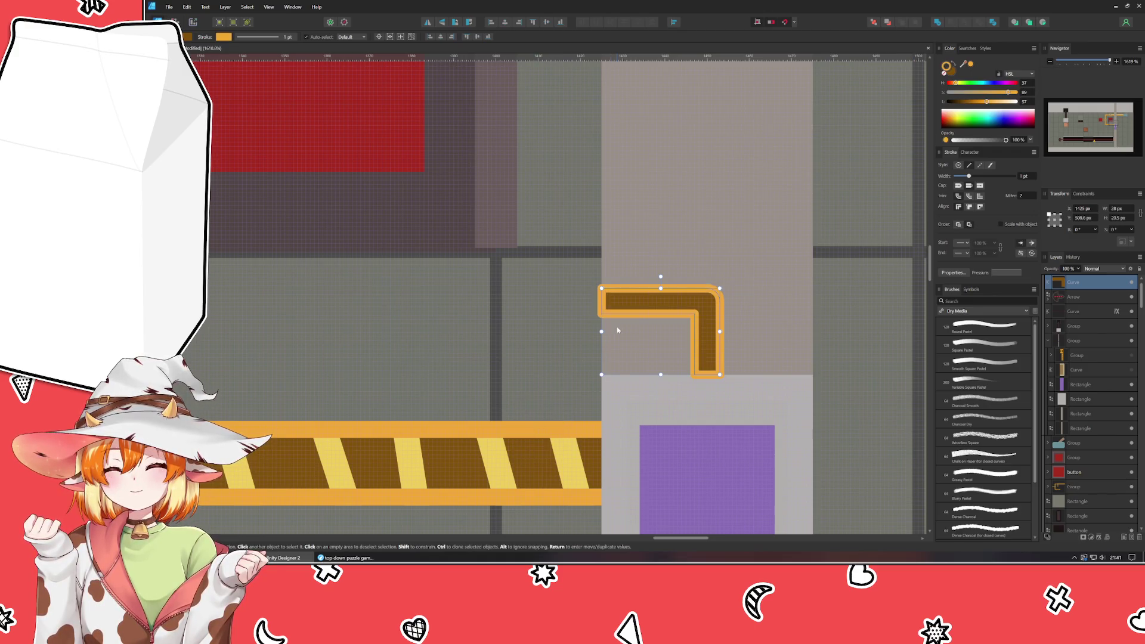
scroll(617, 330, down, 2)
drag(644, 299, 550, 327)
scroll(550, 328, up, 2)
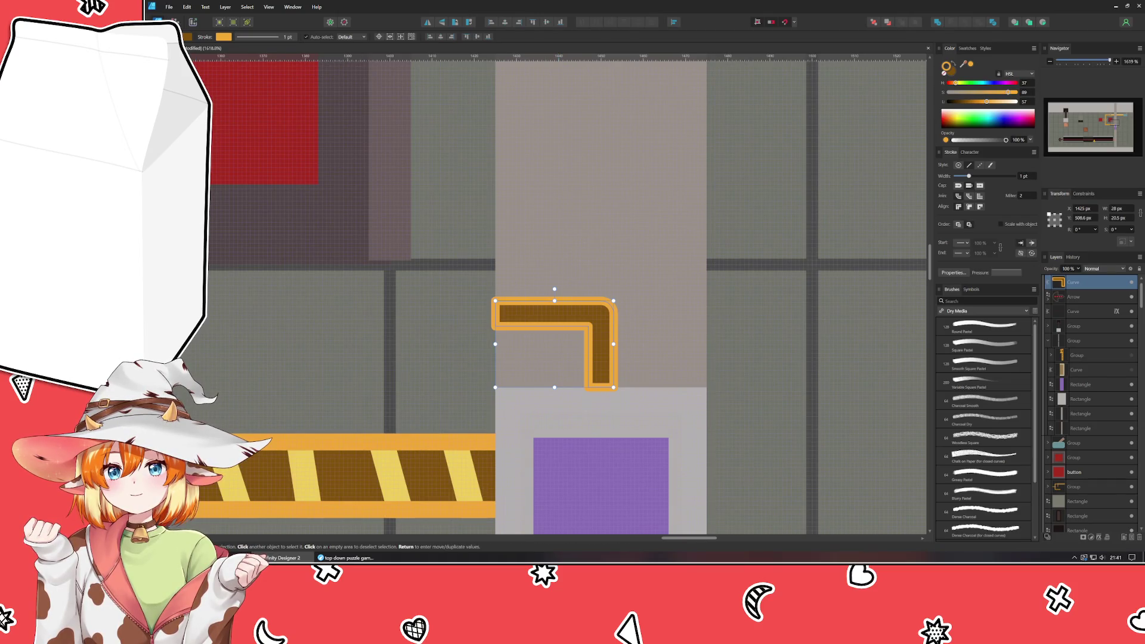
- Nudge the bracket's left-end nodes one pixel right and check its bottom-end nodes
key(a)
click(495, 319)
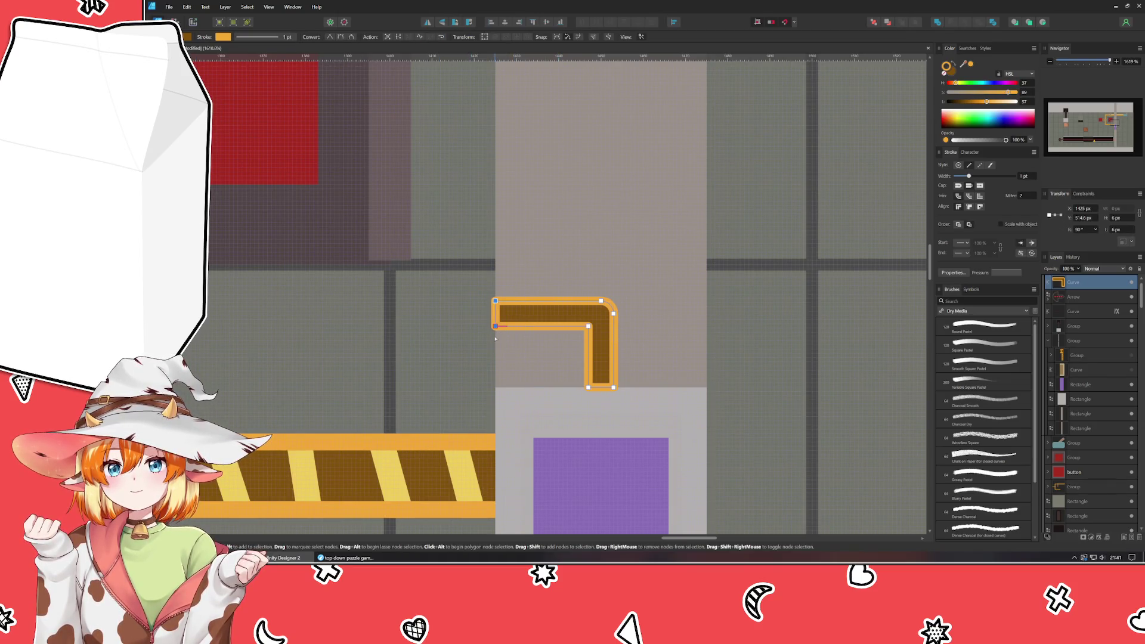
key(Right)
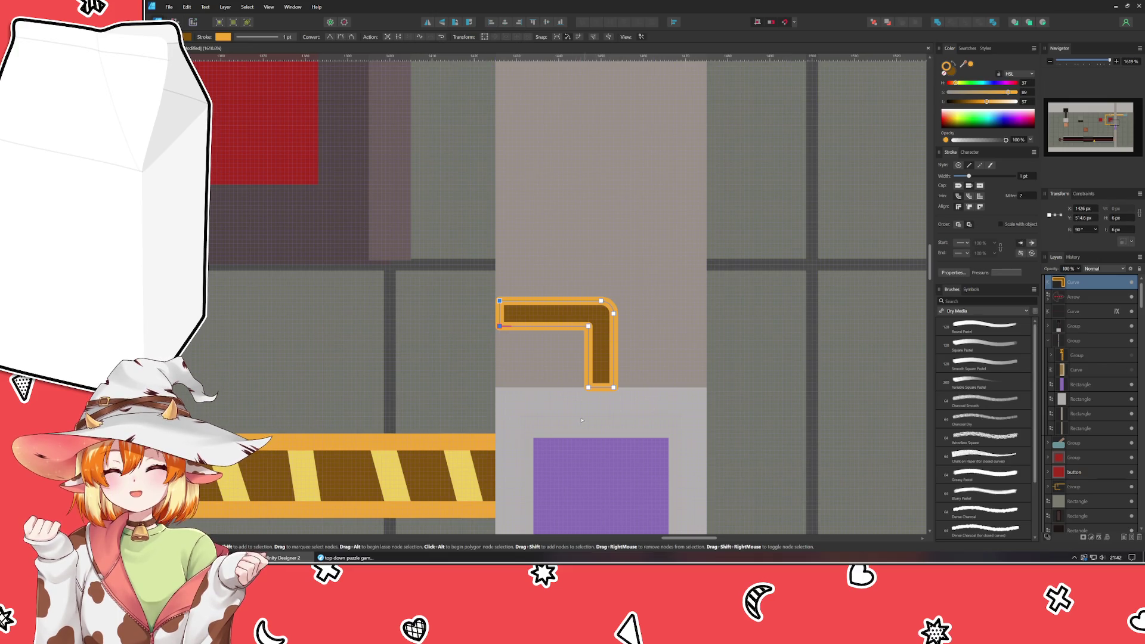
drag(674, 375, 672, 377)
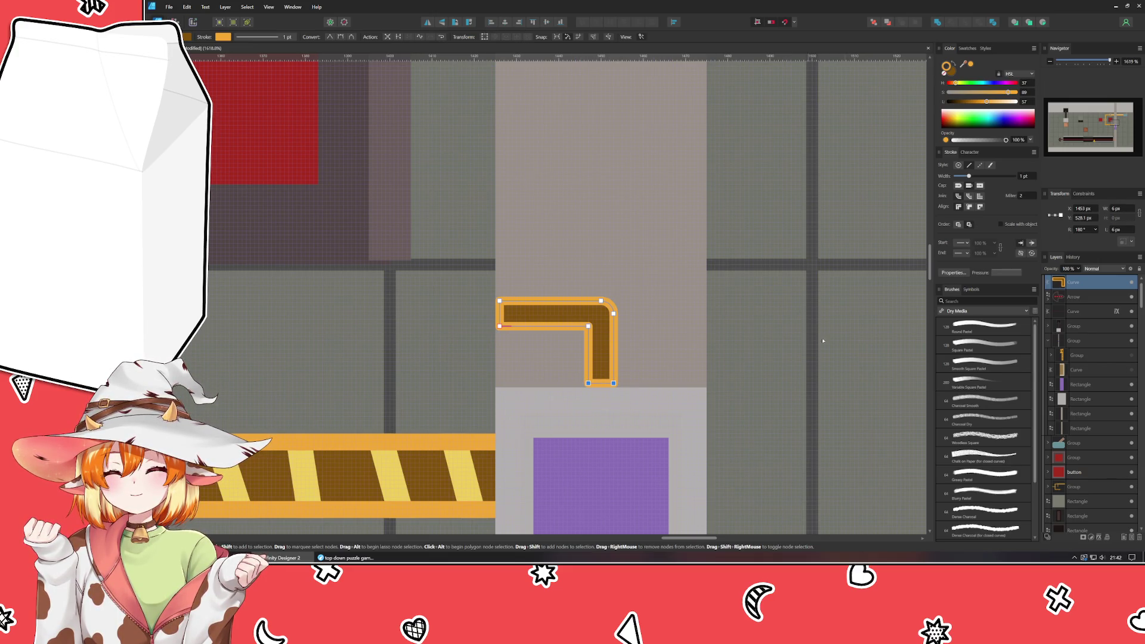
key(v)
click(866, 340)
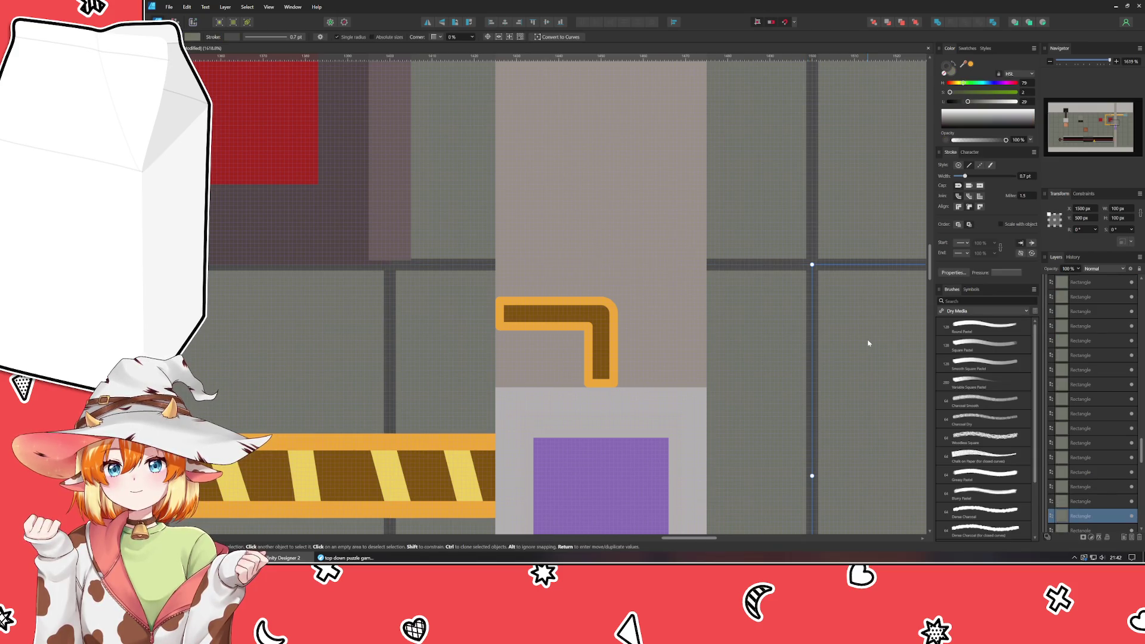
scroll(867, 342, down, 3)
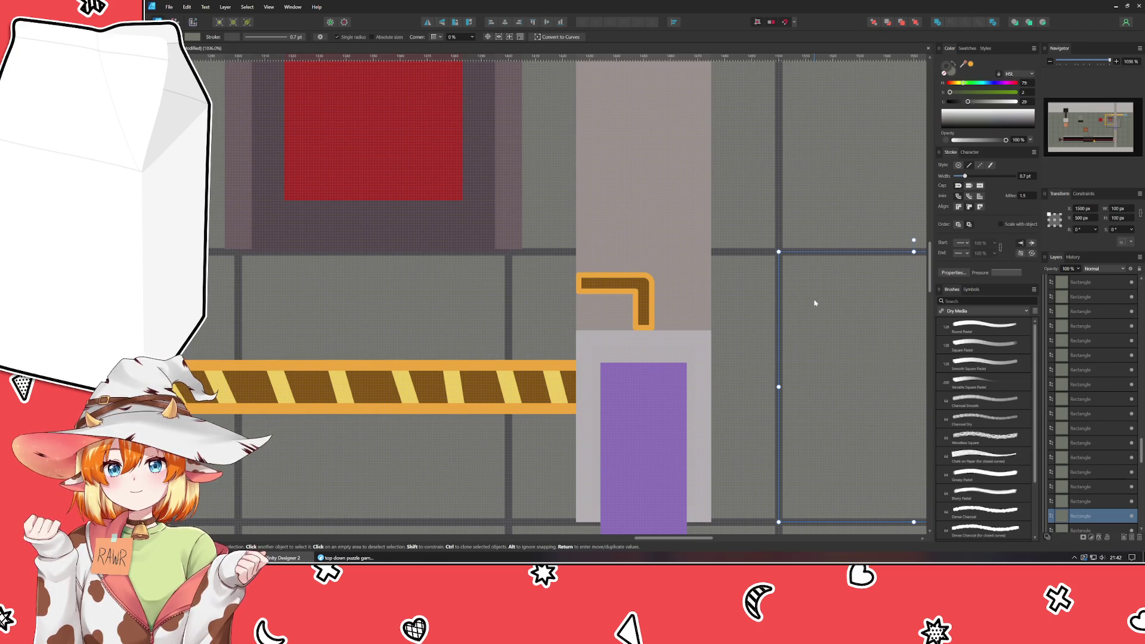
- Move the grey floor tile right of the pillar one grid space right, from X 1500 to 1600
drag(818, 388, 417, 323)
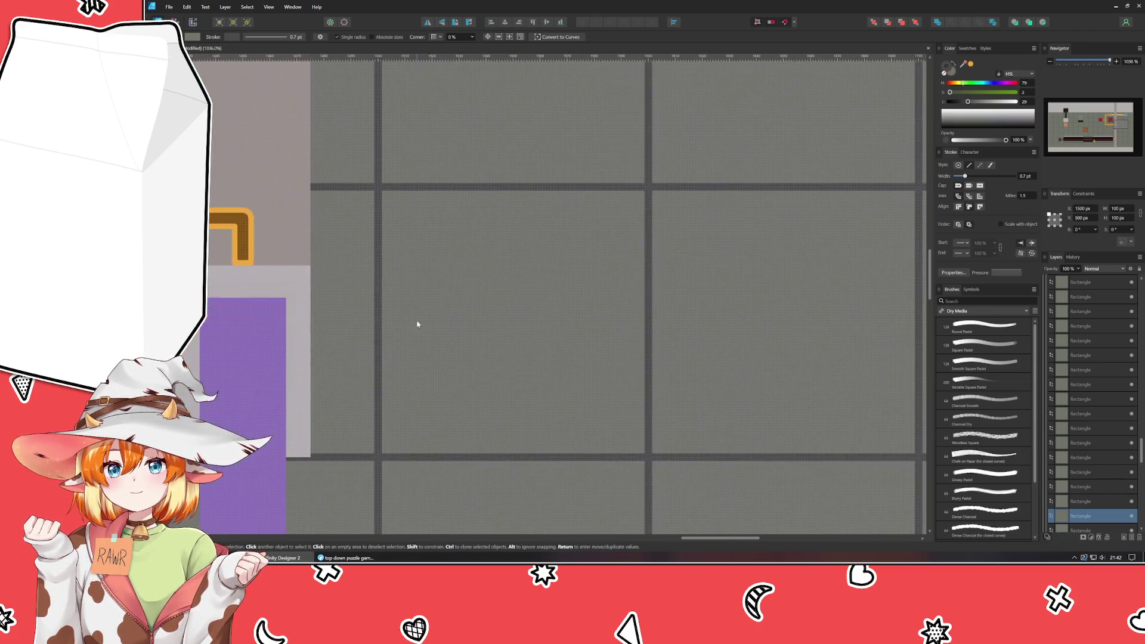
scroll(1127, 414, up, 3)
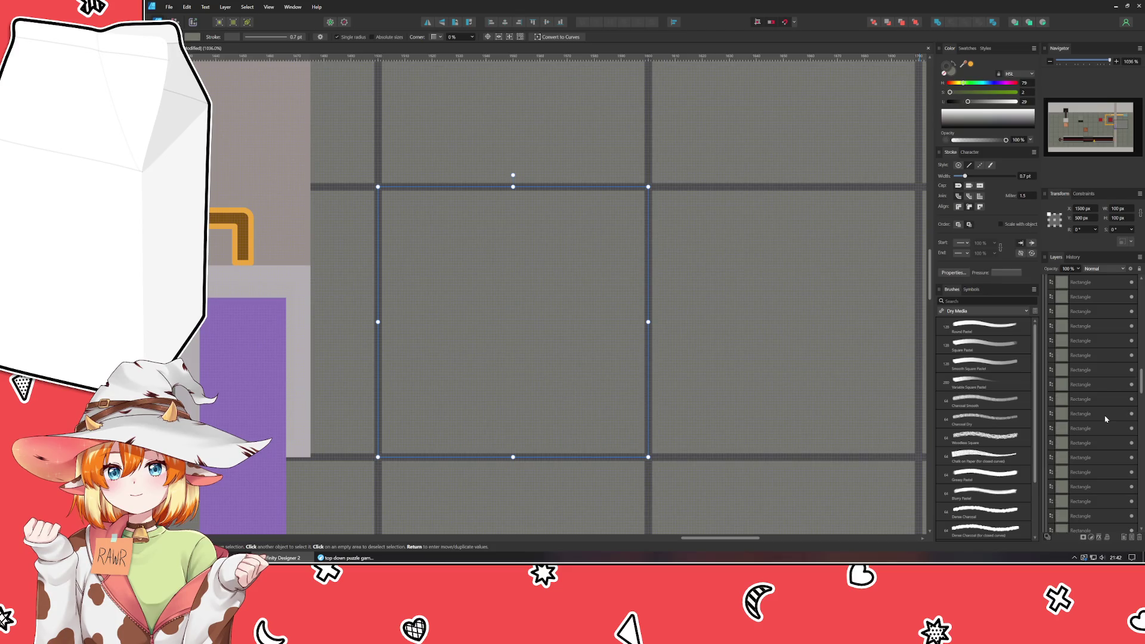
scroll(1047, 447, down, 3)
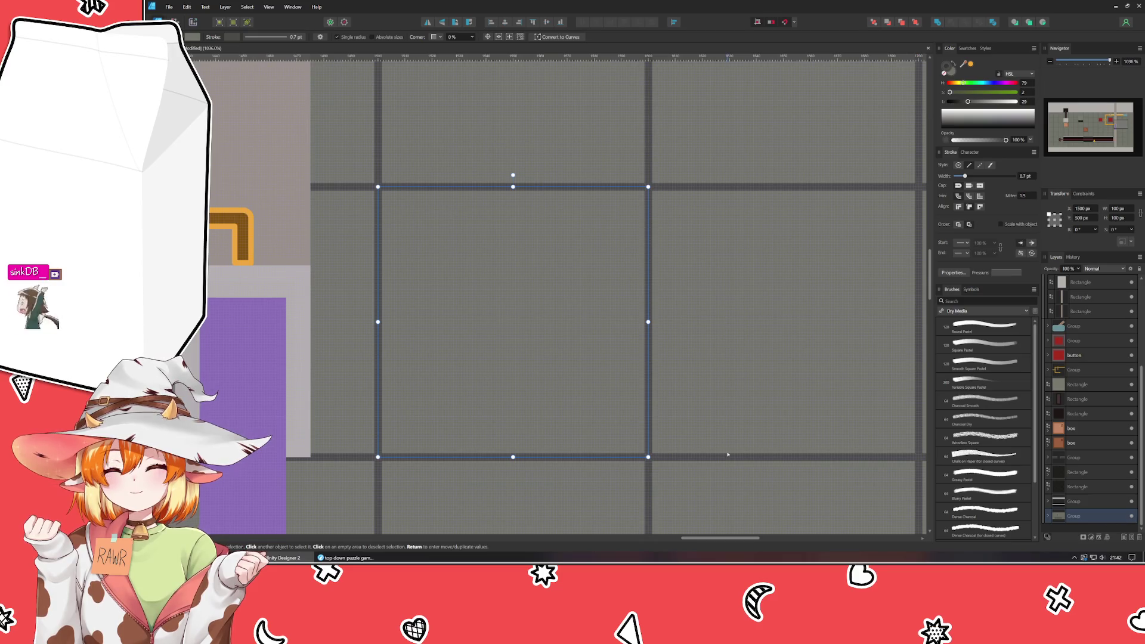
drag(562, 289, 787, 313)
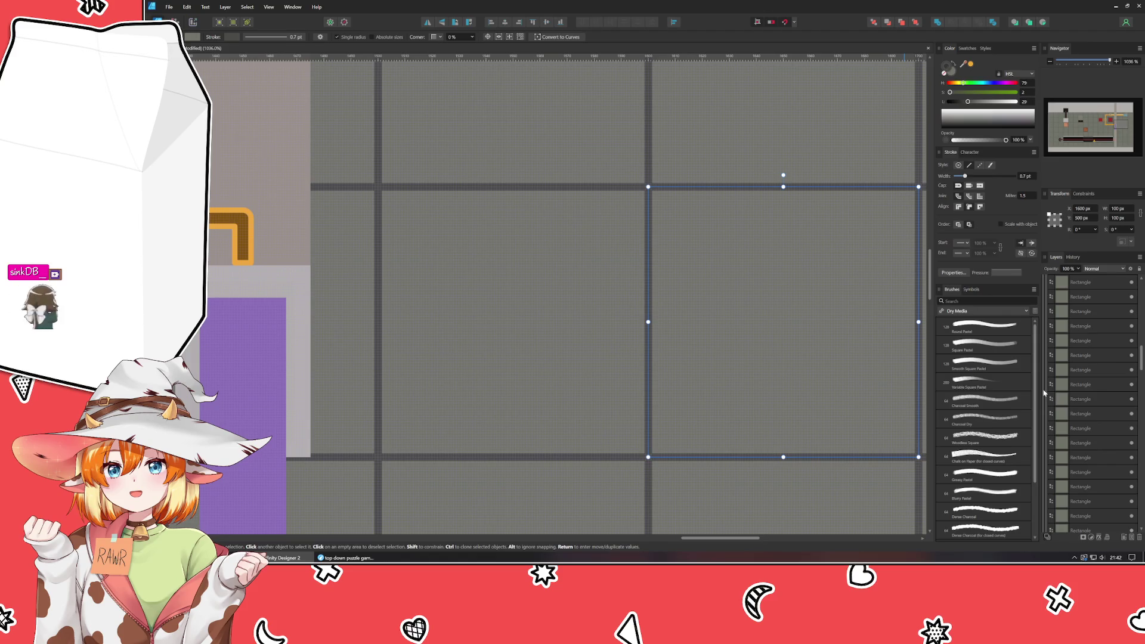
scroll(1077, 435, down, 5)
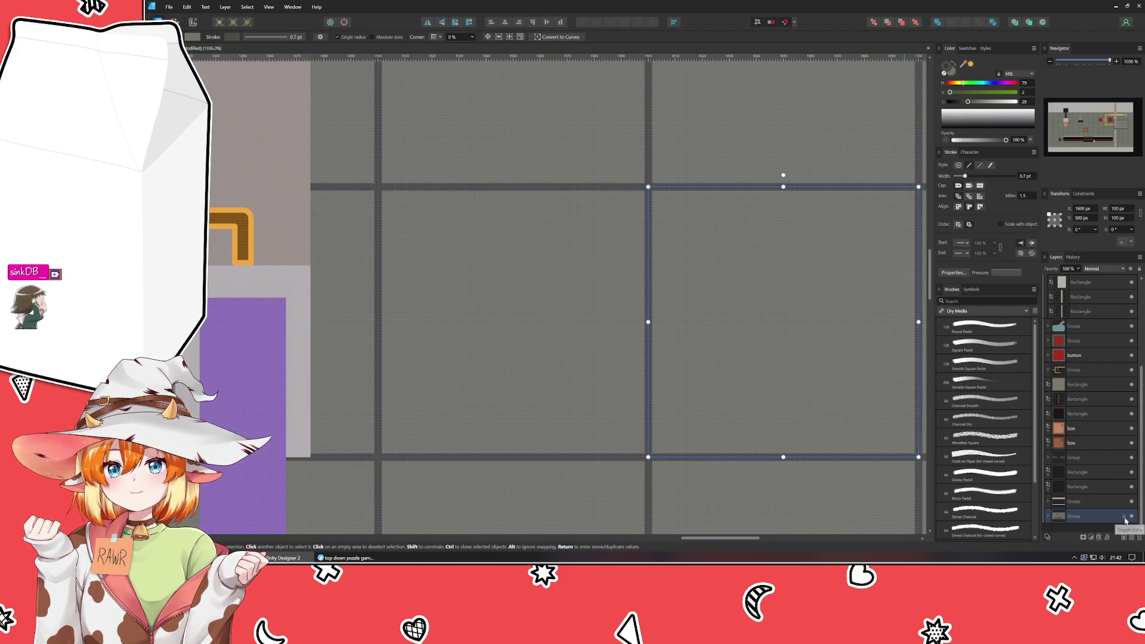
- Select the group layer above the tile, bring the red block and striped bar into view, then deselect
key(a)
click(1107, 501)
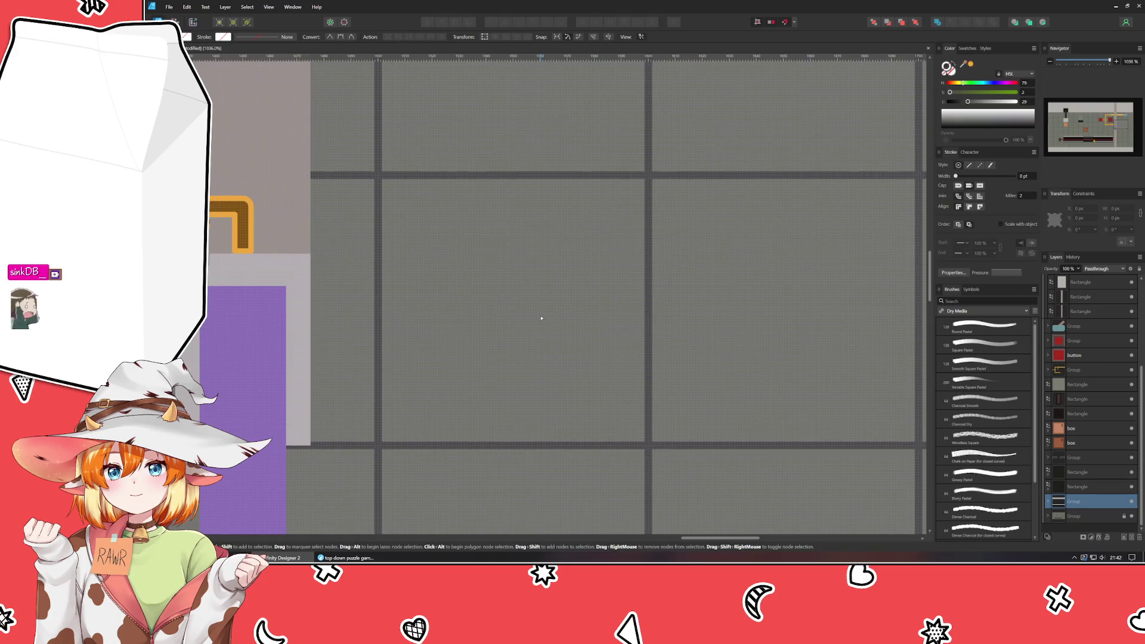
drag(542, 317, 824, 313)
click(709, 337)
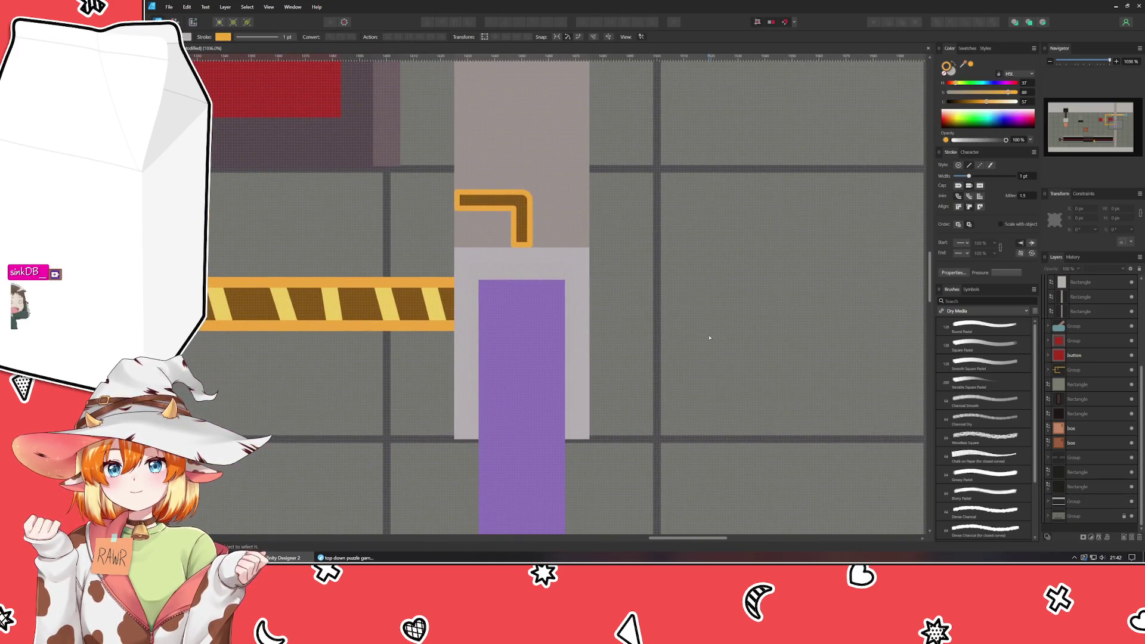
- Extend the bracket's left arm leftward to the pillar's edge by nudging its two left nodes
drag(710, 337, 849, 343)
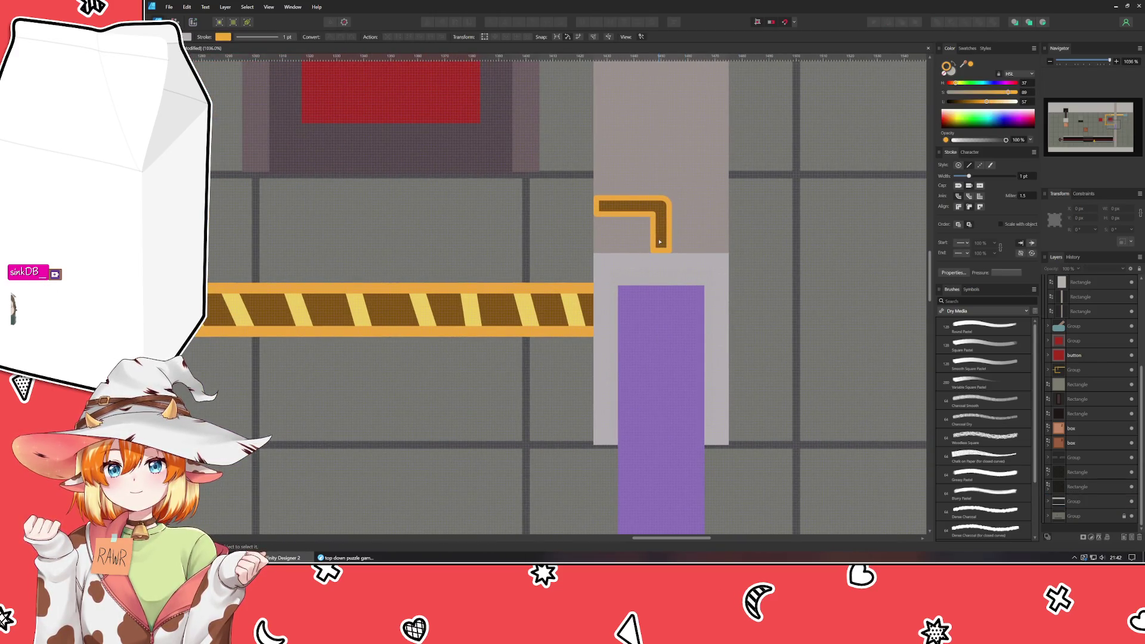
mouse_move(660, 243)
mouse_down()
mouse_move(884, 265)
mouse_move(660, 309)
mouse_up()
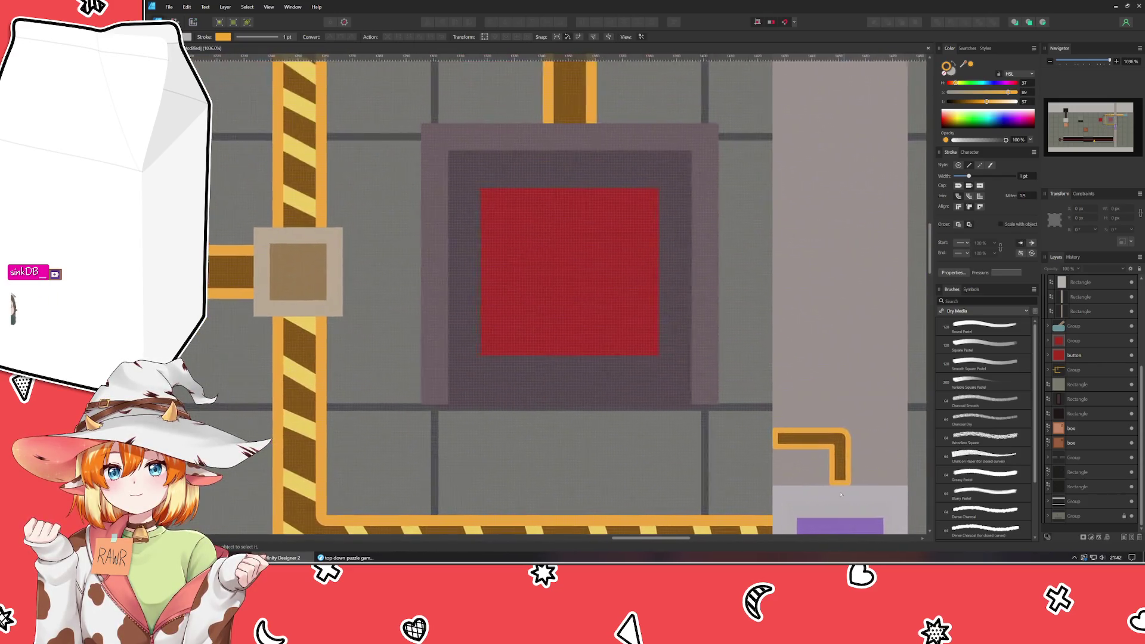
double_click(637, 305)
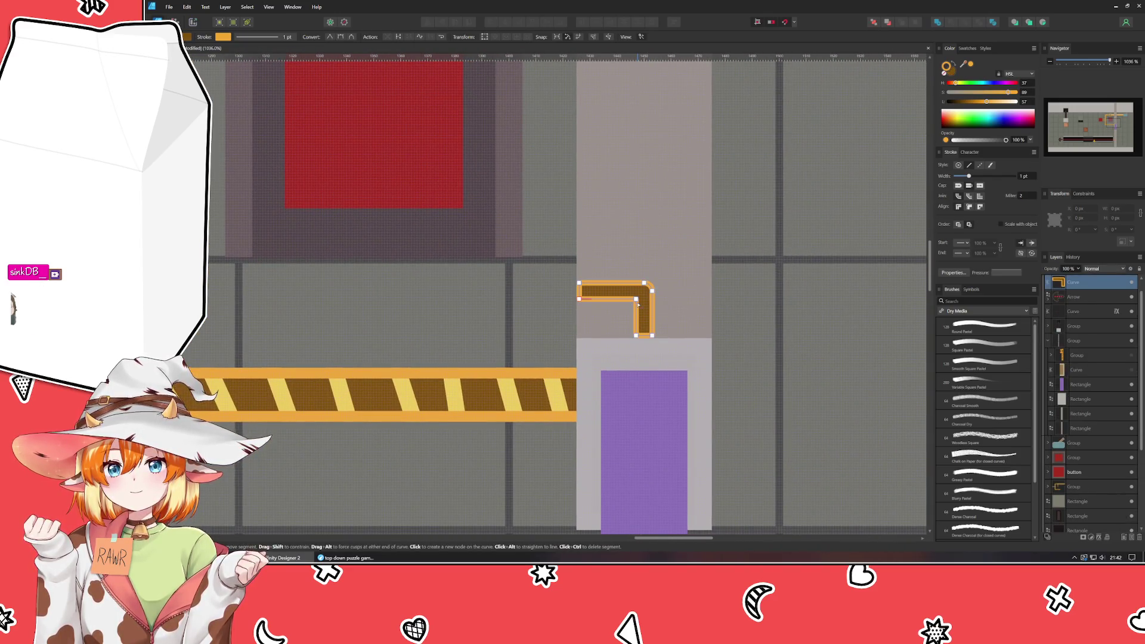
scroll(638, 304, up, 2)
drag(488, 247, 547, 298)
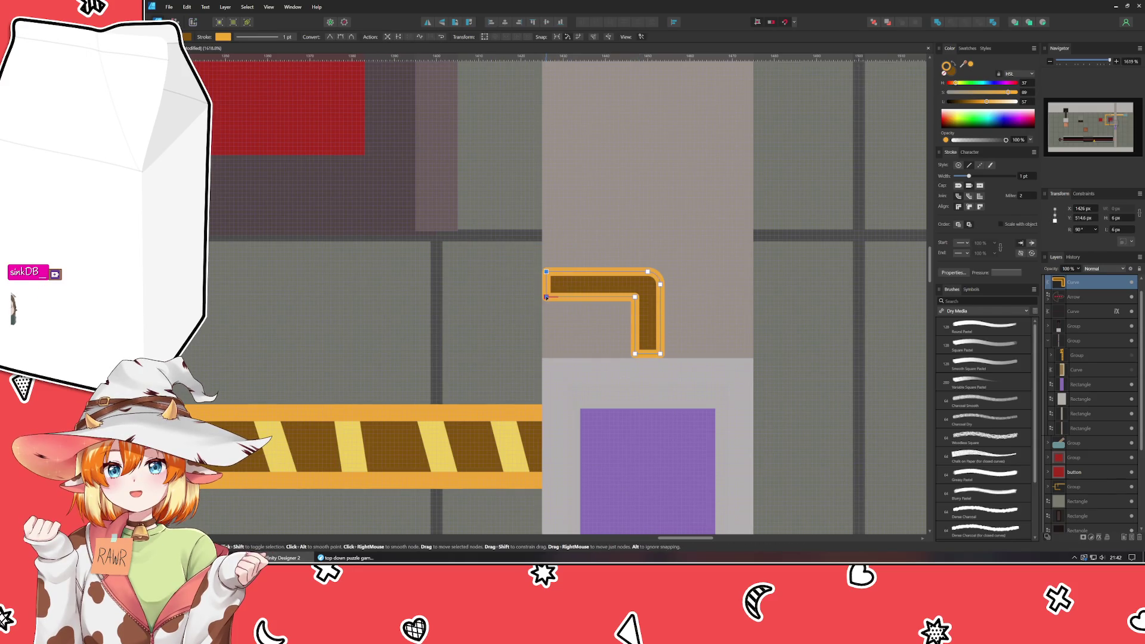
key(Left)
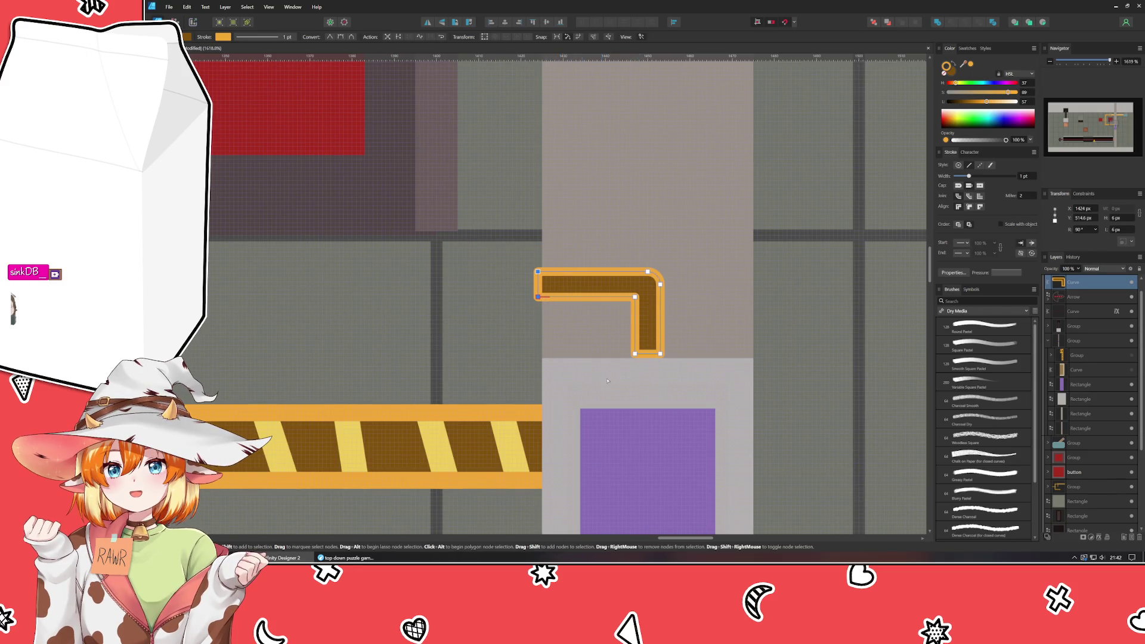
drag(602, 382, 708, 347)
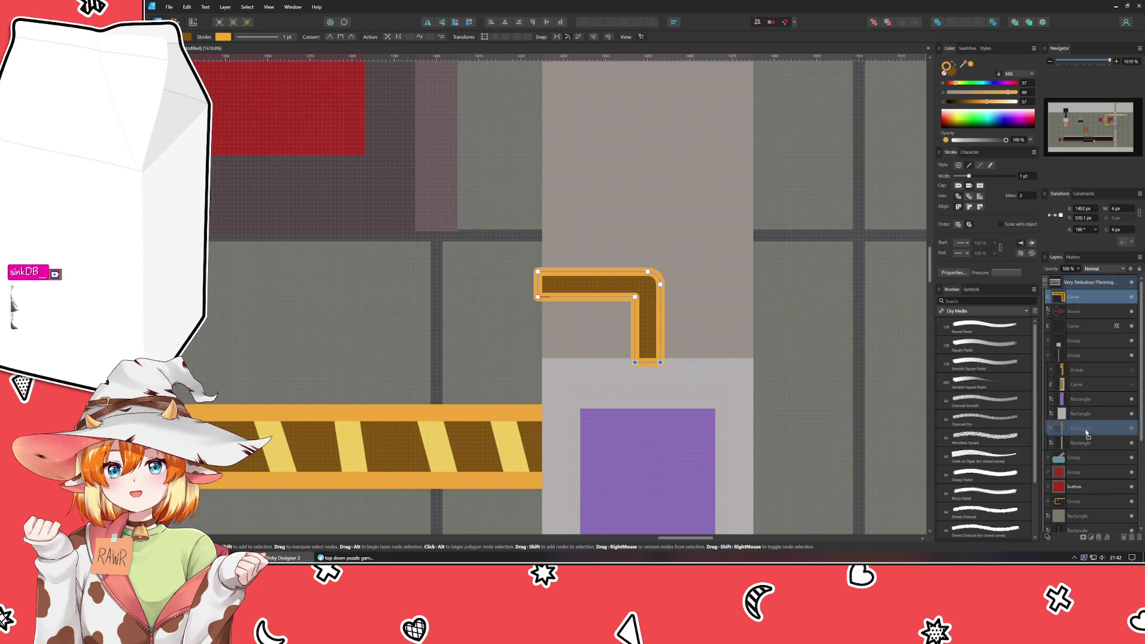
- Nest the bracket curve inside the pillar rectangle layer so it is clipped there
mouse_move(1077, 286)
mouse_down()
mouse_move(1086, 434)
mouse_move(1086, 404)
mouse_up()
click(1051, 415)
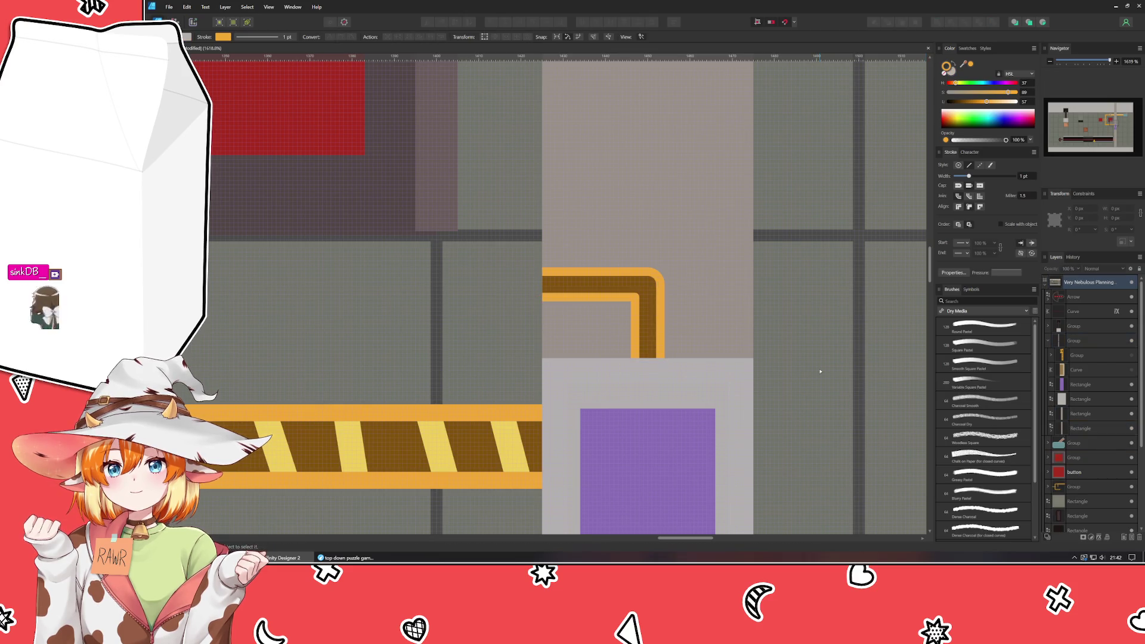
scroll(819, 370, down, 5)
scroll(787, 365, up, 2)
scroll(743, 360, up, 4)
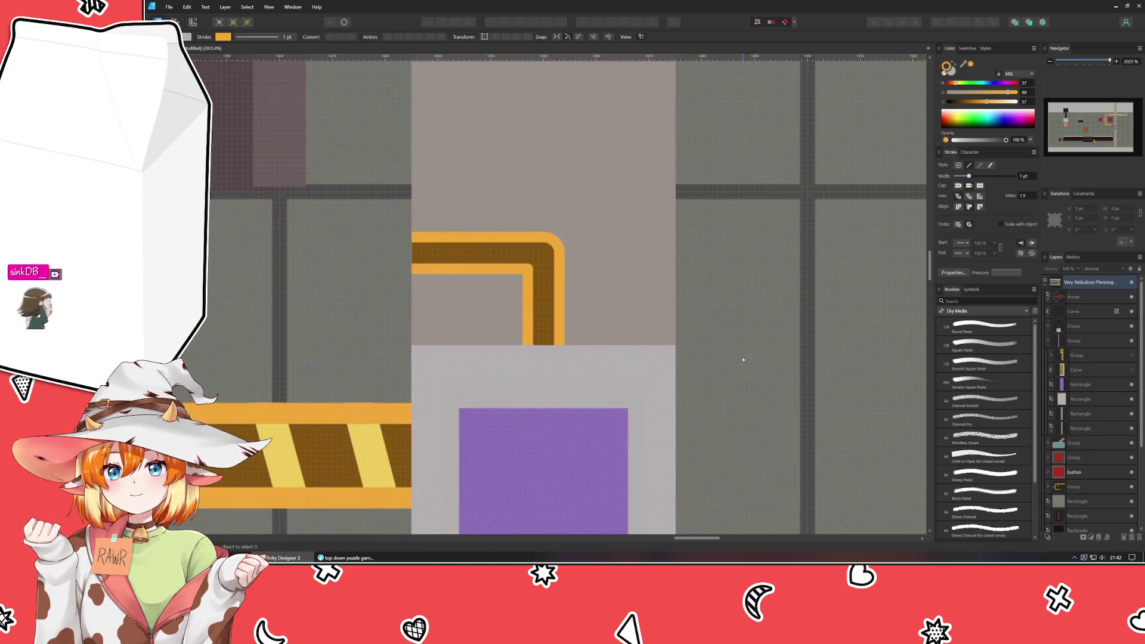
key(p)
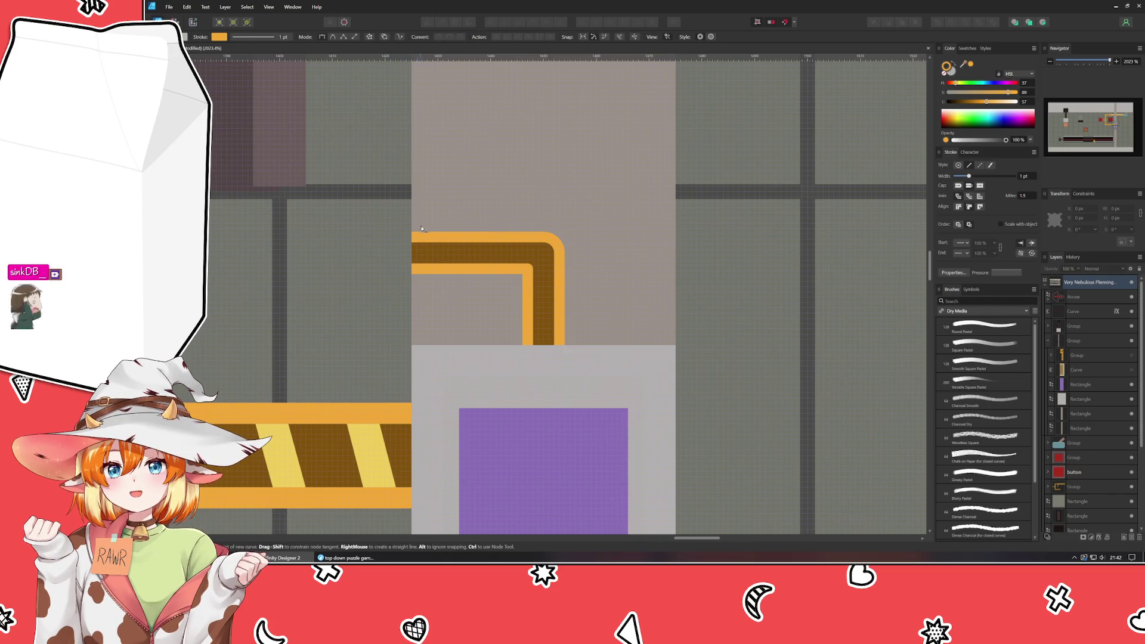
- Draw a zigzag stripe path across the bracket and down its vertical arm with the Pen tool
click(427, 224)
click(442, 286)
click(495, 287)
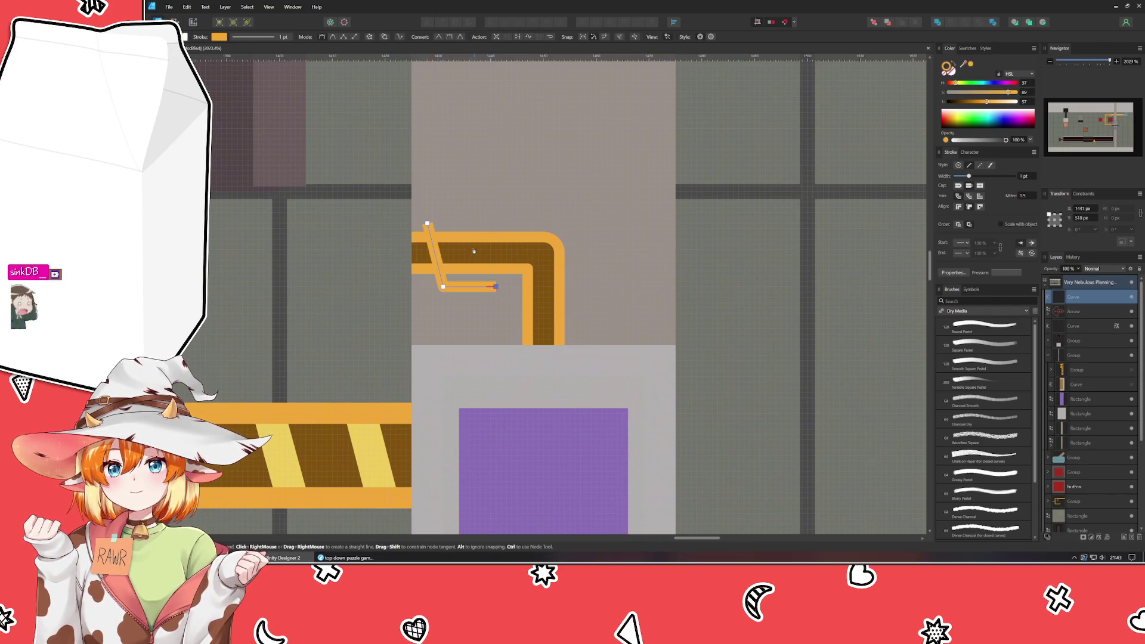
click(469, 213)
click(512, 213)
click(516, 273)
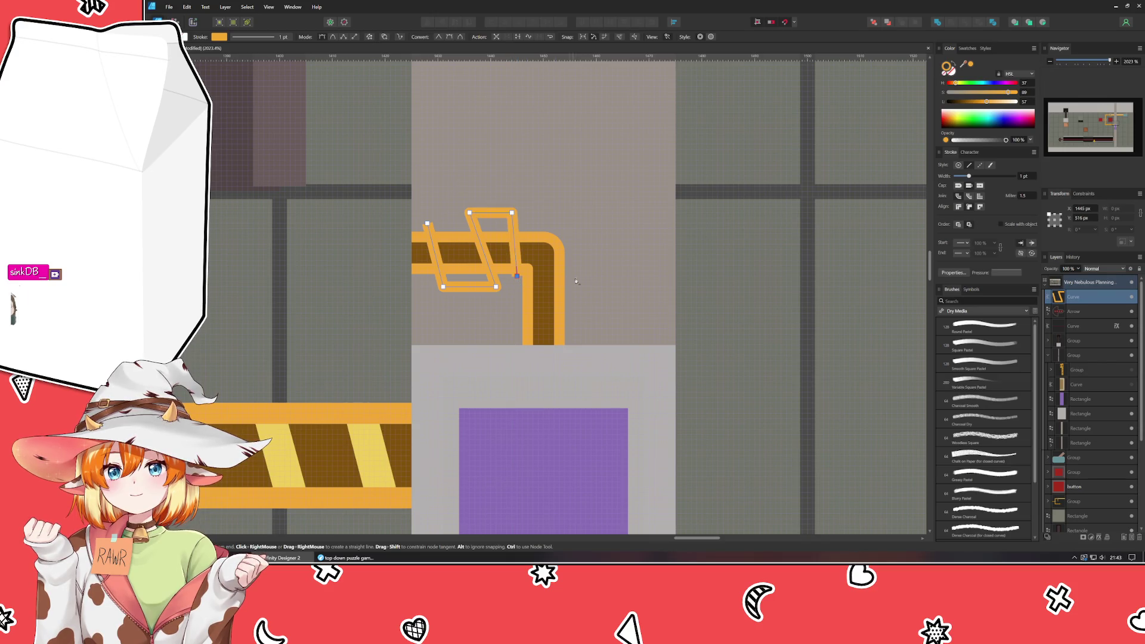
click(575, 217)
click(586, 292)
click(511, 306)
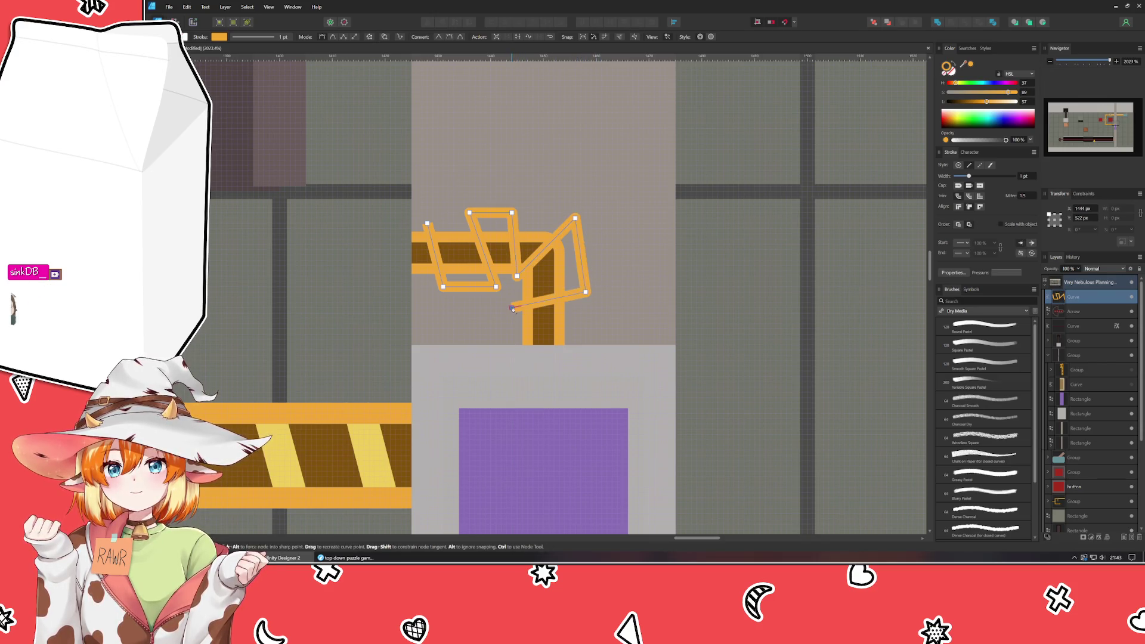
click(517, 329)
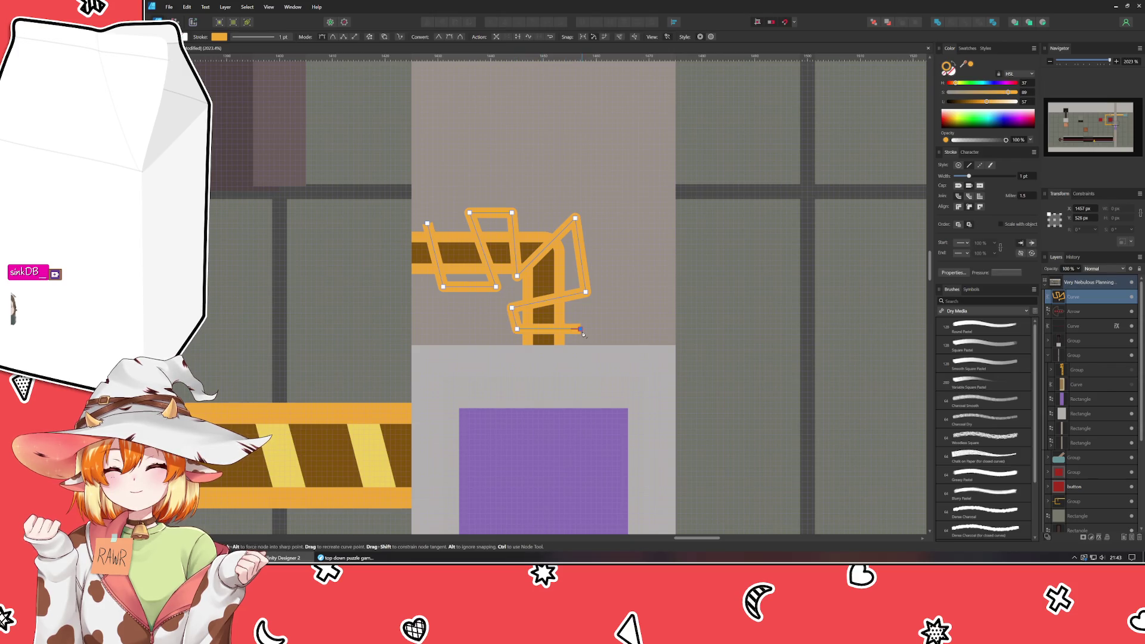
- Colour the new stripe with the sampled hazard yellow and place it inside the pipe layer
drag(948, 67, 287, 447)
click(949, 67)
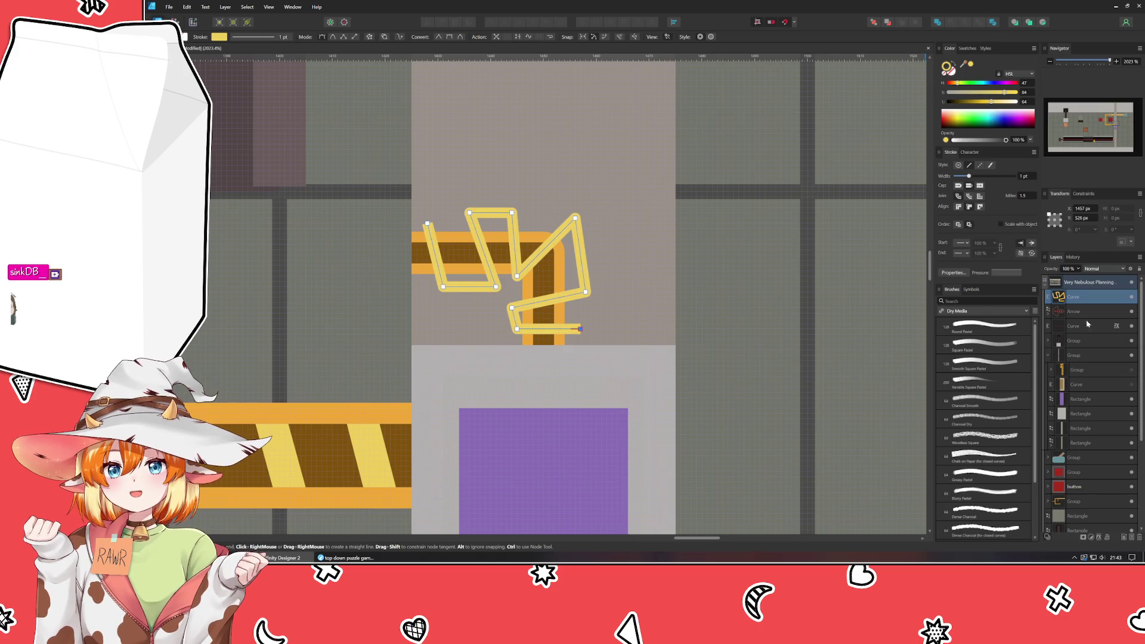
mouse_move(1079, 300)
mouse_down()
mouse_move(1088, 500)
mouse_move(1062, 441)
mouse_move(1068, 456)
mouse_up()
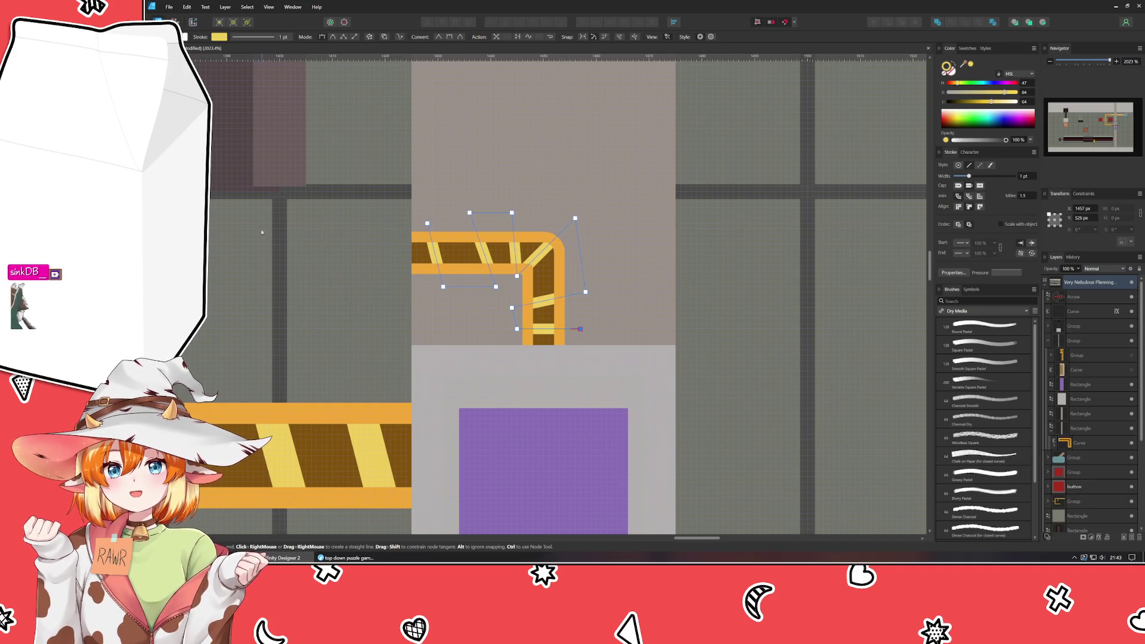
- Reshape the stripe curve by shifting its upper nodes left and raising its lower nodes around the bend
key(a)
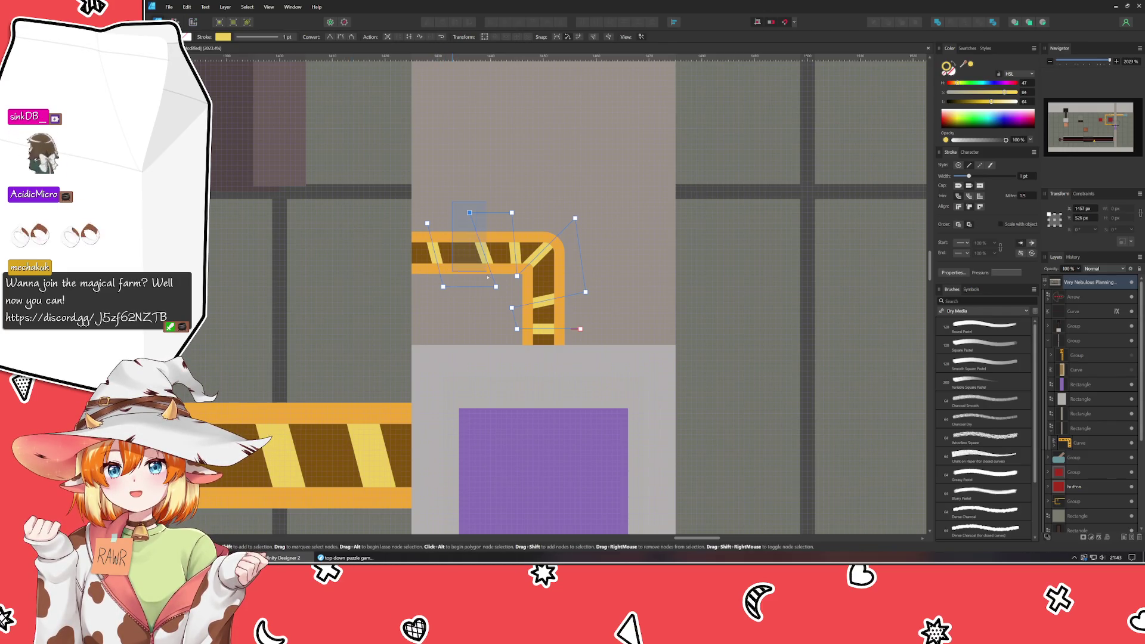
drag(452, 202, 498, 298)
drag(469, 213, 456, 211)
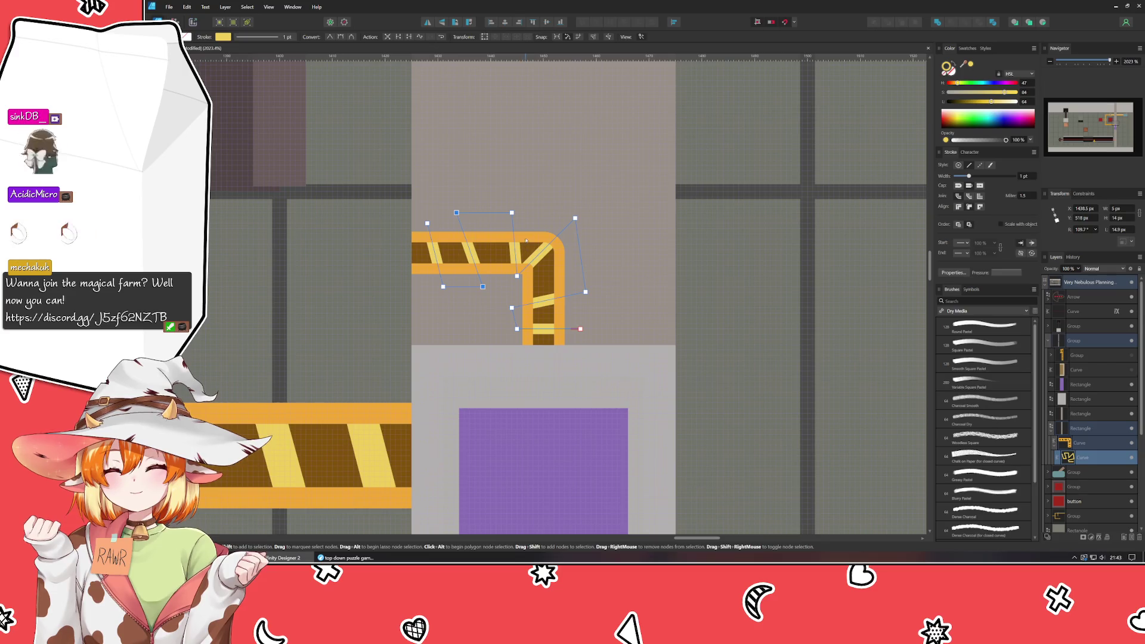
click(514, 276)
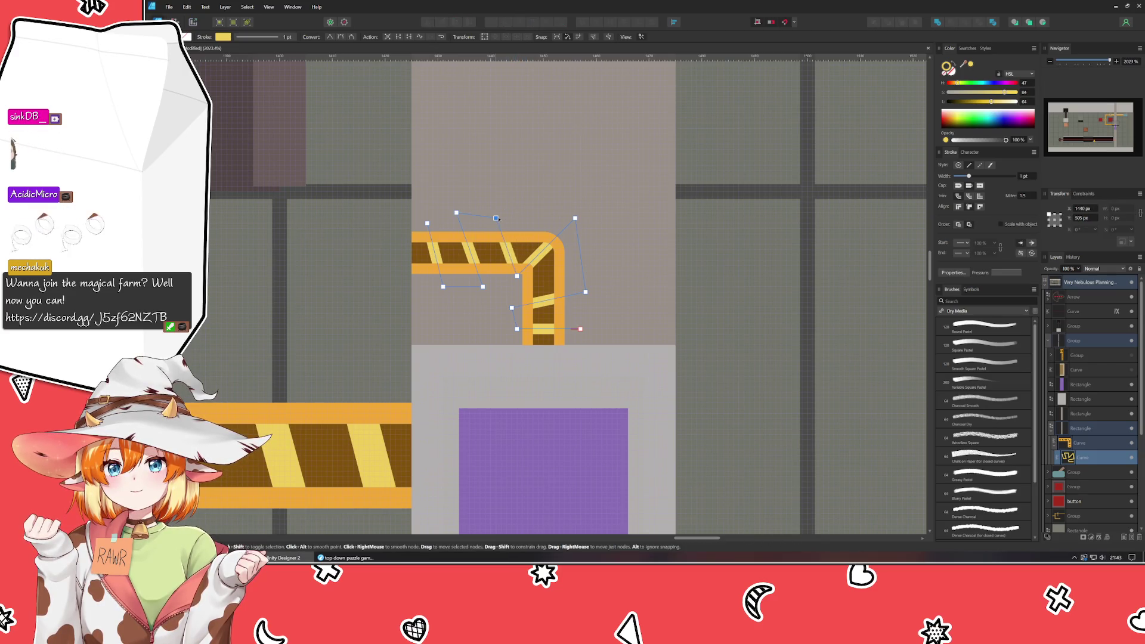
click(522, 269)
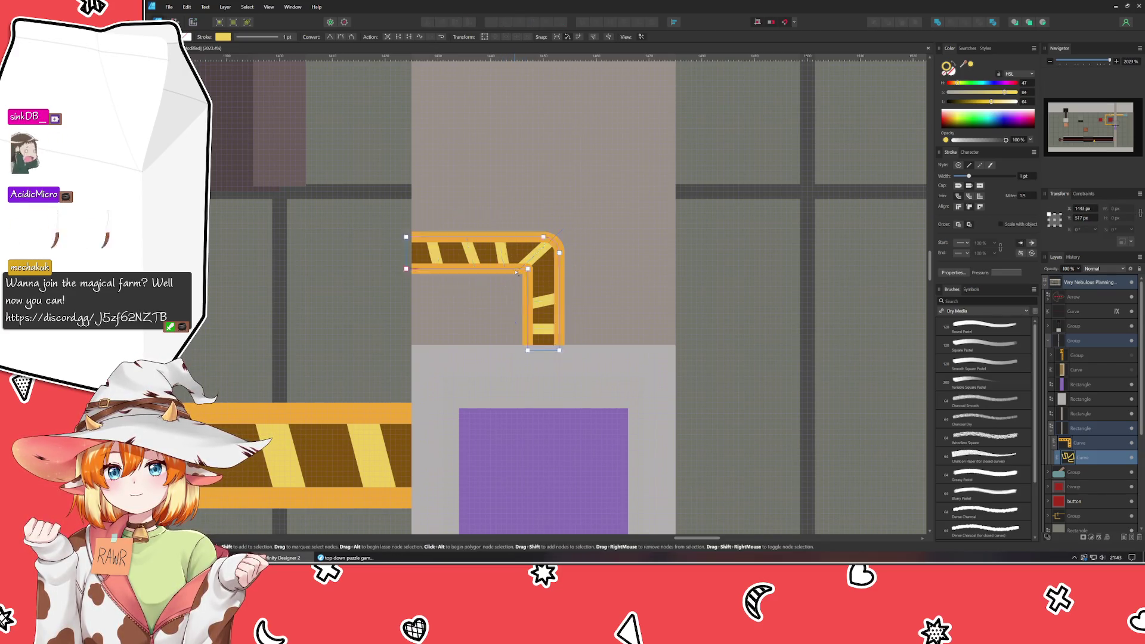
click(513, 285)
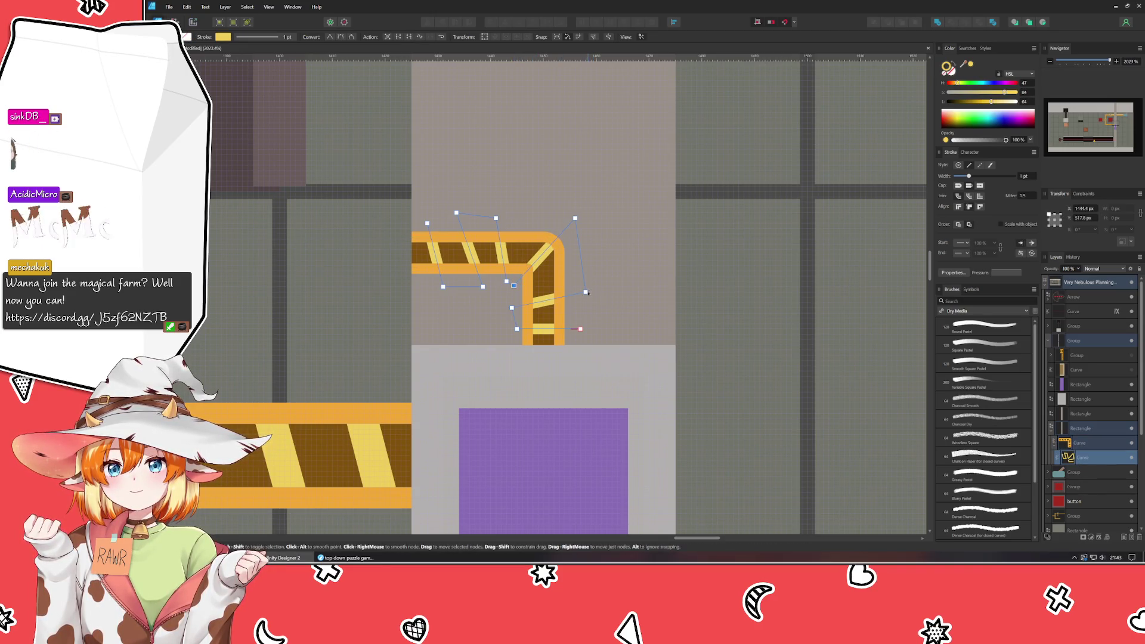
drag(586, 291, 585, 270)
drag(579, 327, 585, 308)
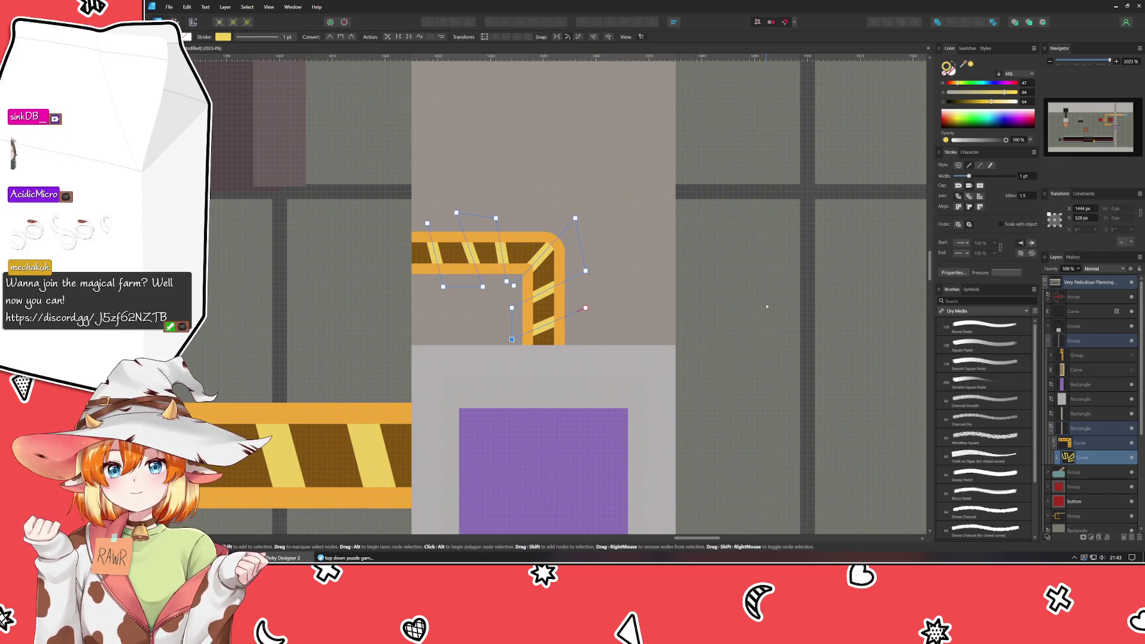
key(ctrl+d)
scroll(766, 306, down, 3)
scroll(766, 307, down, 5)
drag(767, 306, 738, 372)
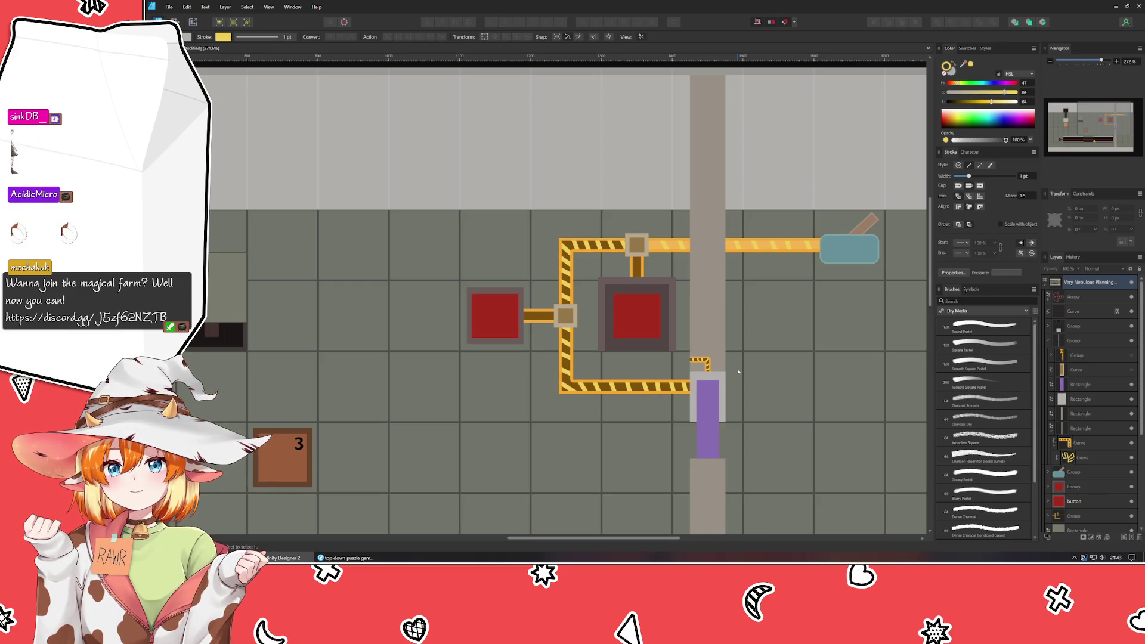
scroll(755, 419, up, 2)
scroll(755, 420, up, 2)
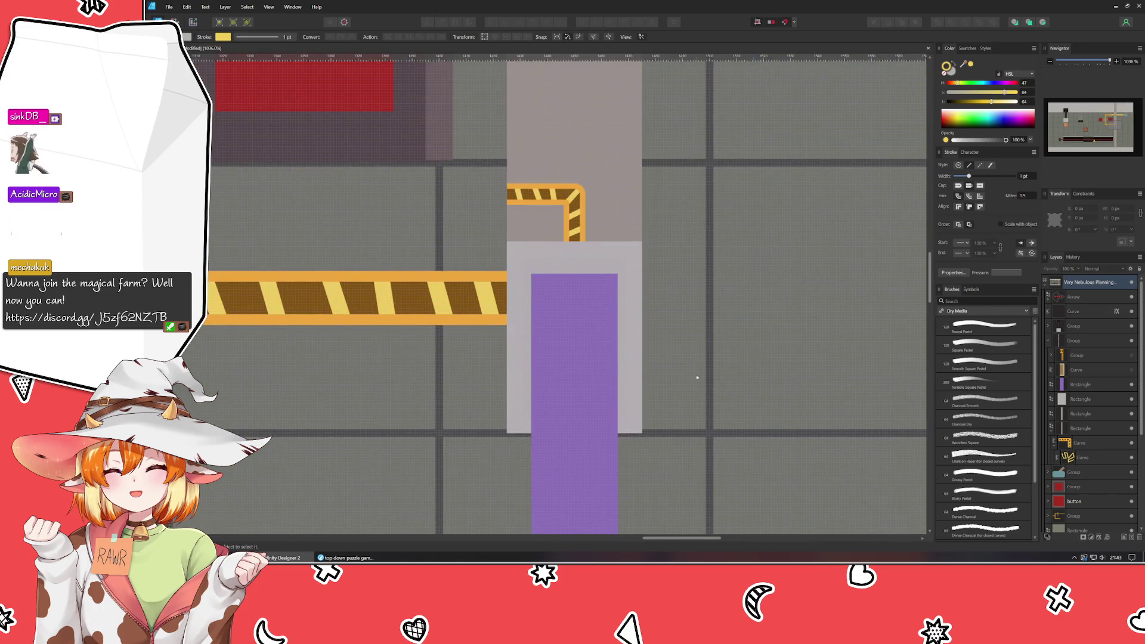
scroll(574, 266, up, 1)
scroll(574, 266, up, 1)
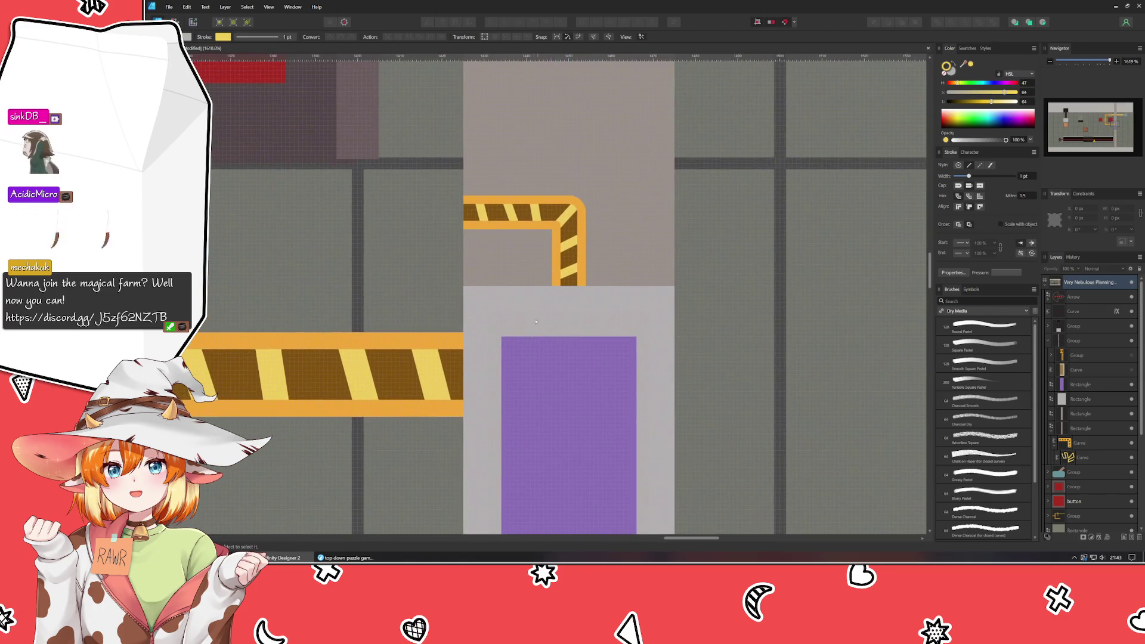
scroll(573, 265, up, 1)
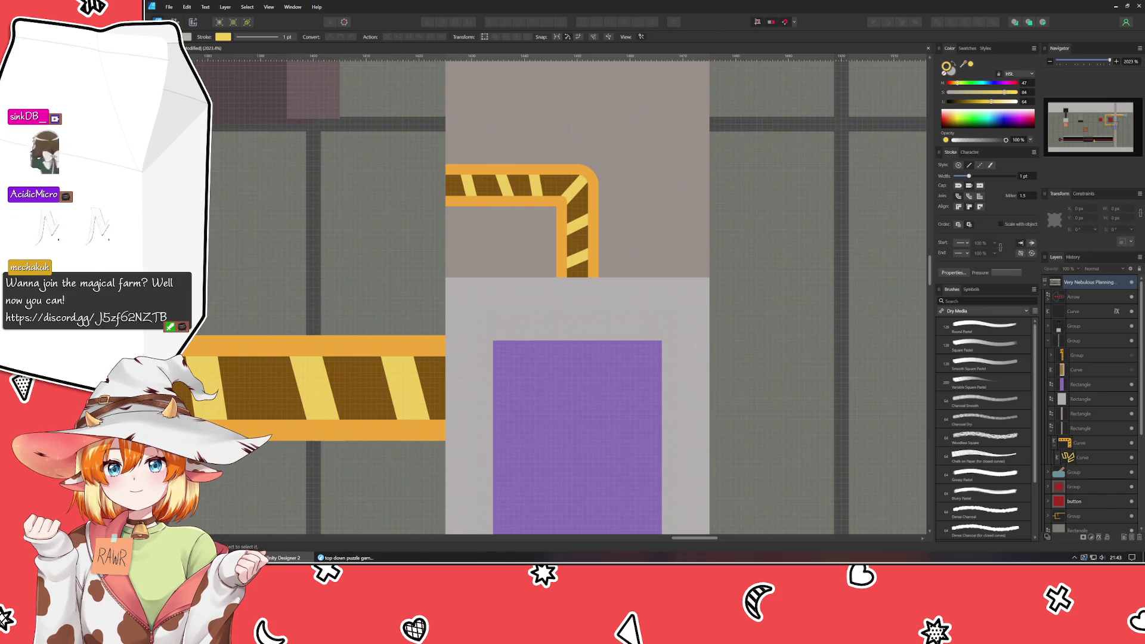
- Draw a closed rectangle path from the pipe's end down to the purple block's top edge
key(p)
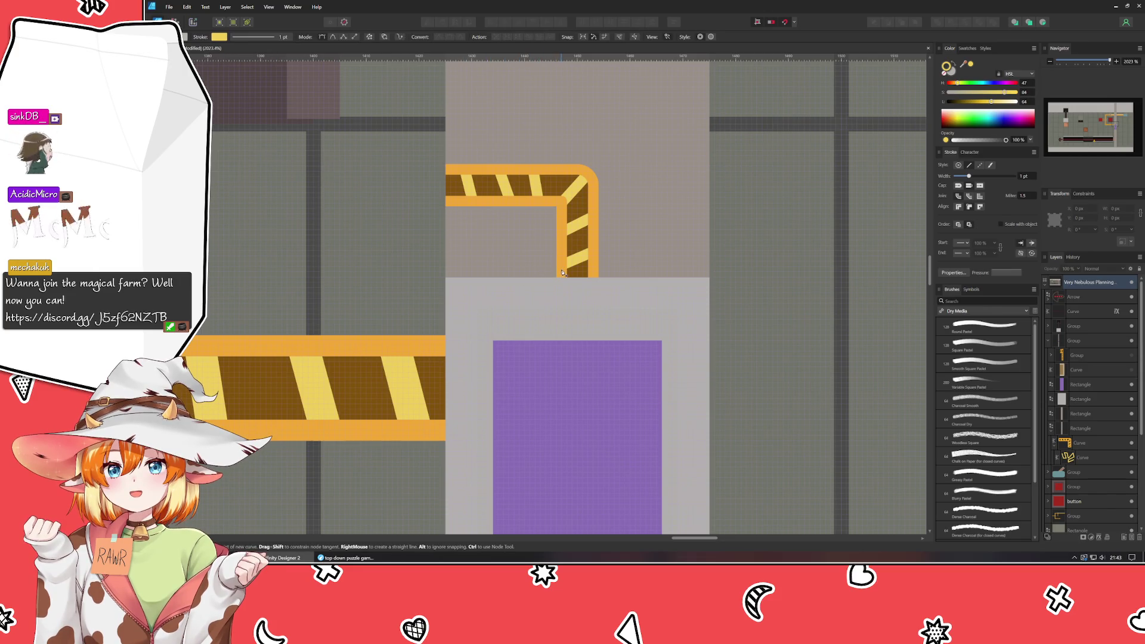
click(563, 273)
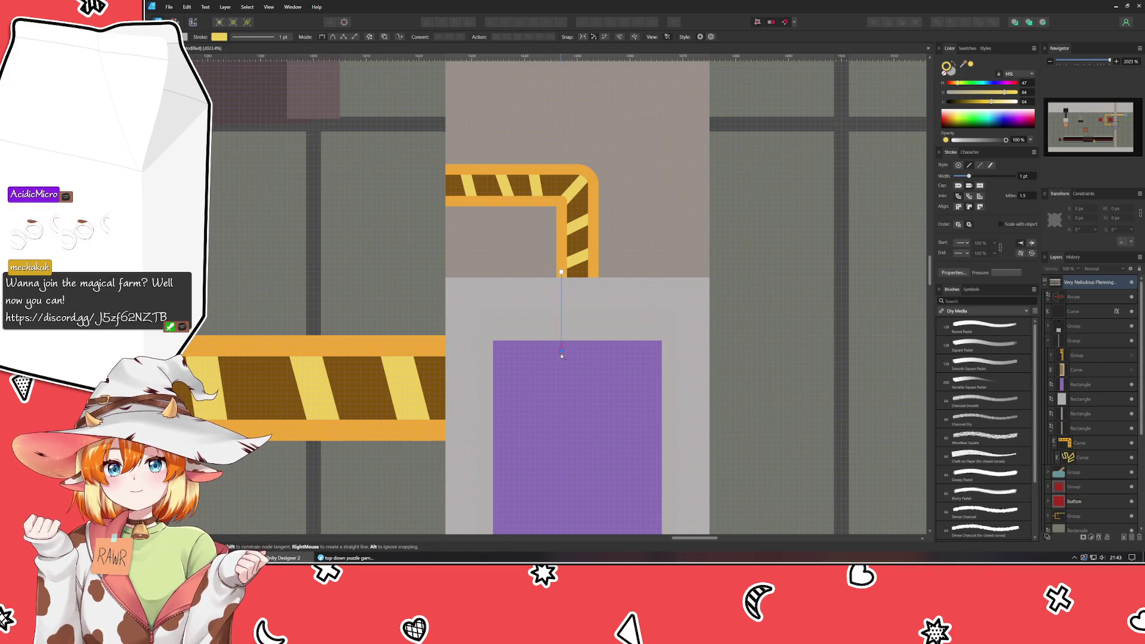
click(563, 352)
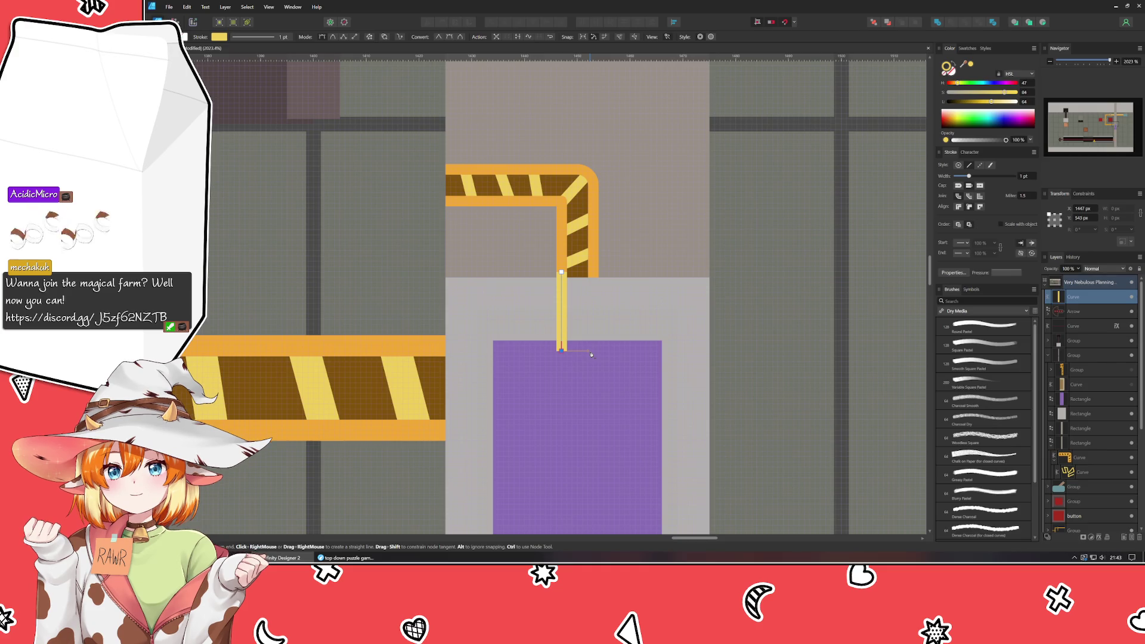
click(590, 352)
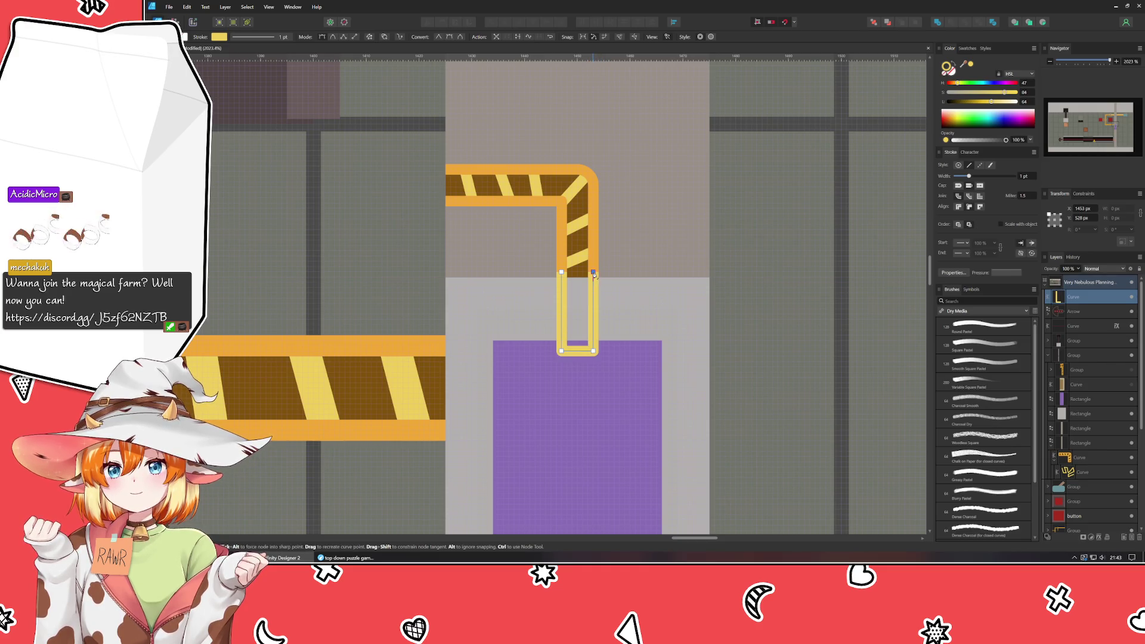
click(591, 273)
click(561, 272)
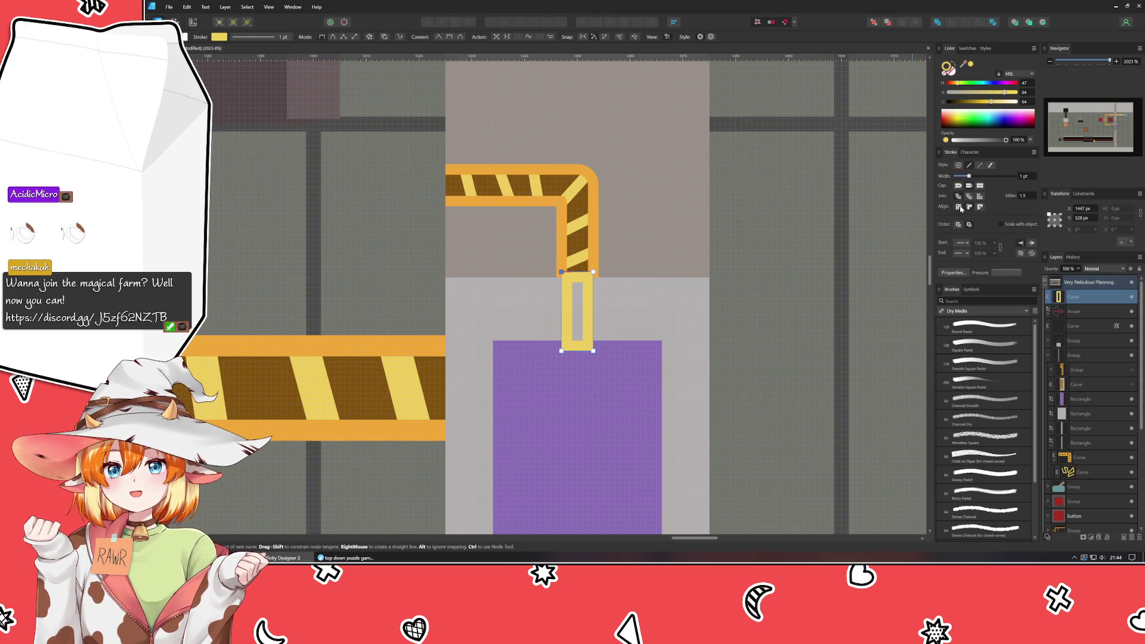
- Set the segment's stroke alignment to outside and sample the pipe's colour for its fill
click(960, 206)
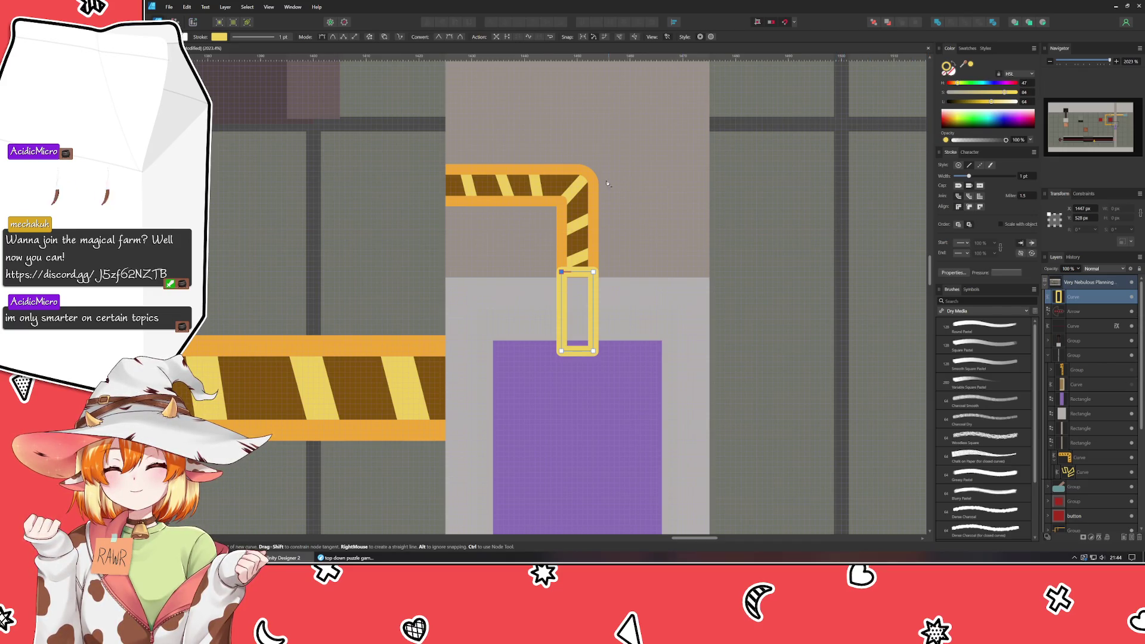
scroll(606, 184, down, 1)
scroll(591, 186, down, 1)
scroll(563, 190, down, 1)
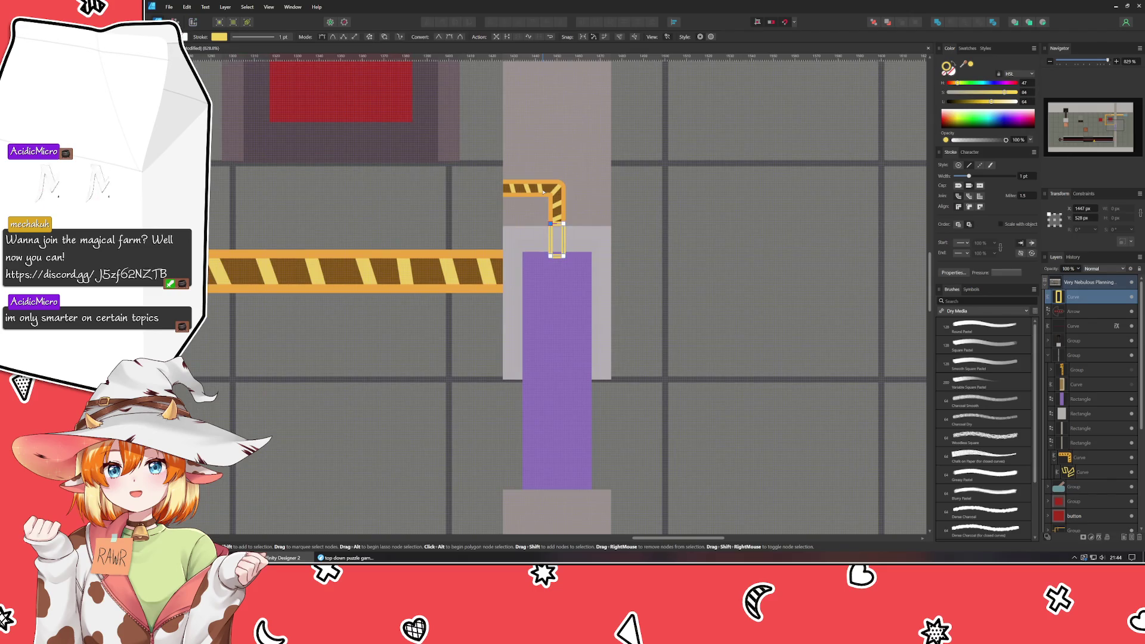
scroll(542, 193, down, 1)
key(p)
scroll(554, 233, up, 1)
scroll(591, 287, up, 2)
scroll(590, 287, left, 2)
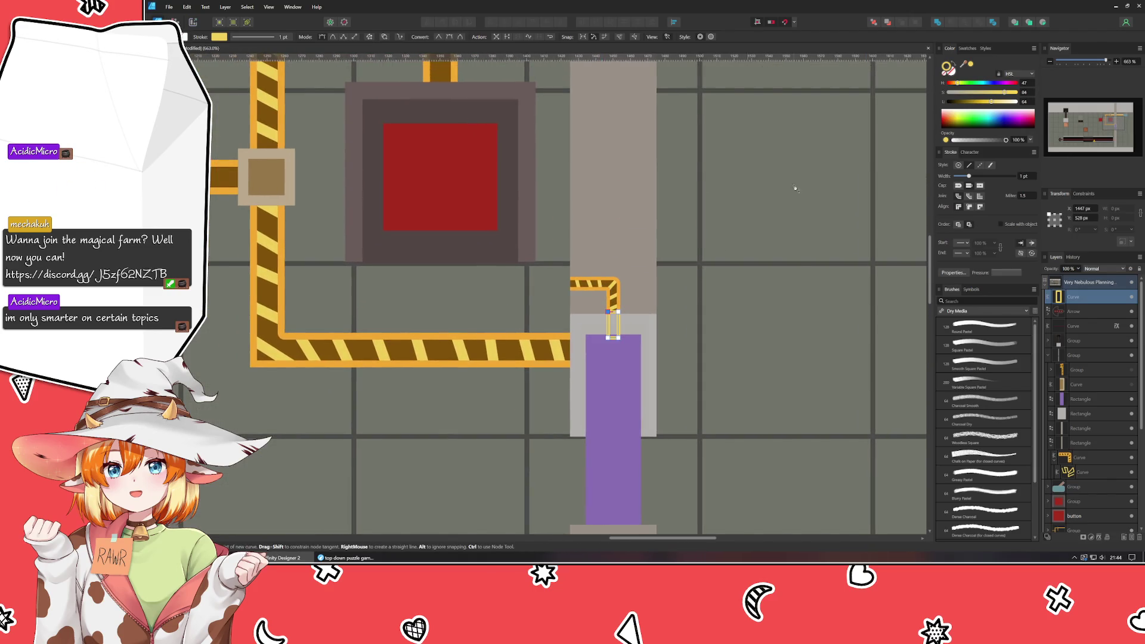
drag(631, 266, 604, 277)
click(950, 71)
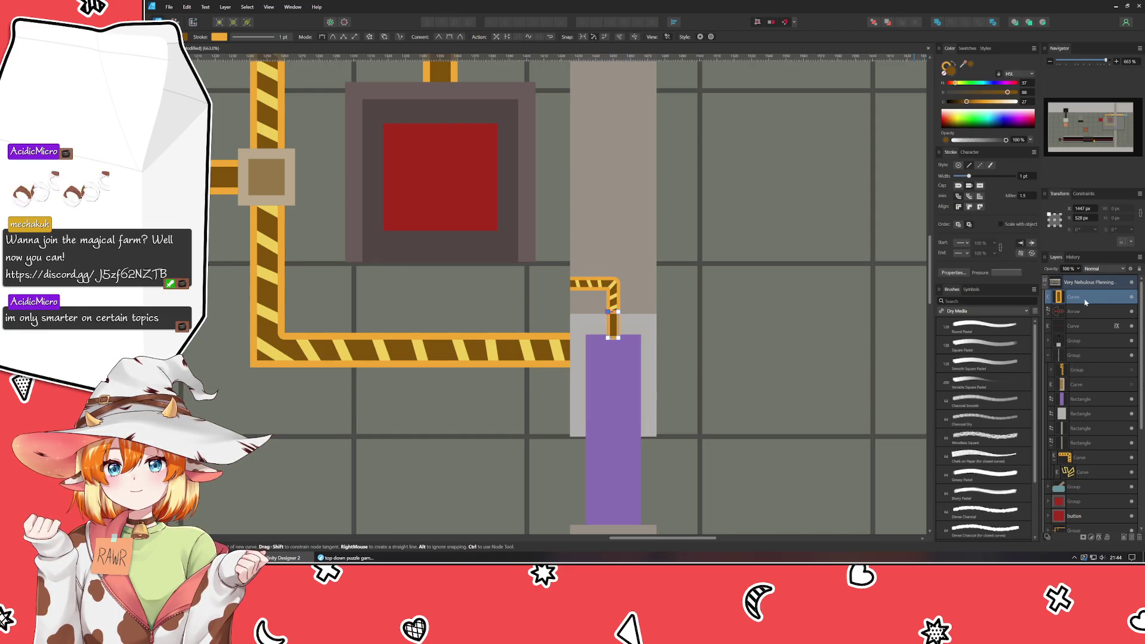
- Move the new segment layer below the grey rectangle, check the rectangle's stroke colour, and select the lower pipe segment
drag(1085, 302, 1078, 416)
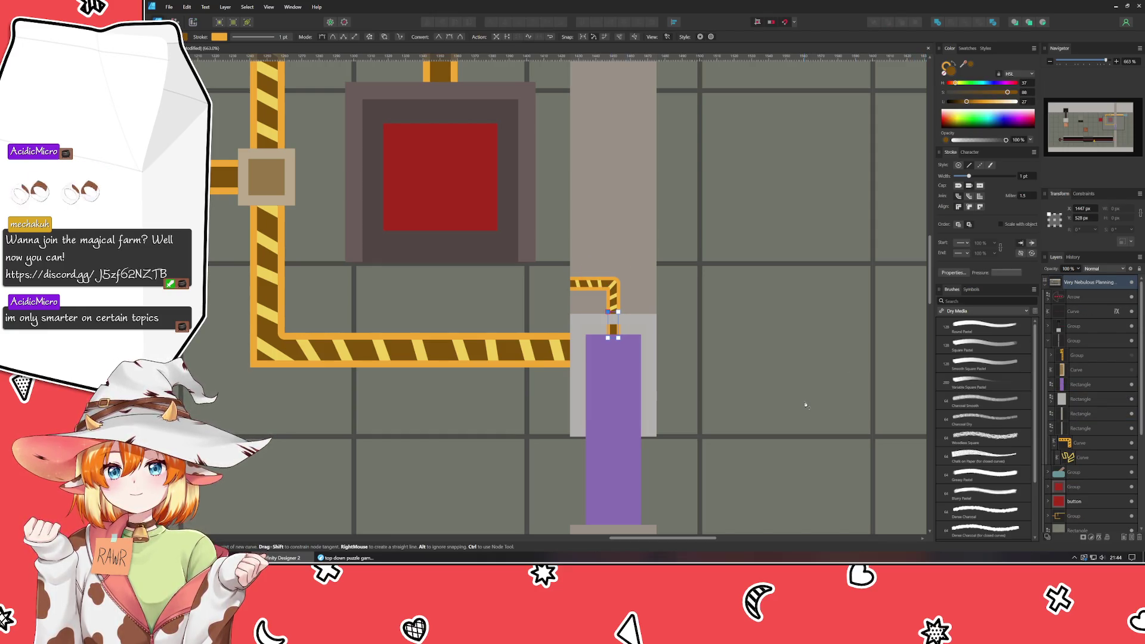
click(1086, 397)
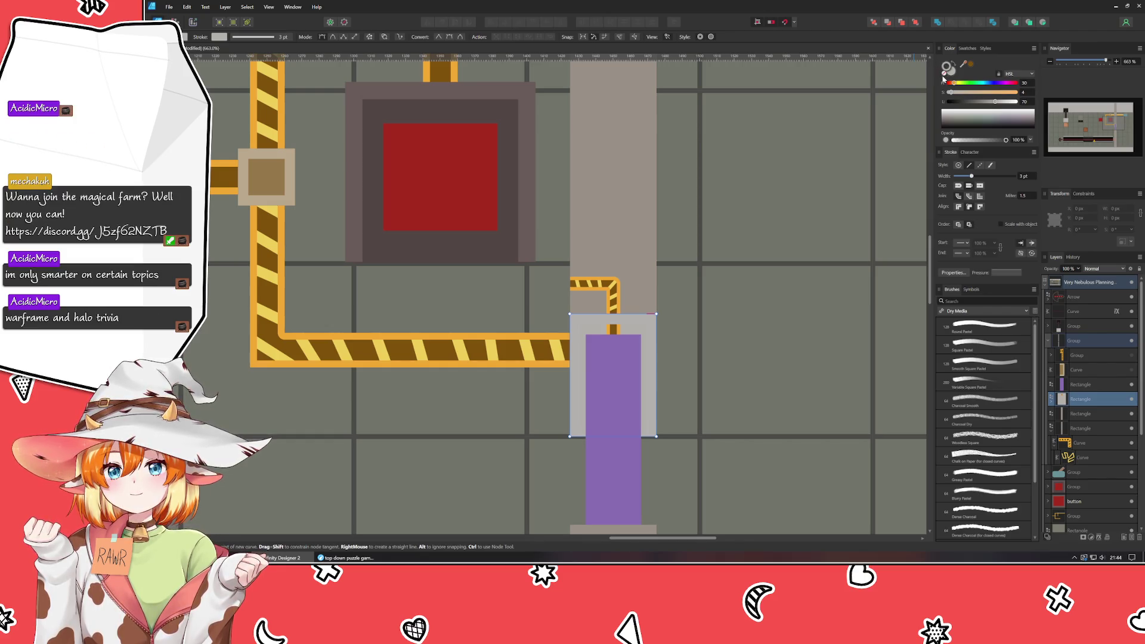
click(945, 75)
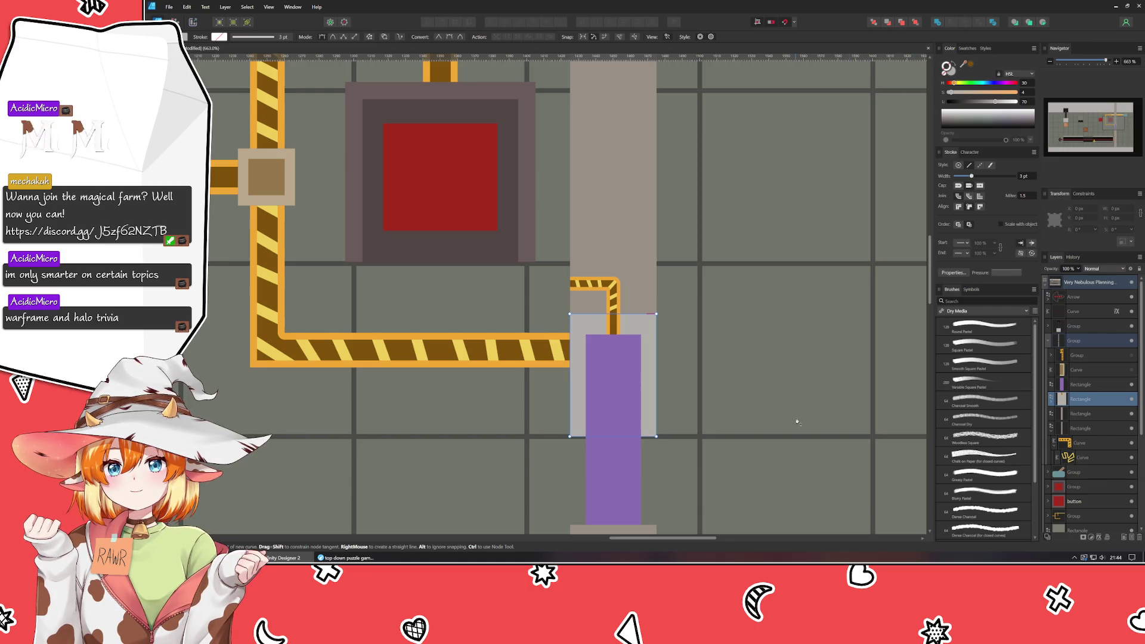
key(ctrl+d)
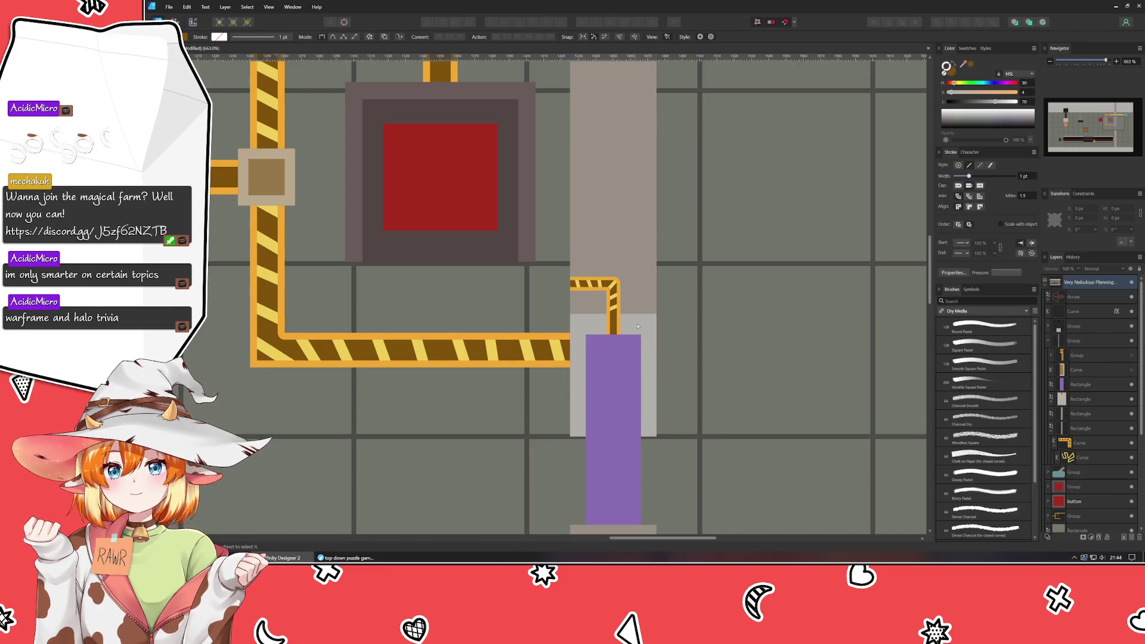
scroll(619, 327, up, 3)
click(605, 318)
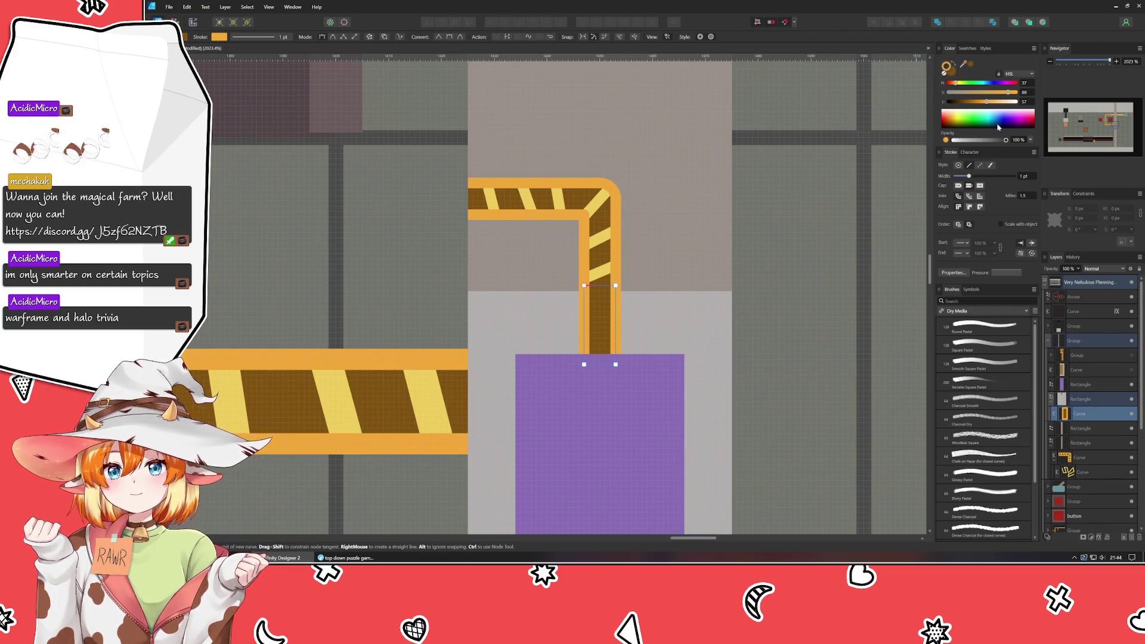
key(Escape)
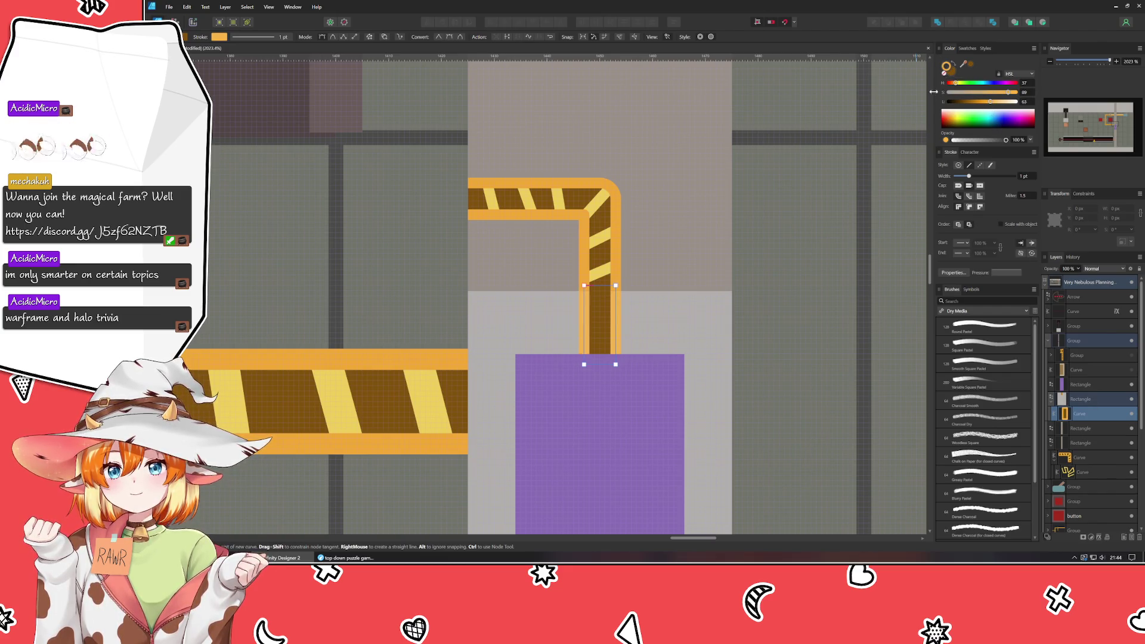
click(959, 84)
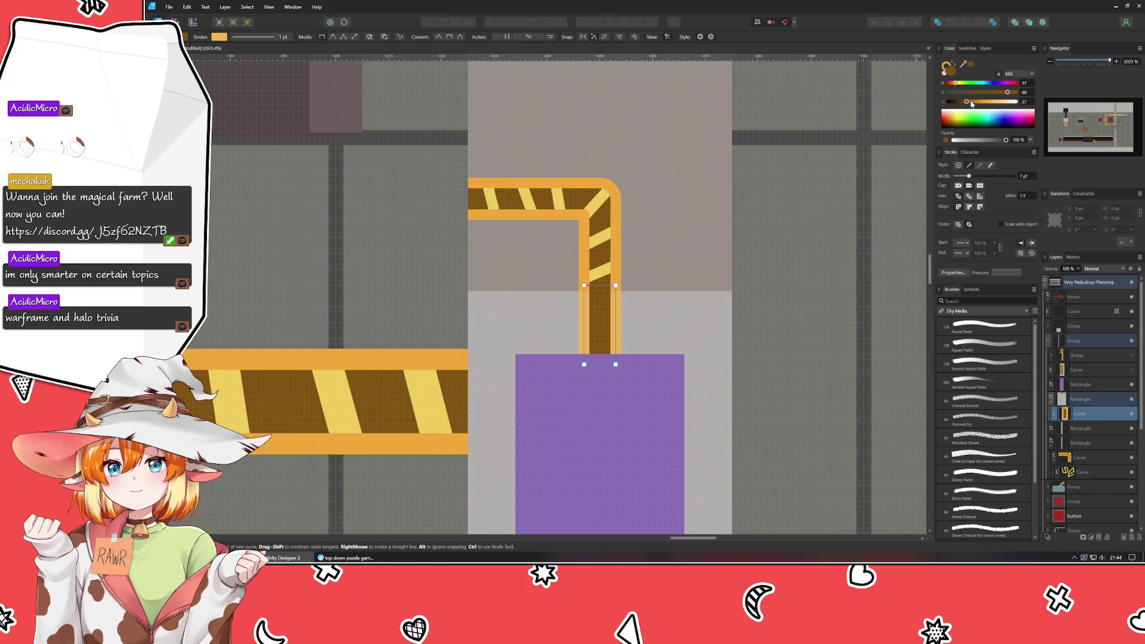
click(971, 103)
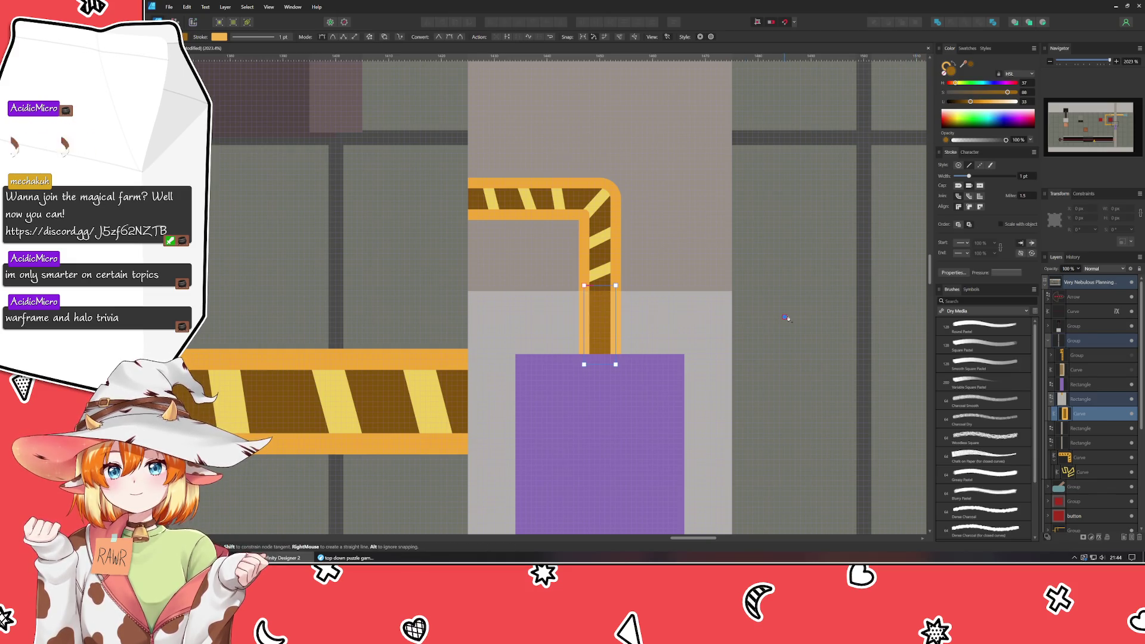
key(Escape)
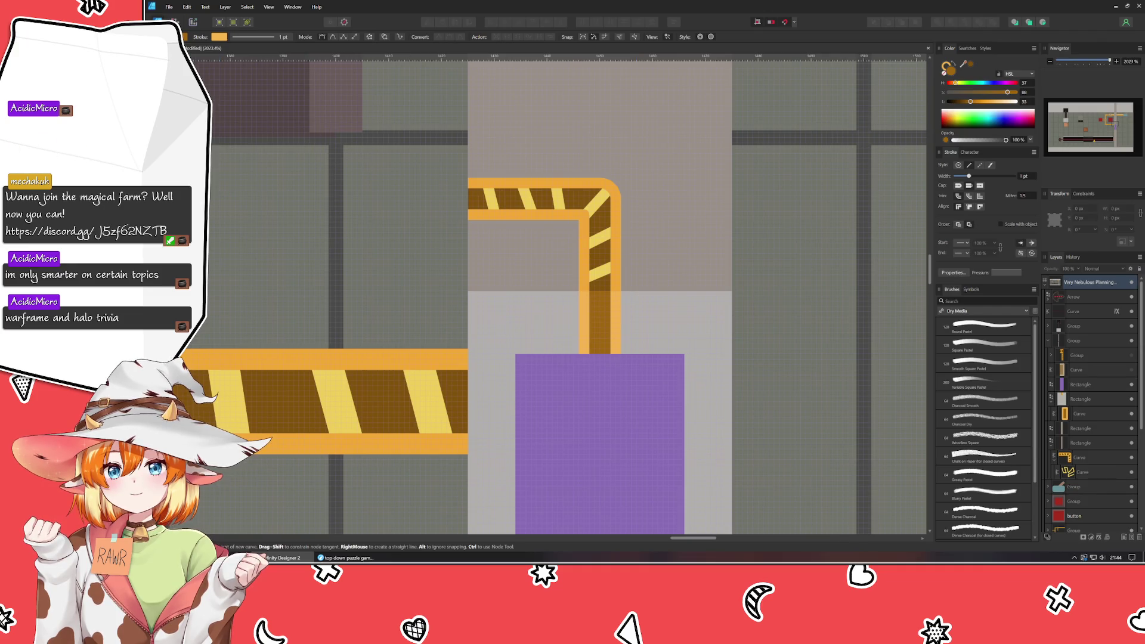
key(v)
scroll(299, 272, down, 5)
scroll(558, 275, up, 1)
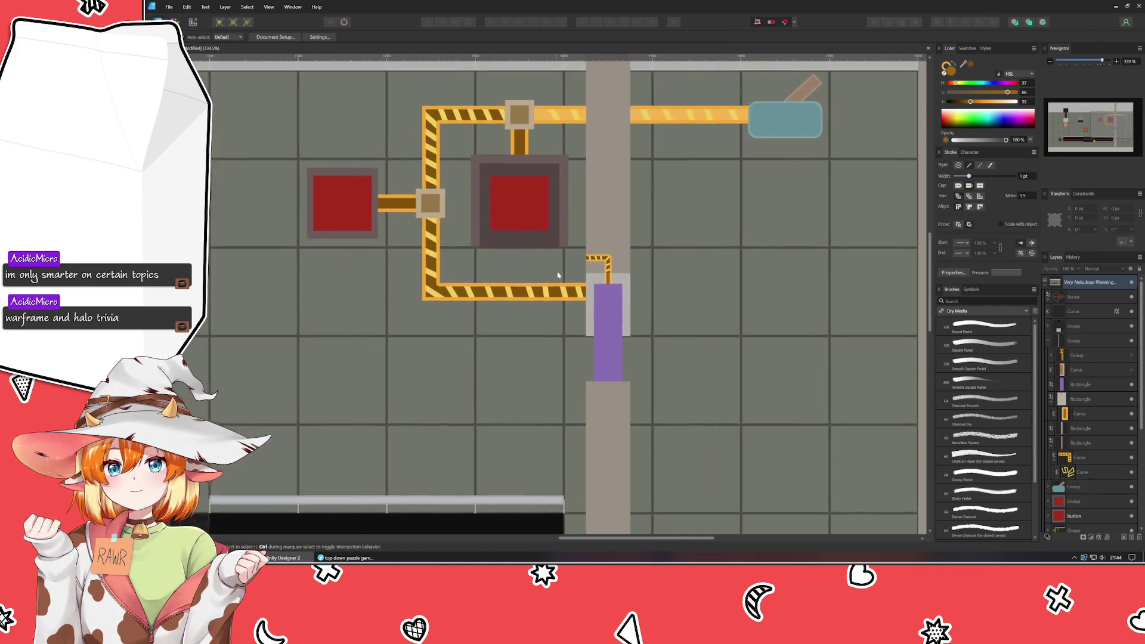
drag(557, 274, 594, 321)
scroll(640, 341, up, 3)
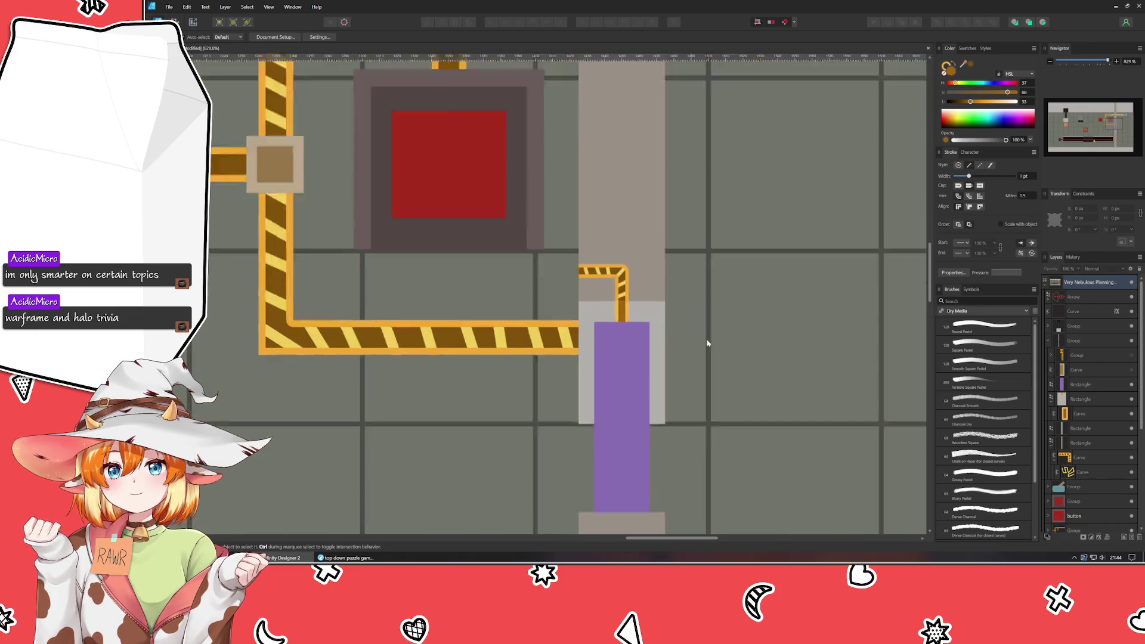
scroll(584, 335, up, 1)
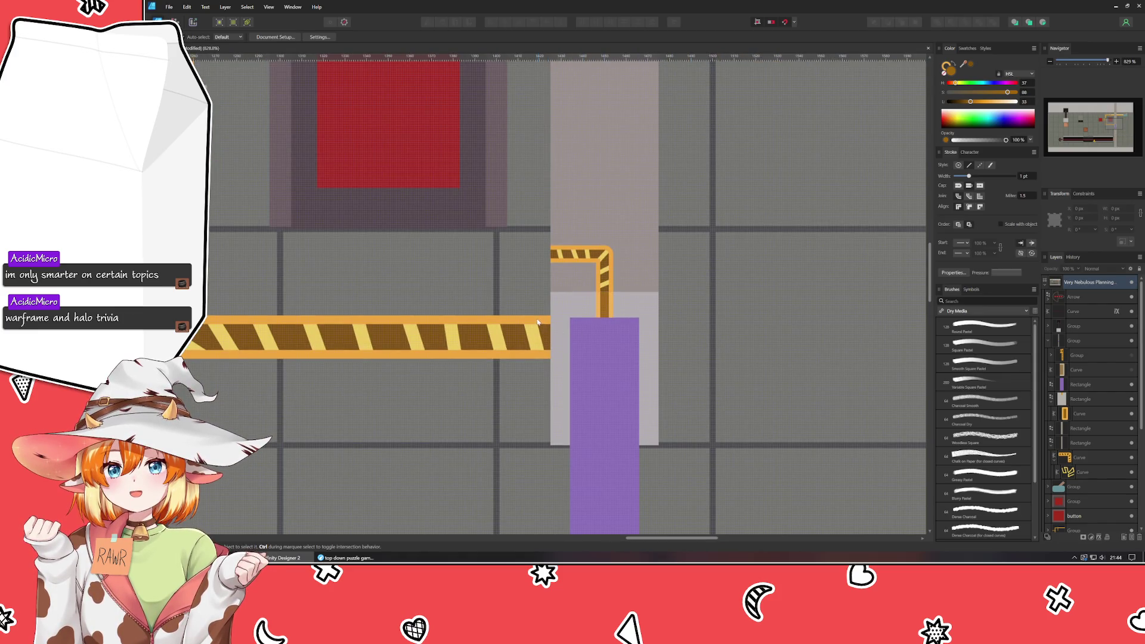
scroll(560, 310, up, 1)
drag(563, 287, 474, 234)
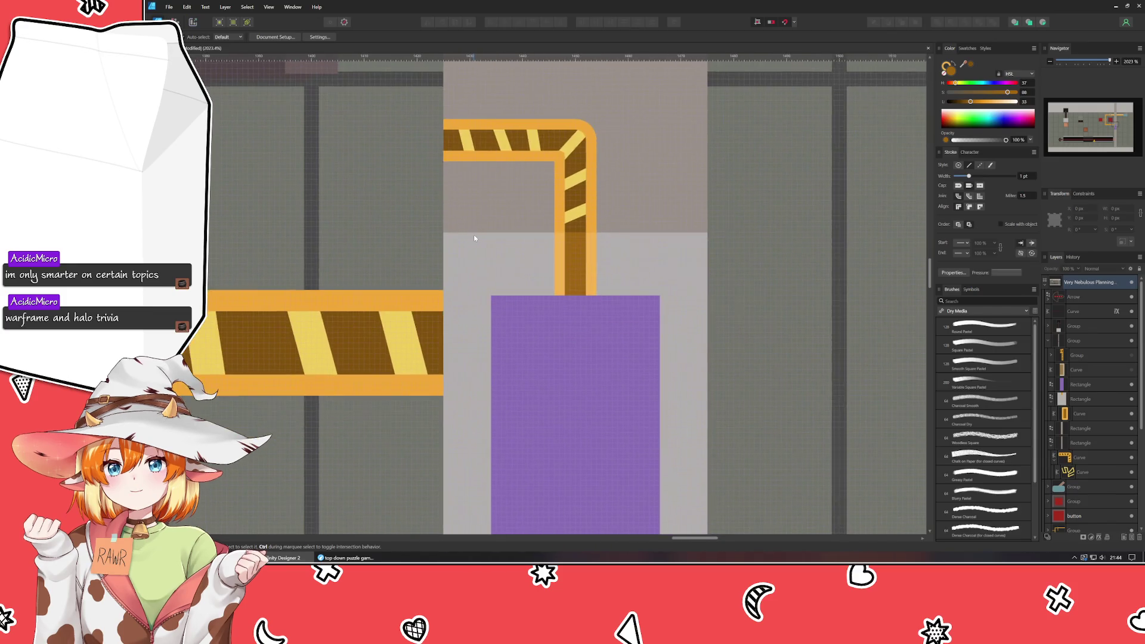
scroll(478, 259, up, 1)
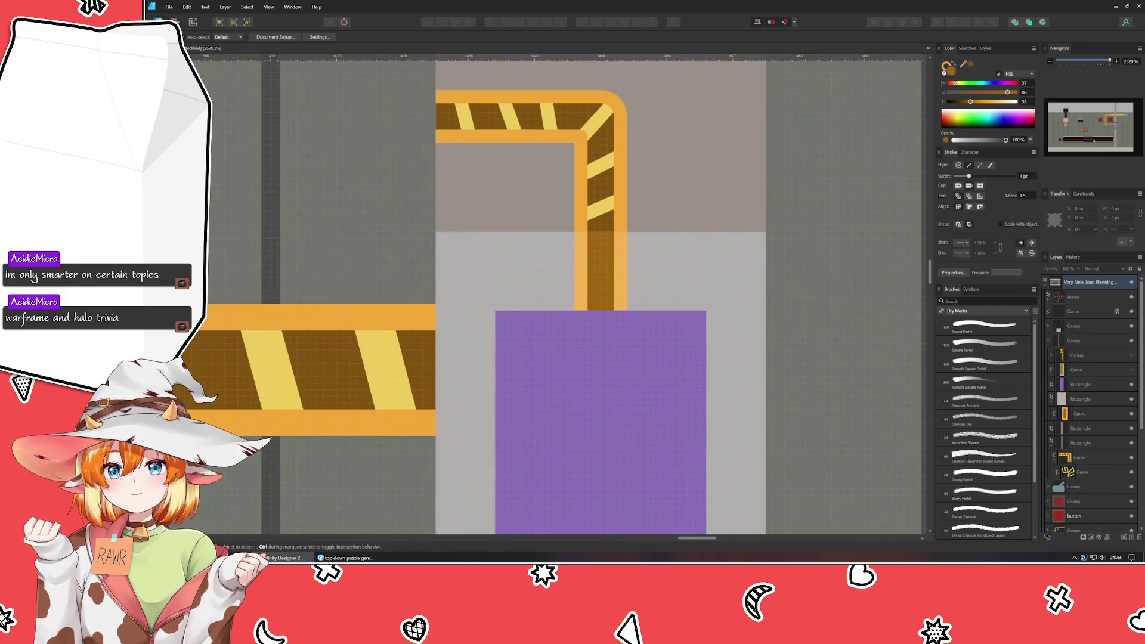
key(p)
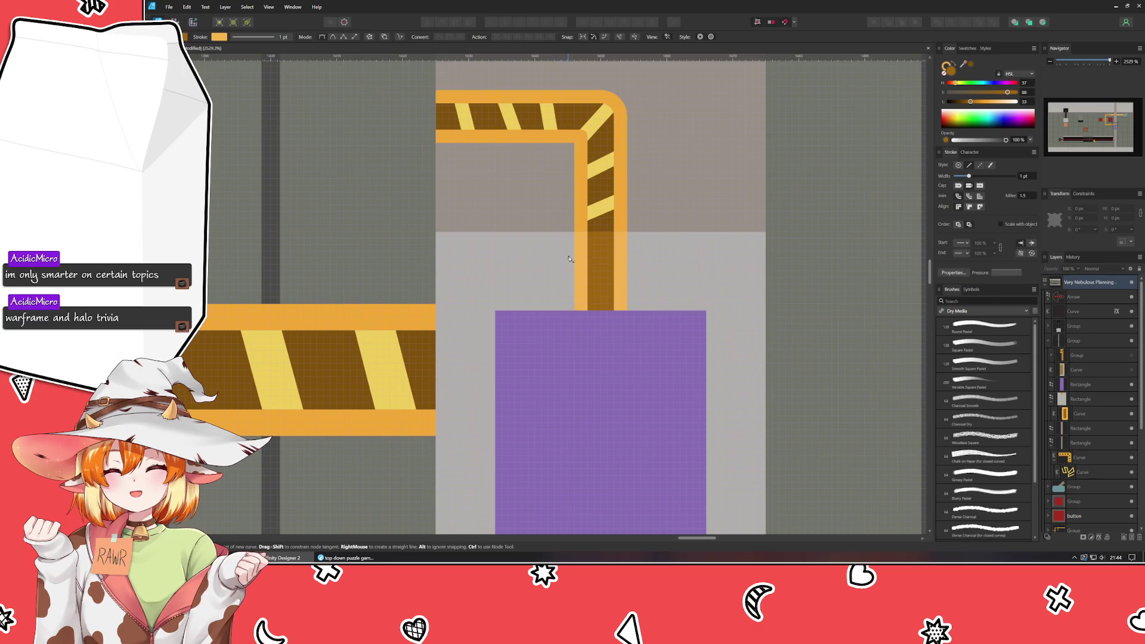
click(561, 258)
- Close the angled band shape across the pipe's end and colour it with the sampled hazard-stripe yellow
click(646, 238)
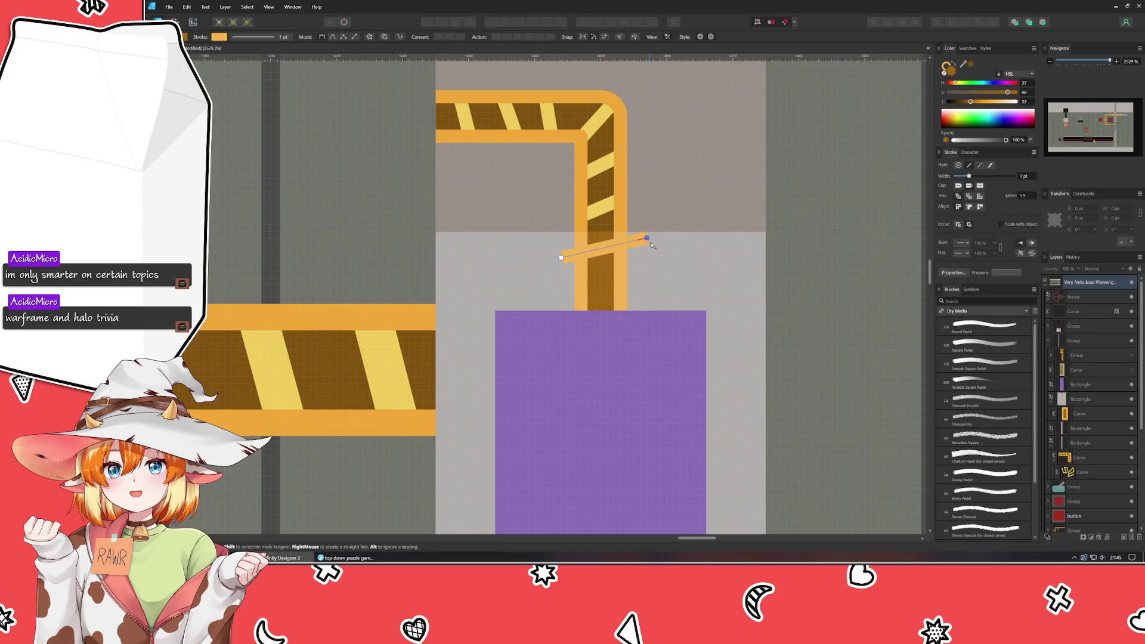
click(646, 275)
click(560, 297)
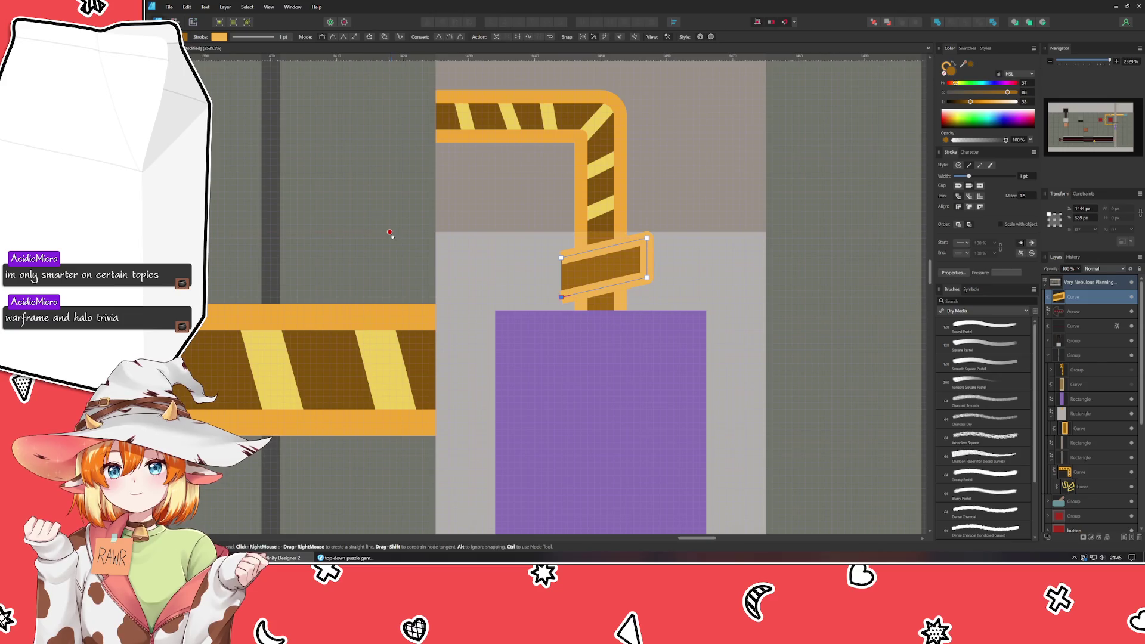
key(a)
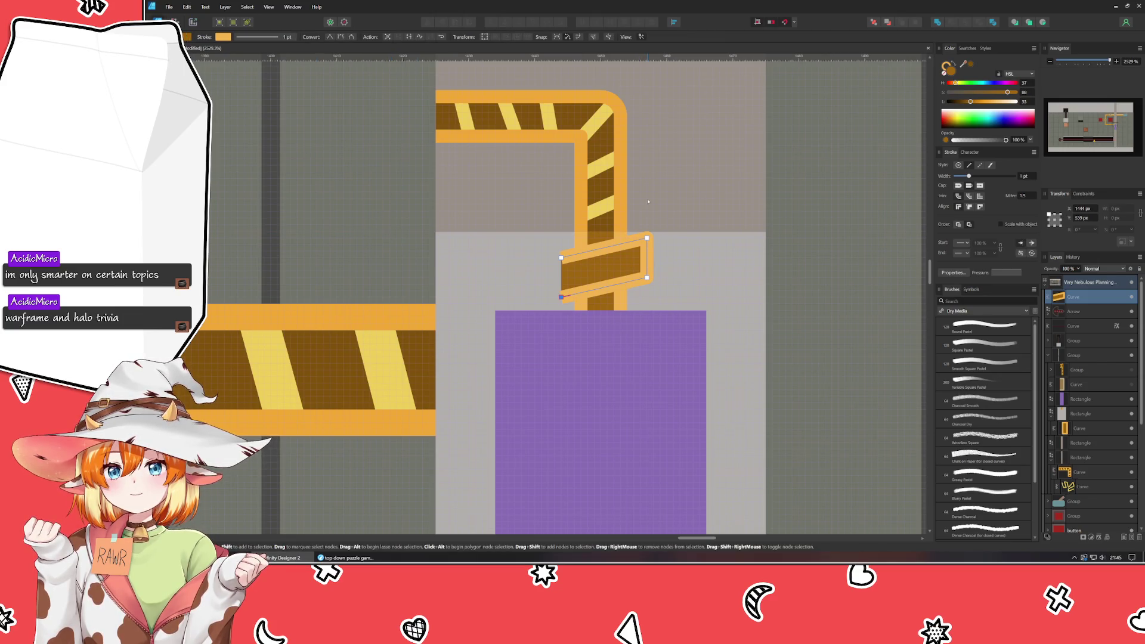
scroll(647, 201, down, 3)
scroll(648, 203, down, 1)
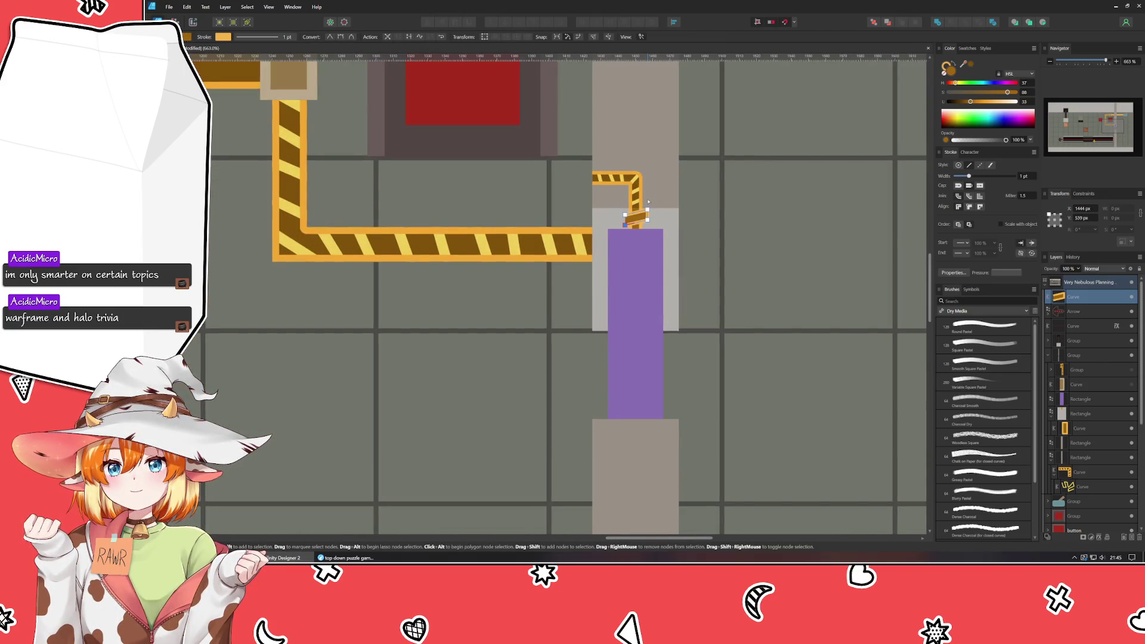
scroll(648, 203, up, 3)
scroll(648, 203, right, 2)
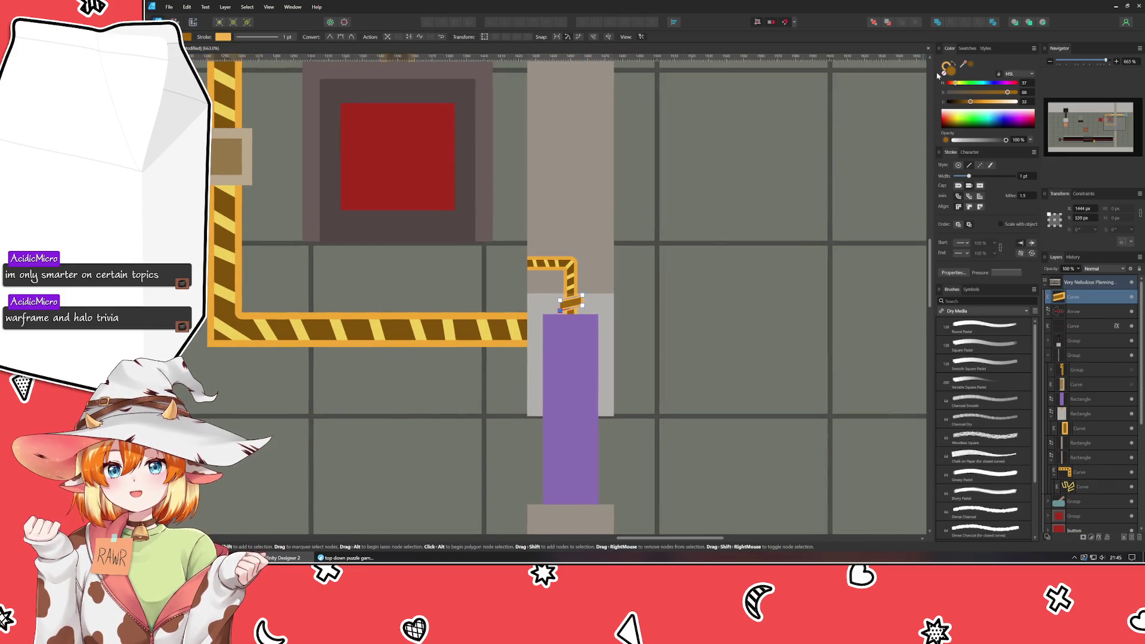
drag(964, 65, 543, 334)
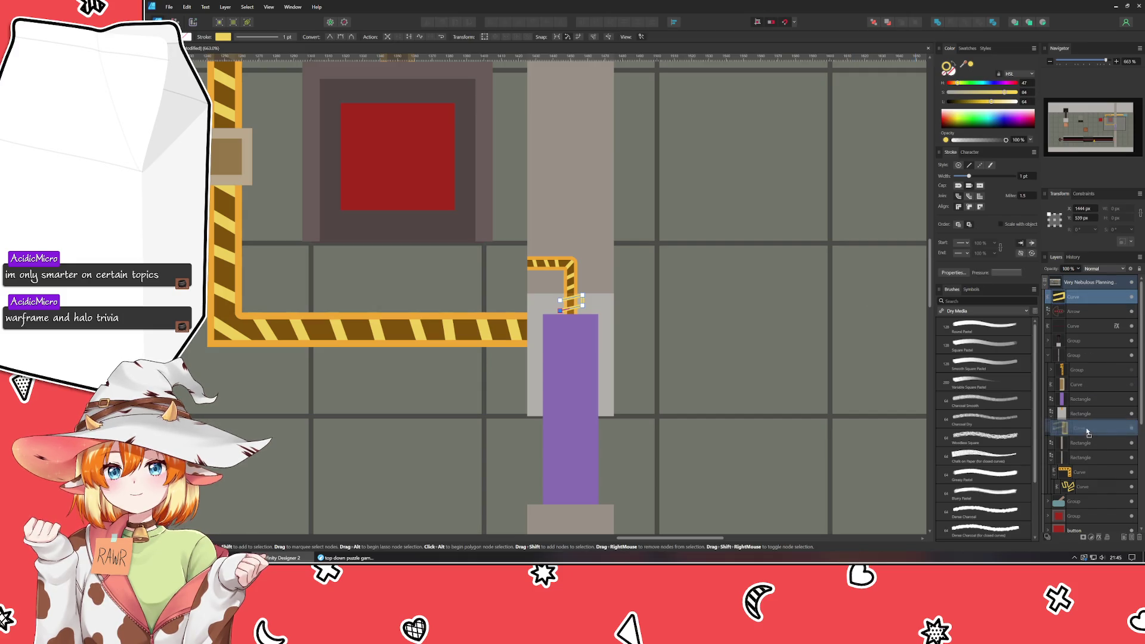
- Drag the band curve into the group and drop it onto the rectangle layer to clip it
drag(1087, 431, 1087, 430)
click(748, 335)
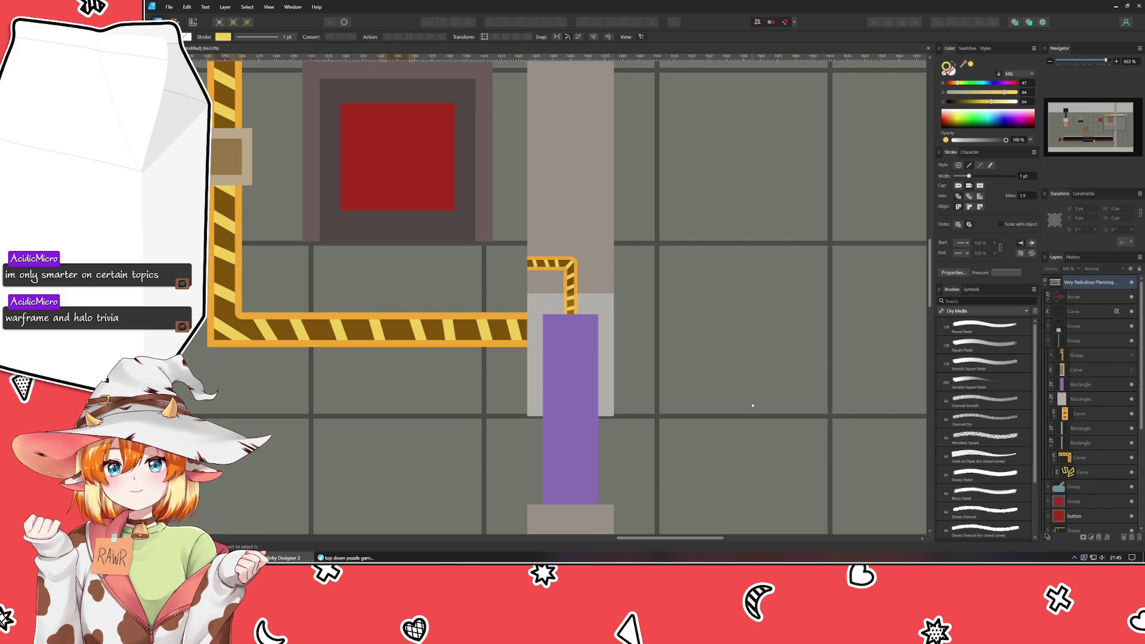
click(1073, 414)
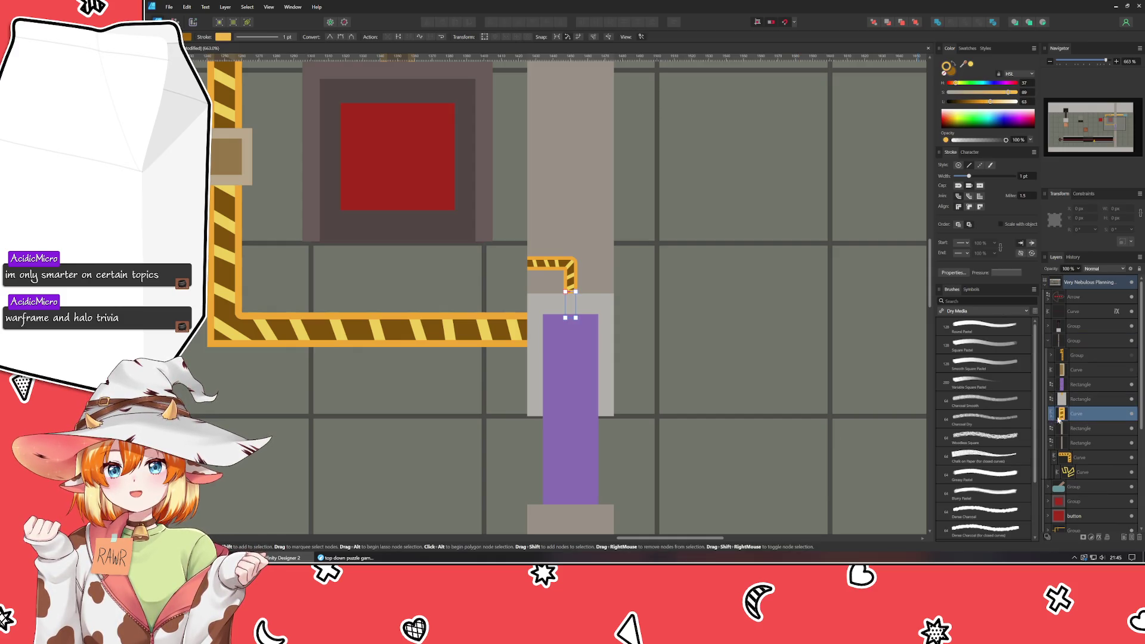
drag(1076, 410, 1078, 405)
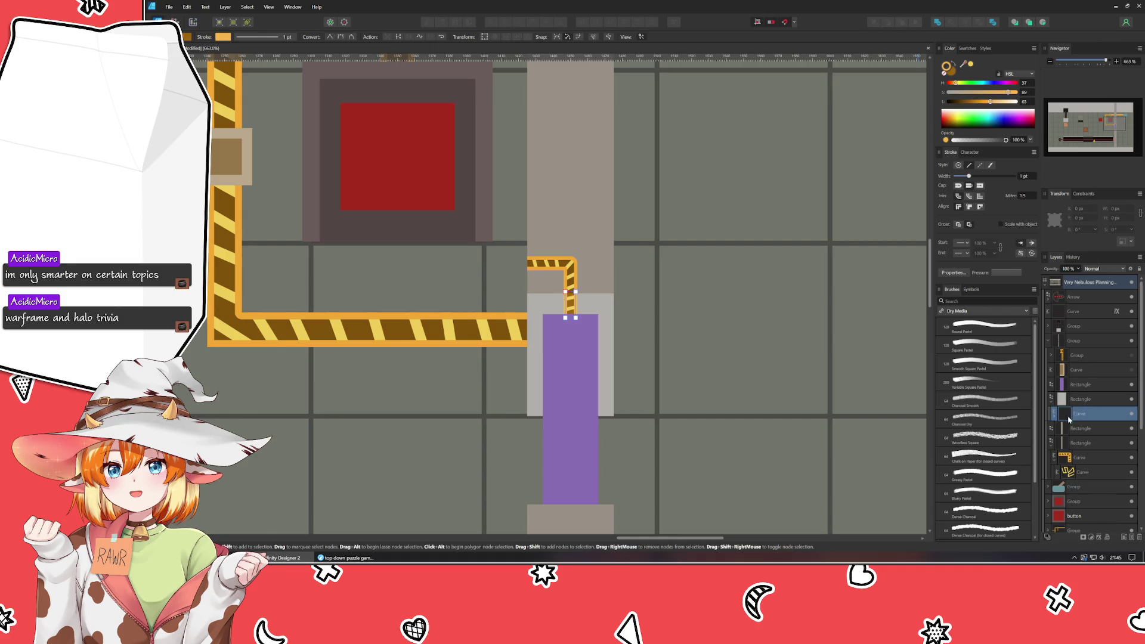
- Expand the layer to select the nested band curve, then clear the selection and review the layout
click(1056, 417)
click(1078, 433)
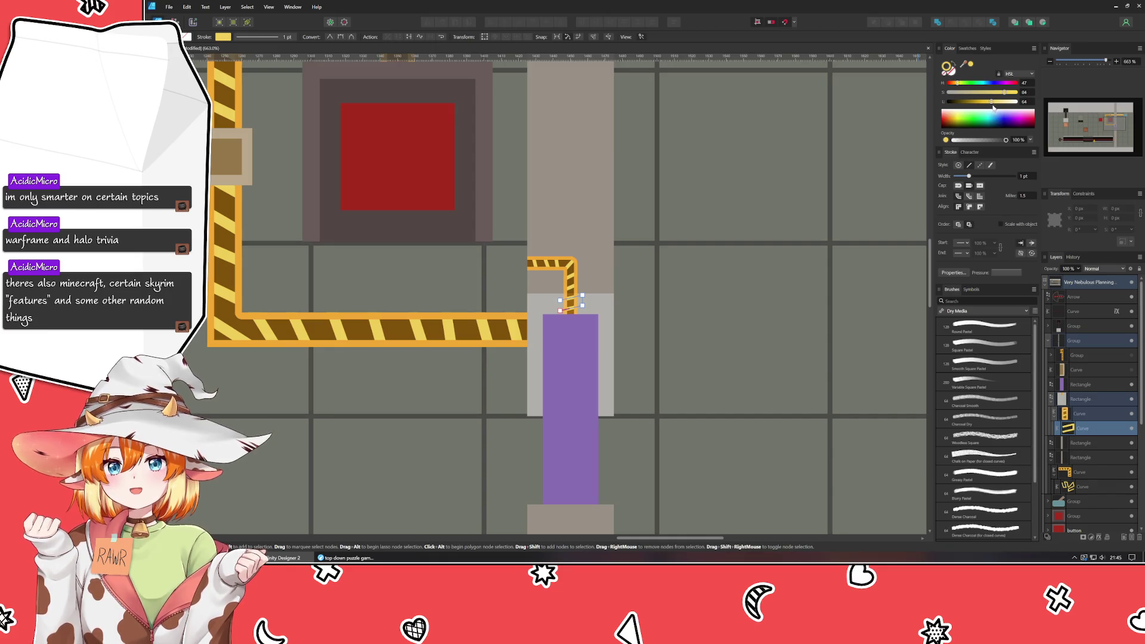
key(ctrl+d)
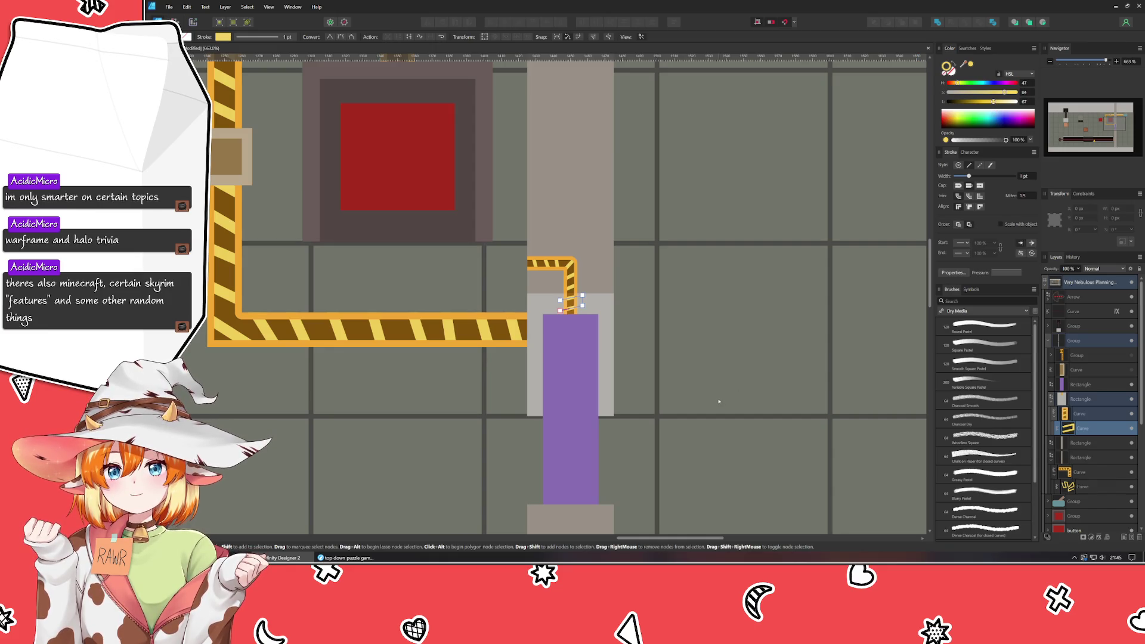
key(ctrl+d)
drag(719, 395, 779, 351)
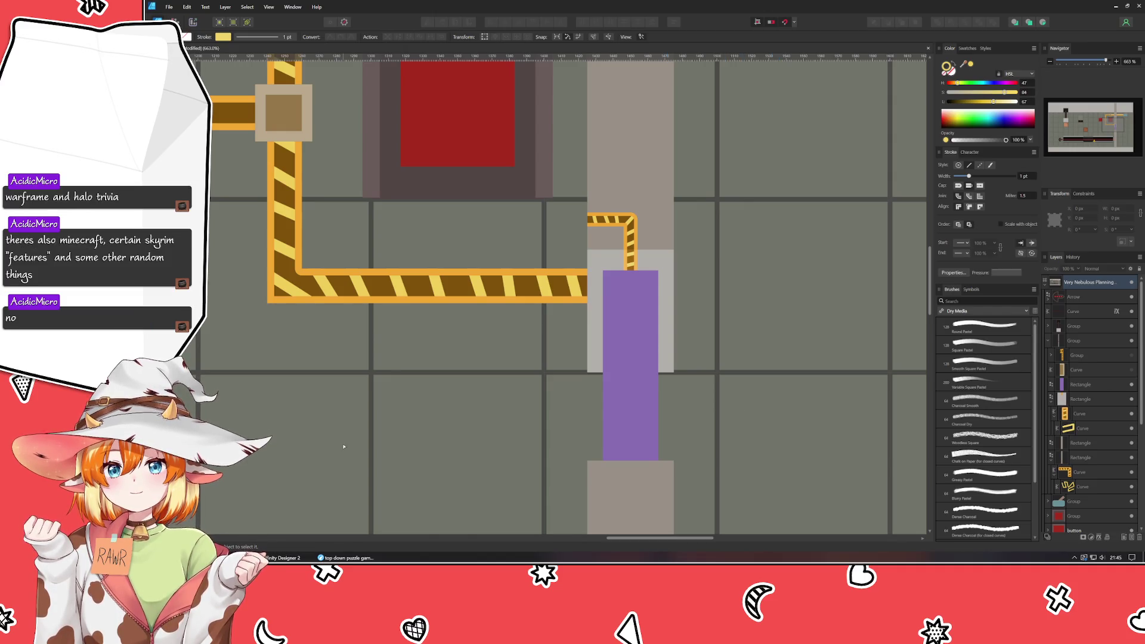
- Select the floor grid group behind the pipes, lock it against edits, and deselect it
click(487, 428)
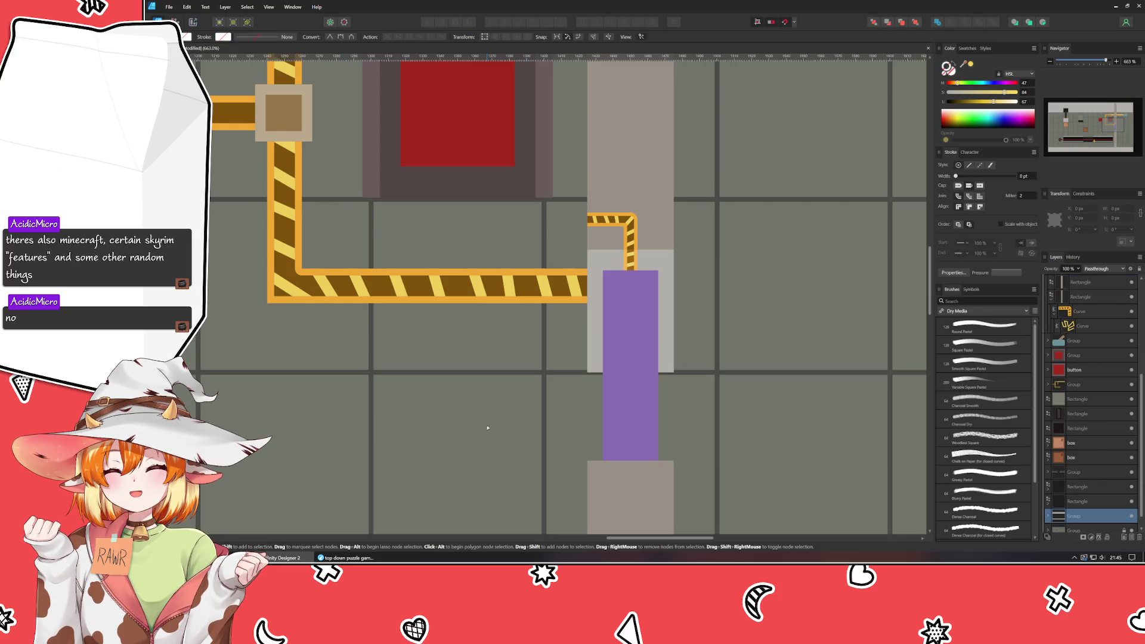
drag(487, 427, 582, 407)
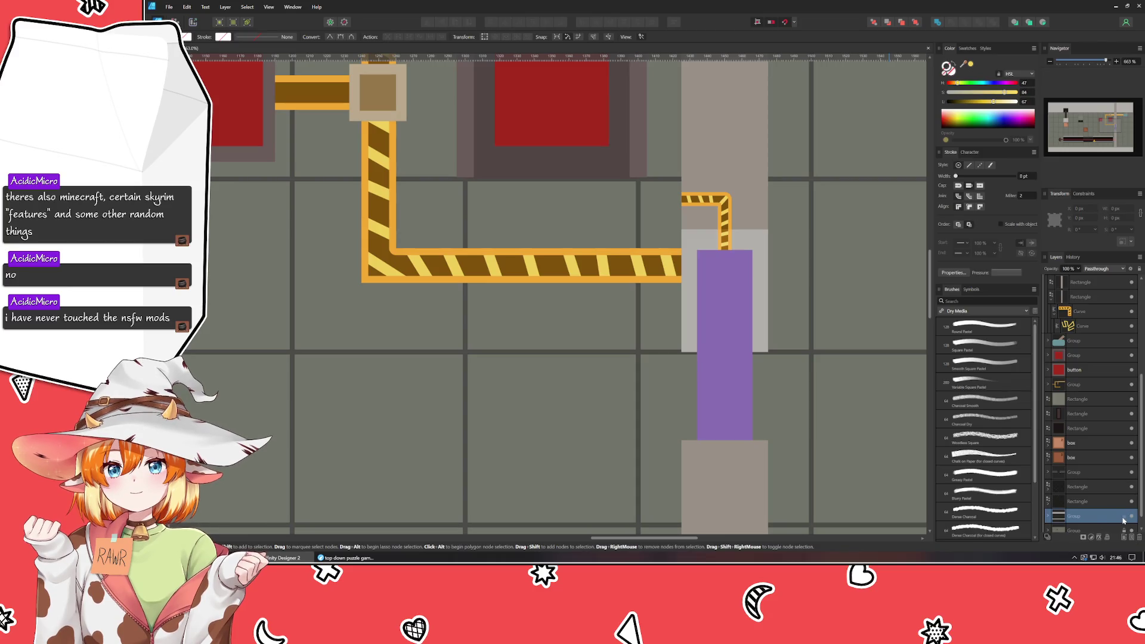
click(1123, 517)
click(557, 421)
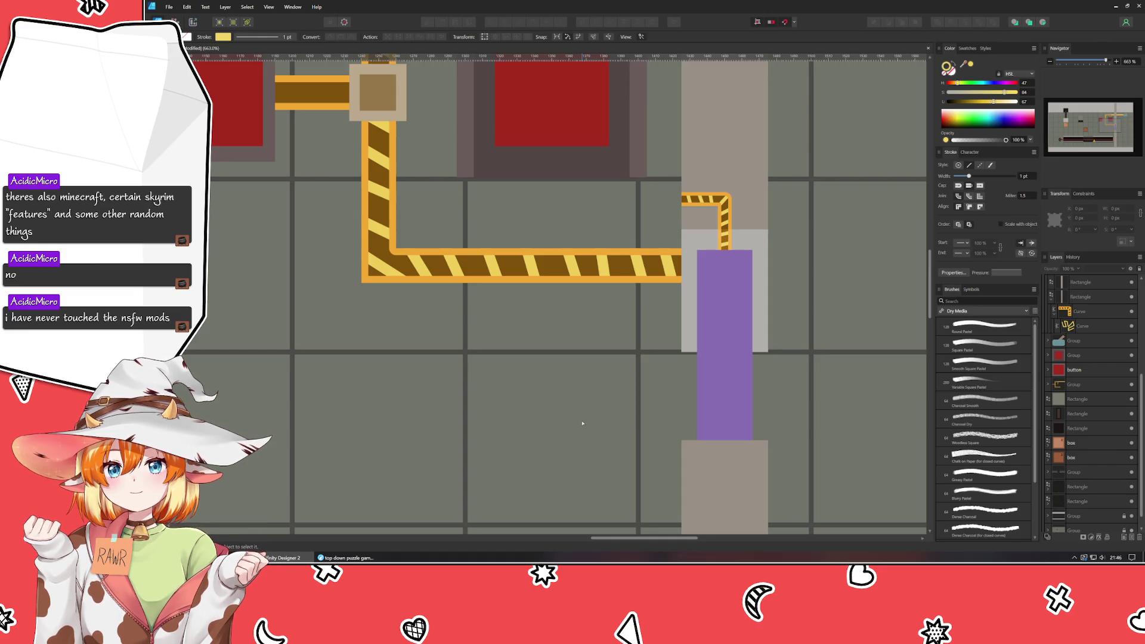
scroll(582, 423, down, 5)
scroll(581, 423, down, 1)
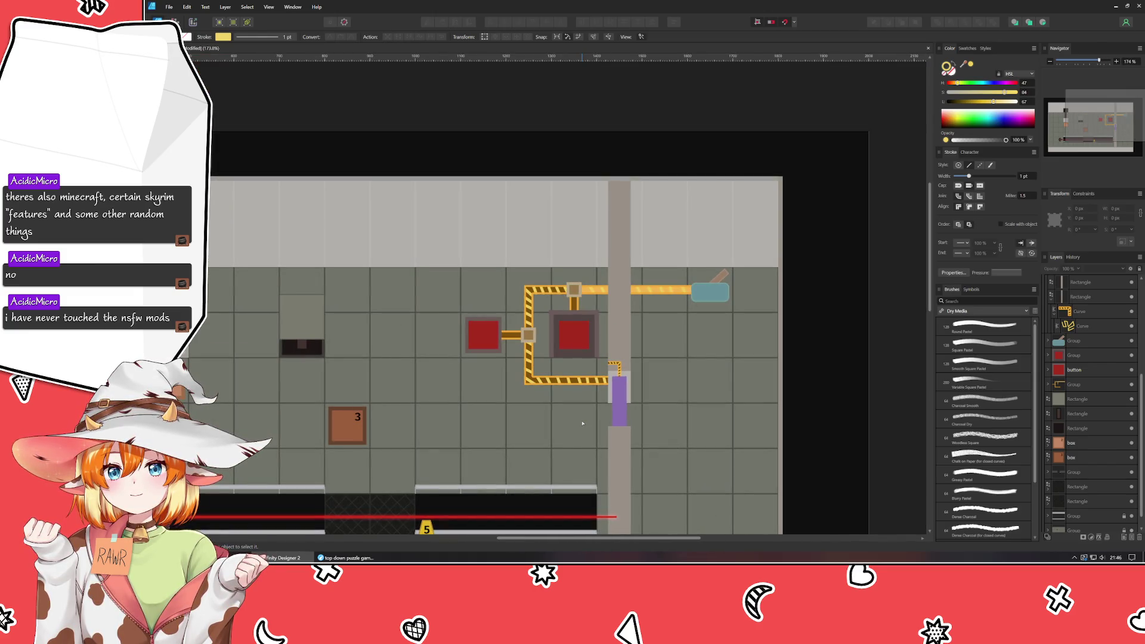
scroll(582, 423, up, 1)
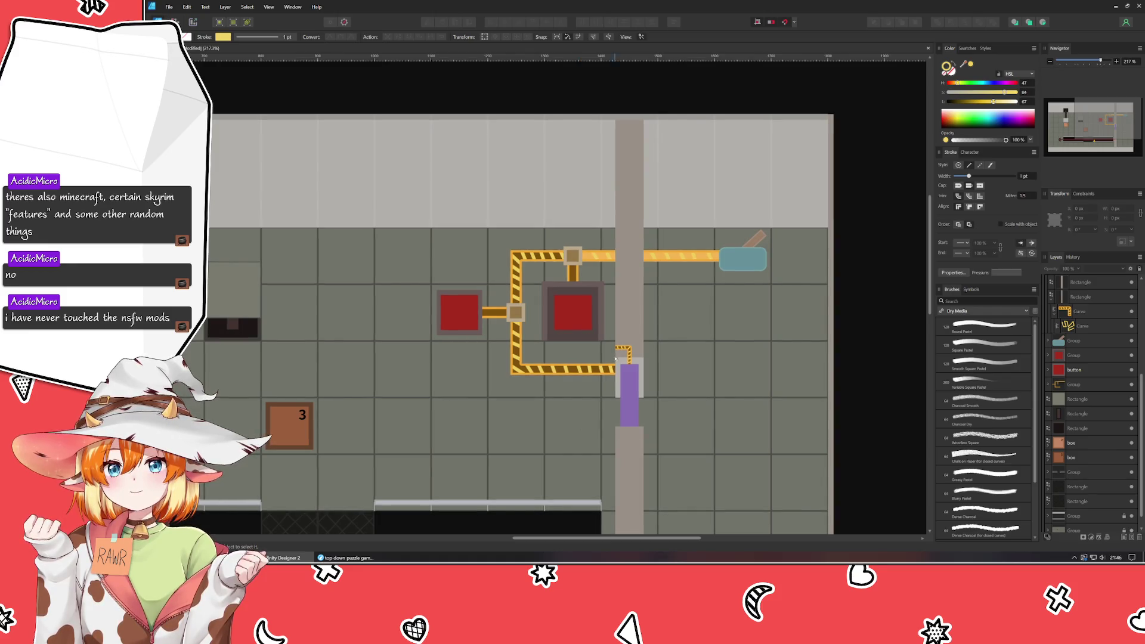
scroll(604, 348, up, 1)
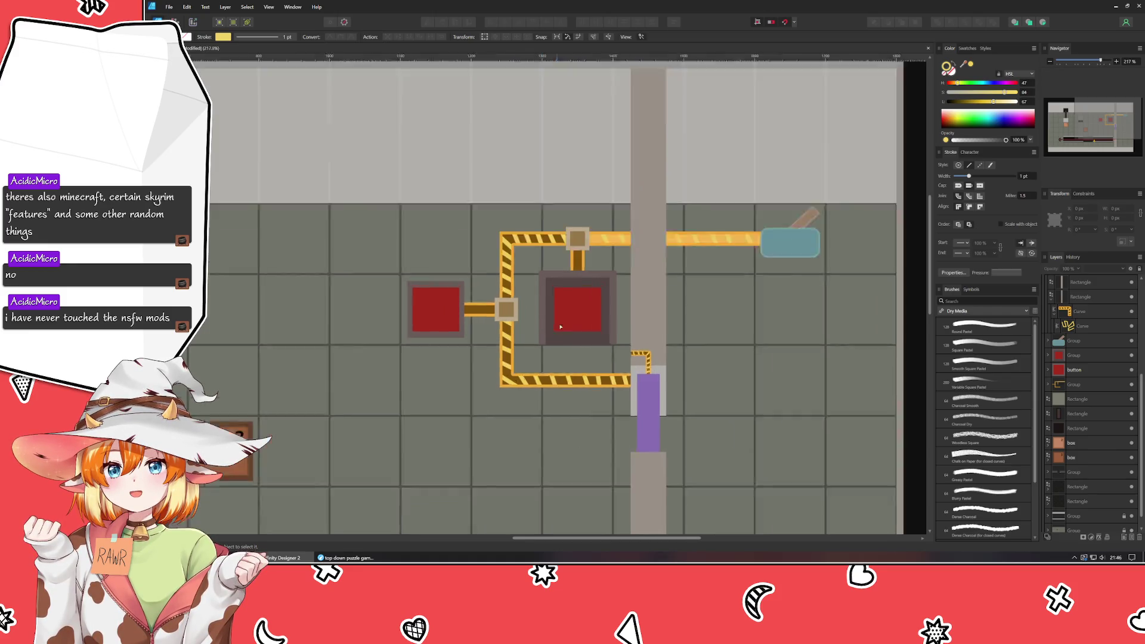
scroll(605, 348, up, 2)
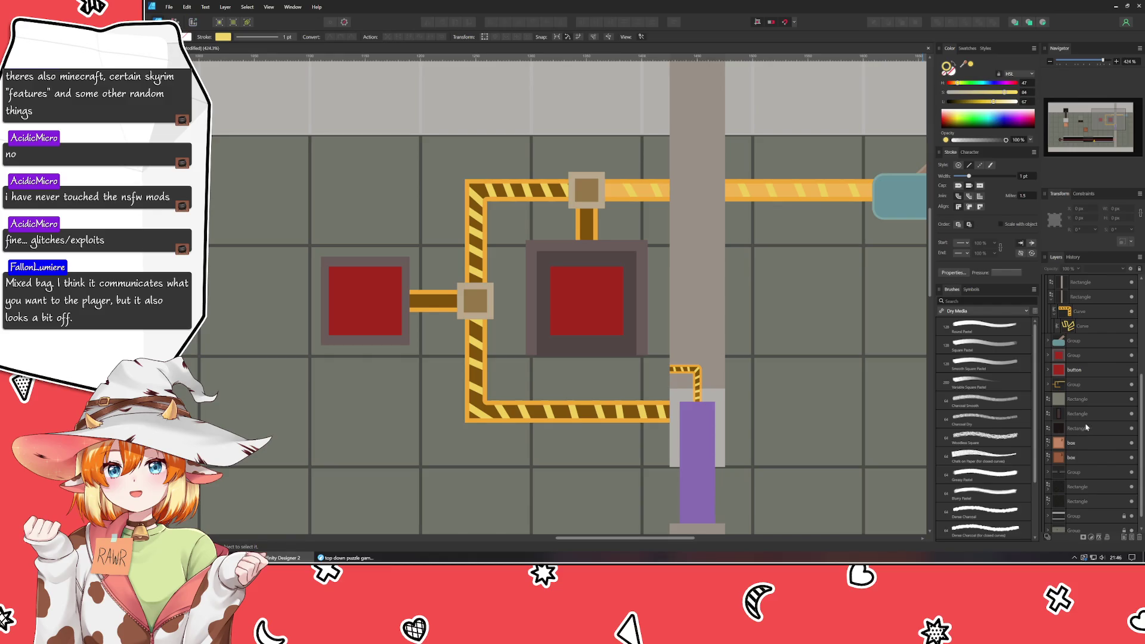
scroll(1079, 384, up, 3)
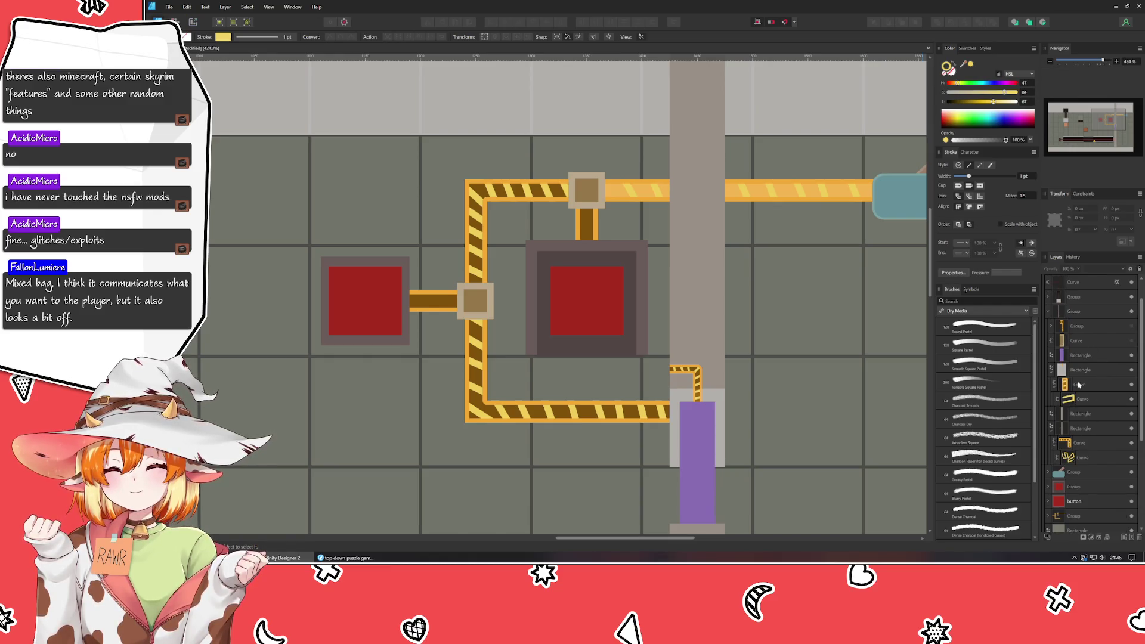
- Try a different colour on the band curve by the purple bar, then deselect
click(1089, 386)
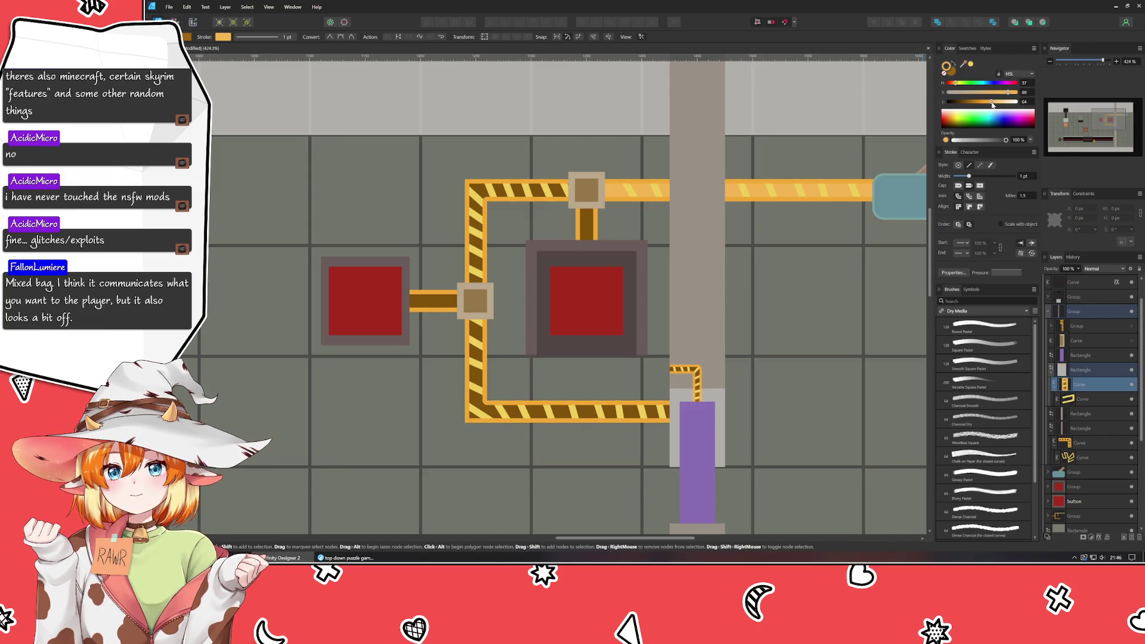
drag(991, 105, 973, 104)
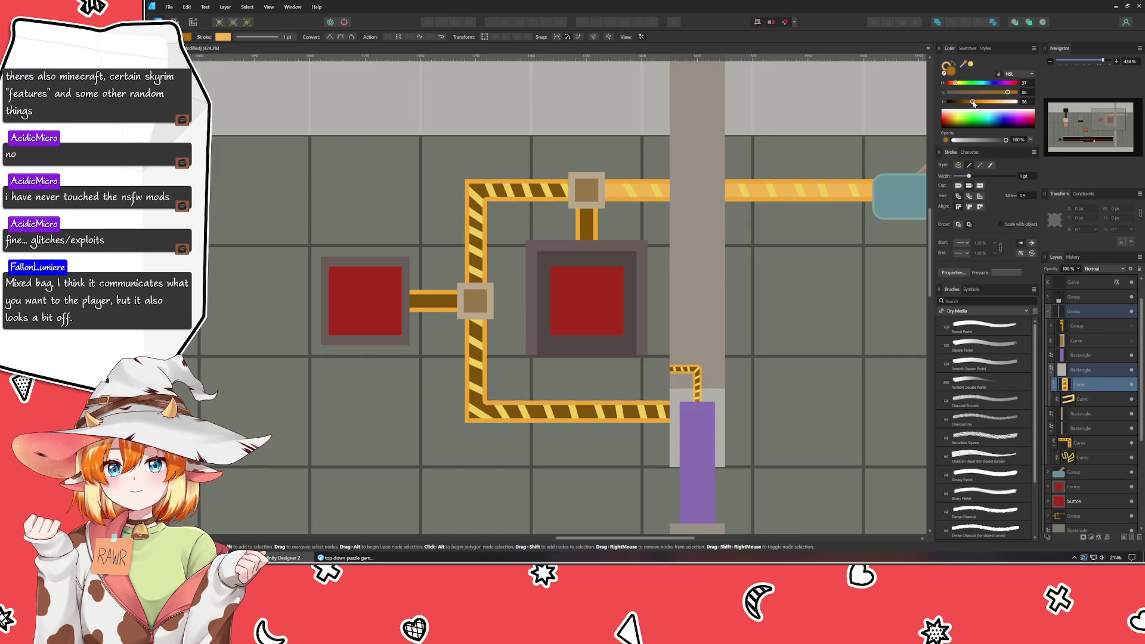
click(795, 377)
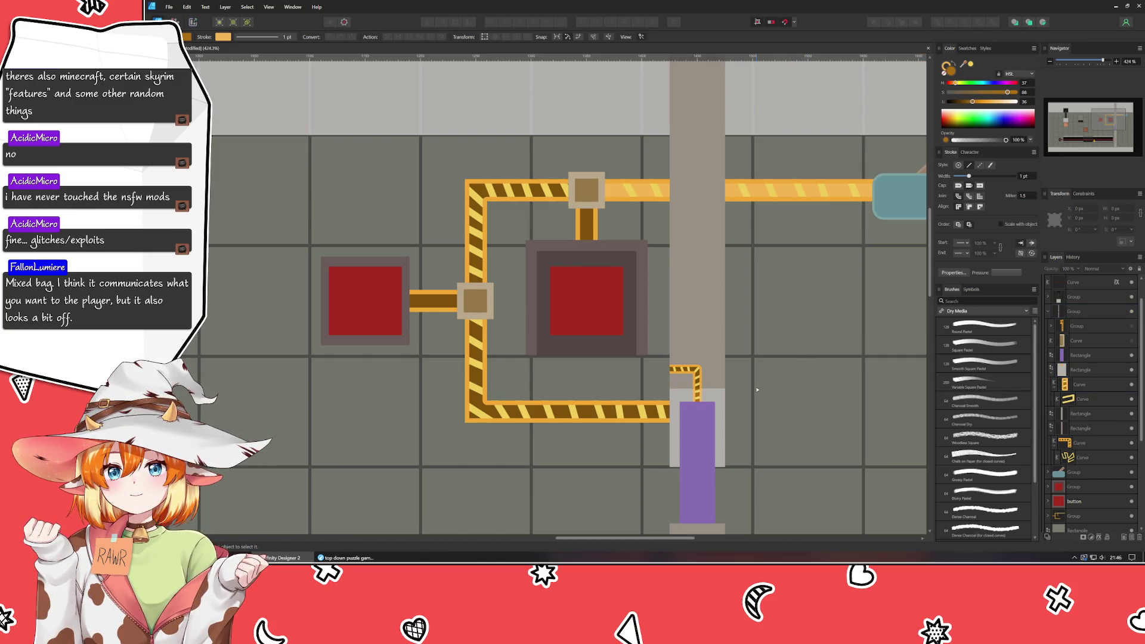
drag(755, 389, 770, 233)
scroll(787, 227, down, 5)
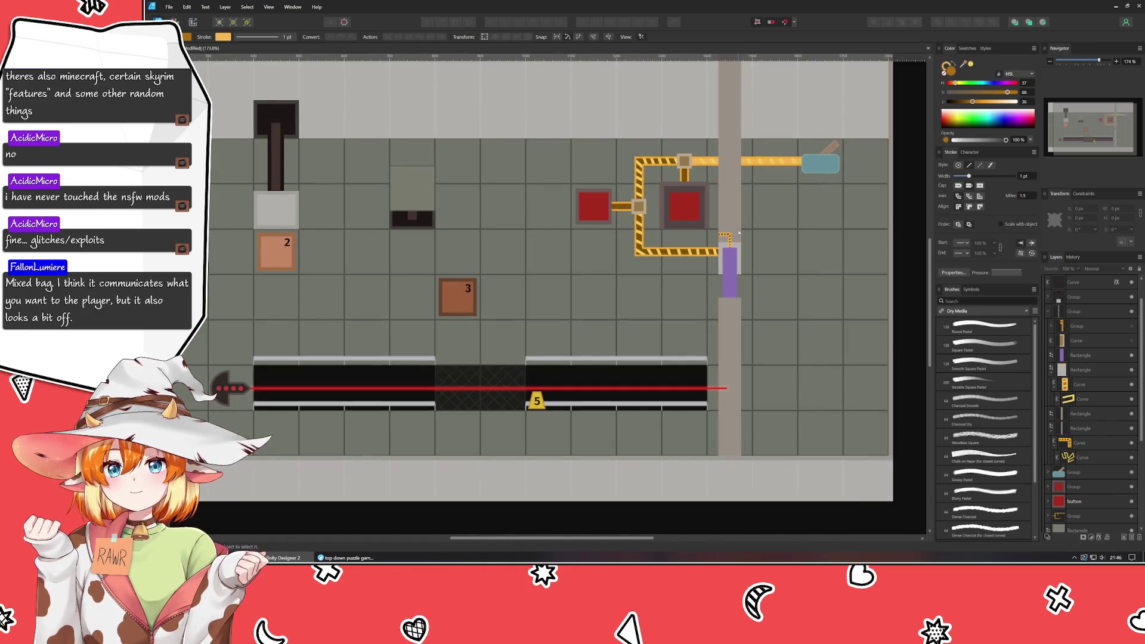
scroll(788, 228, up, 4)
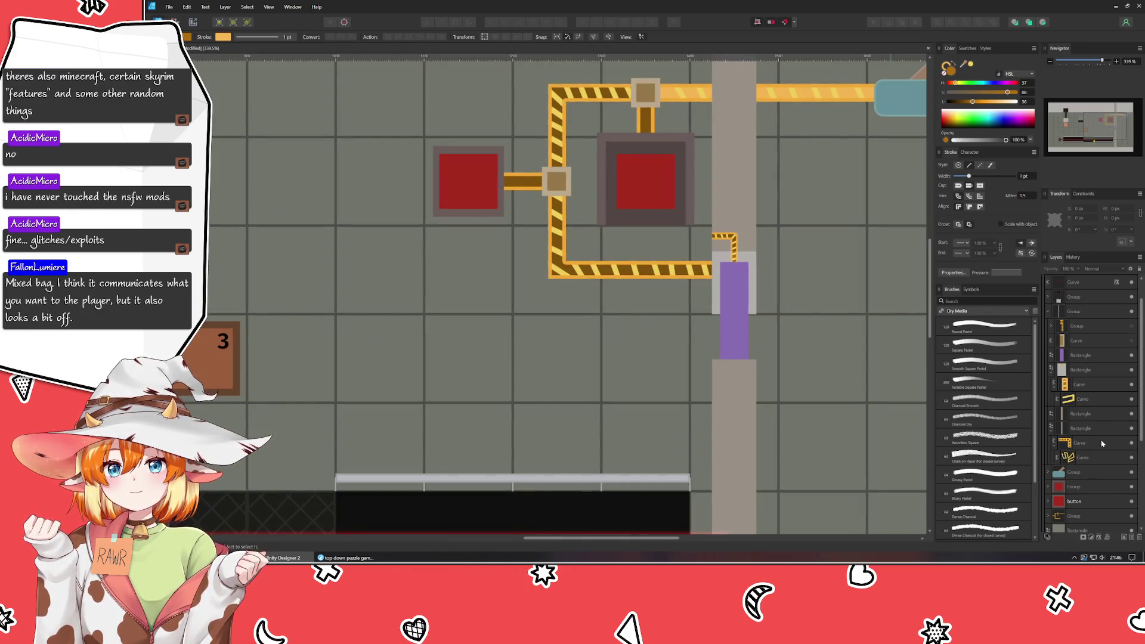
- Collapse the expanded groups in the Layers panel and hide the short striped wire stub layer
click(1055, 391)
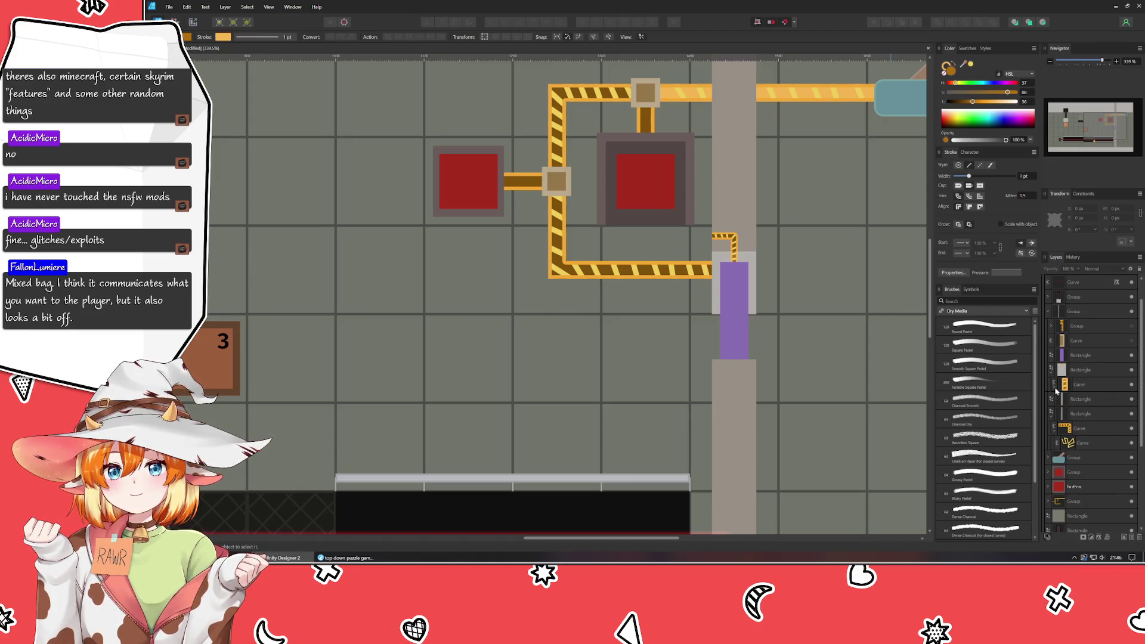
click(1056, 442)
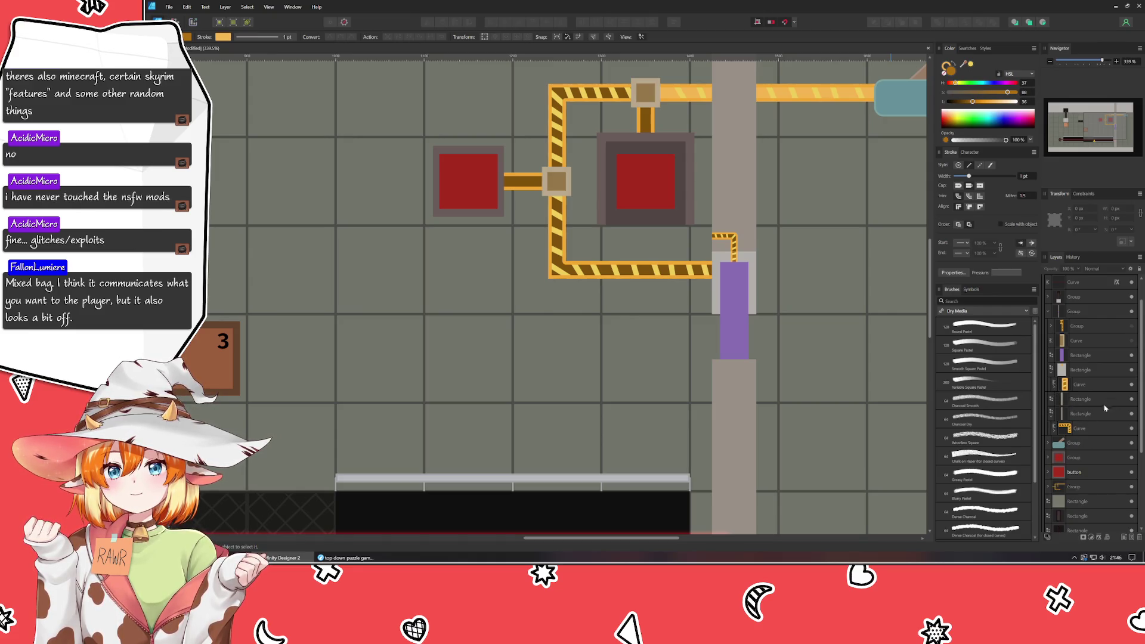
click(1130, 430)
drag(812, 364, 828, 413)
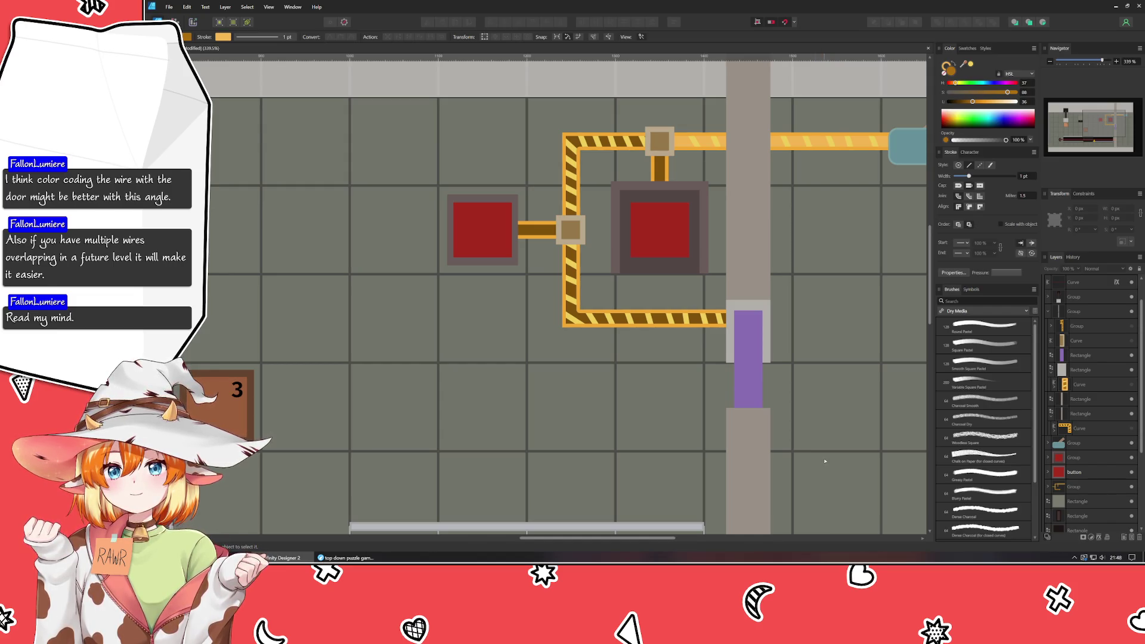
- Fill the purple door rectangle with the gold colour sampled from the wire
click(725, 350)
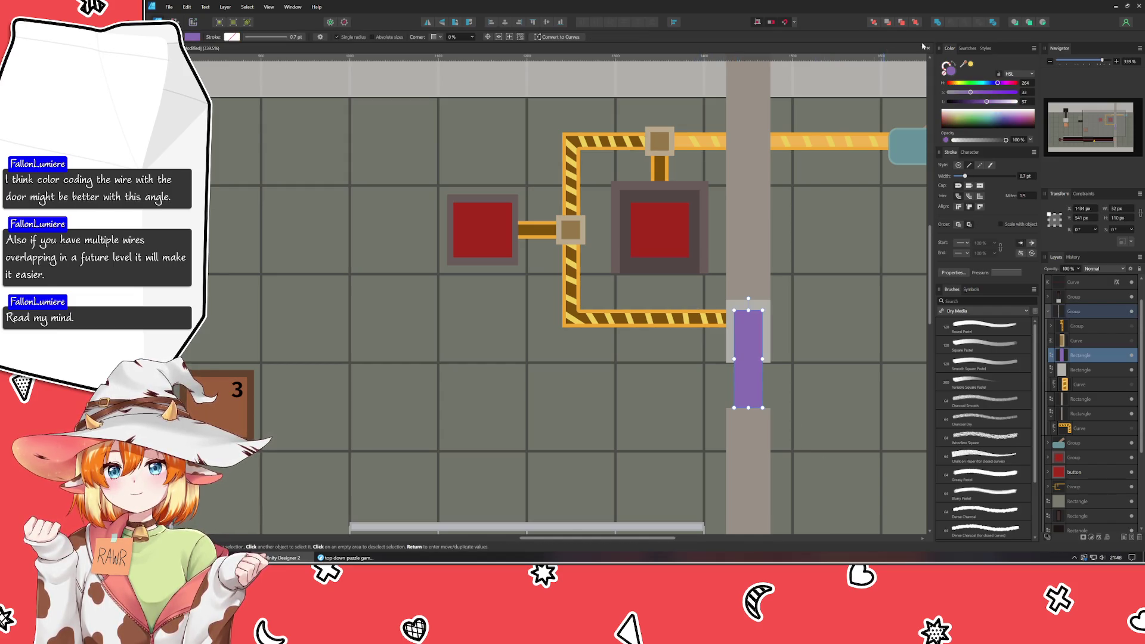
key(e)
mouse_move(579, 139)
mouse_down()
mouse_move(605, 166)
mouse_move(578, 138)
mouse_move(625, 161)
mouse_move(598, 135)
mouse_up()
scroll(870, 386, down, 3)
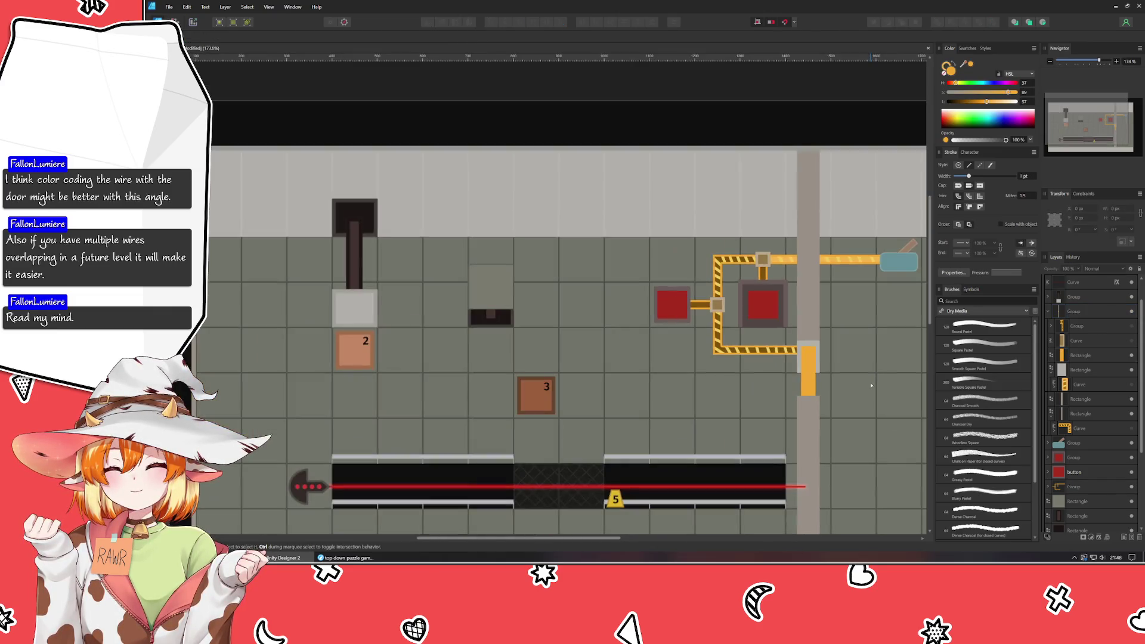
scroll(870, 386, up, 2)
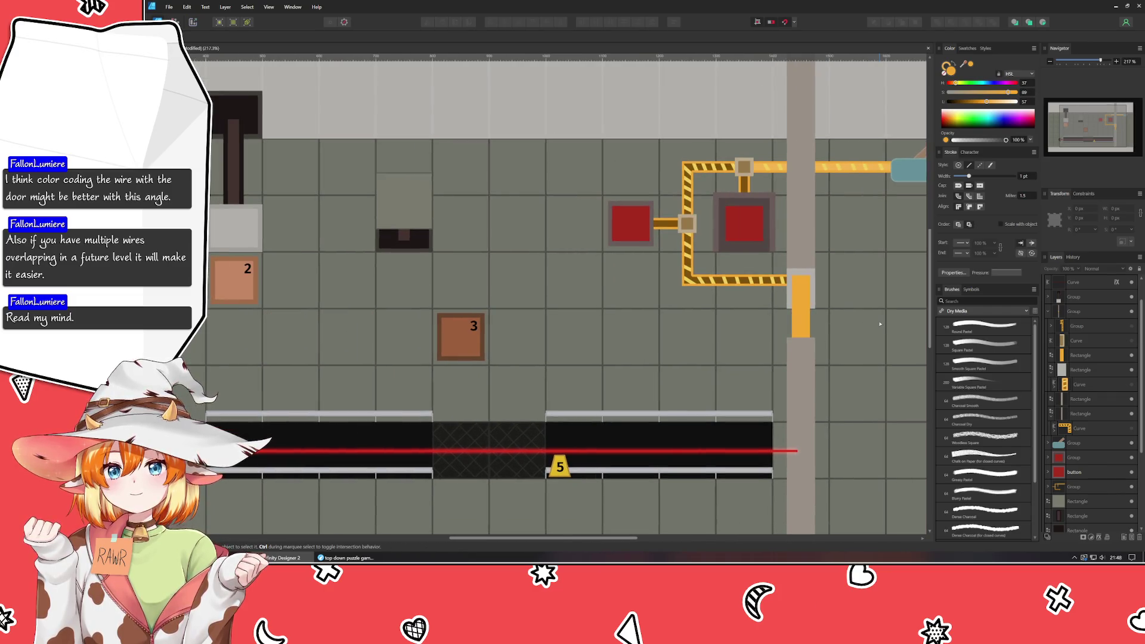
- Lower the door fill's lightness so it becomes a deeper orange than the wire
click(805, 315)
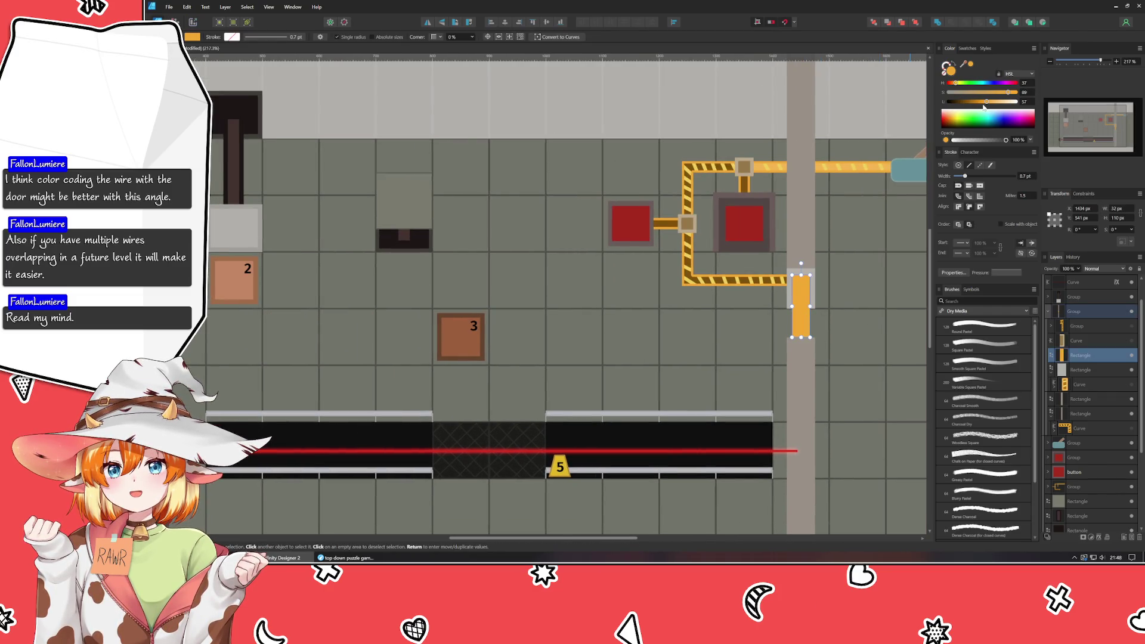
drag(984, 108, 976, 106)
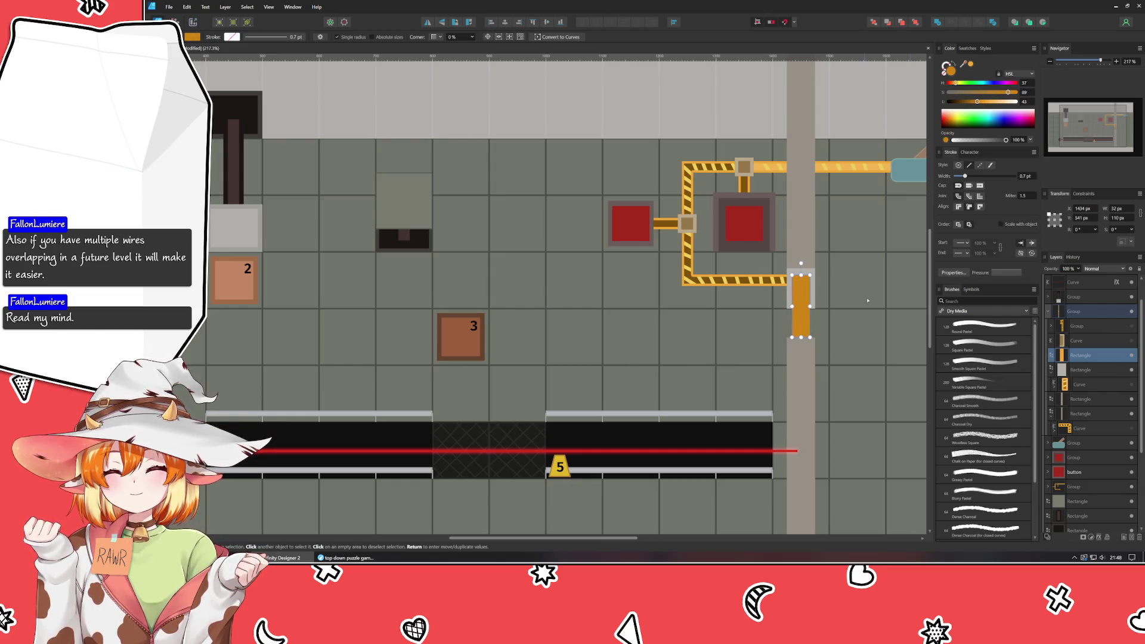
click(863, 333)
scroll(869, 337, down, 1)
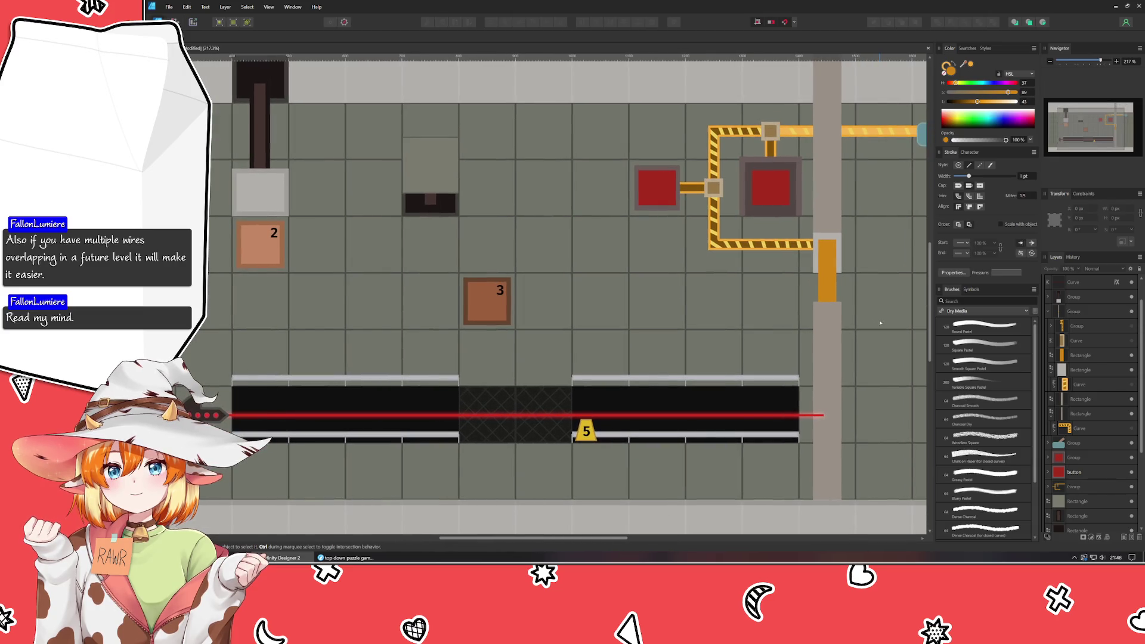
scroll(908, 251, up, 2)
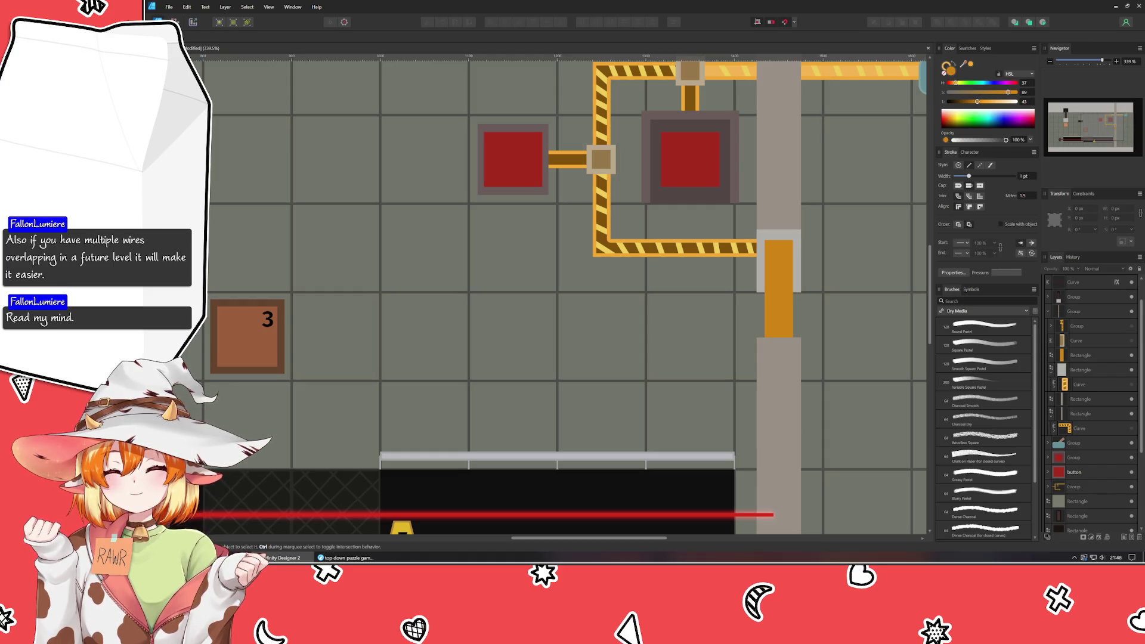
key(m)
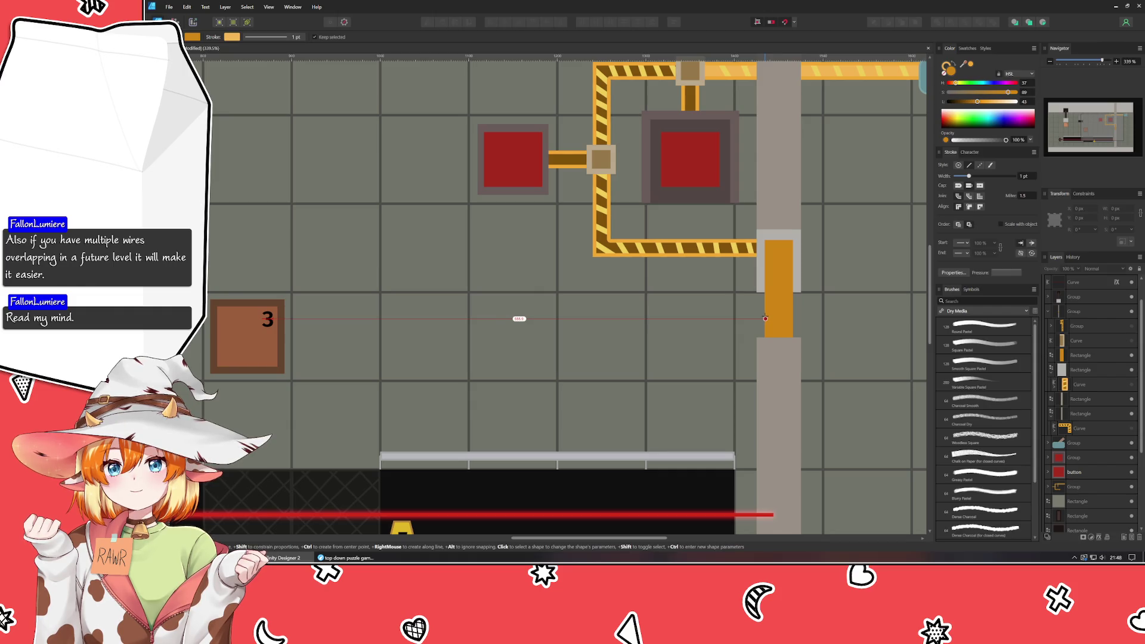
- Cancel a stray rectangle and undo an accidental move of the orange door
click(772, 326)
scroll(773, 326, up, 1)
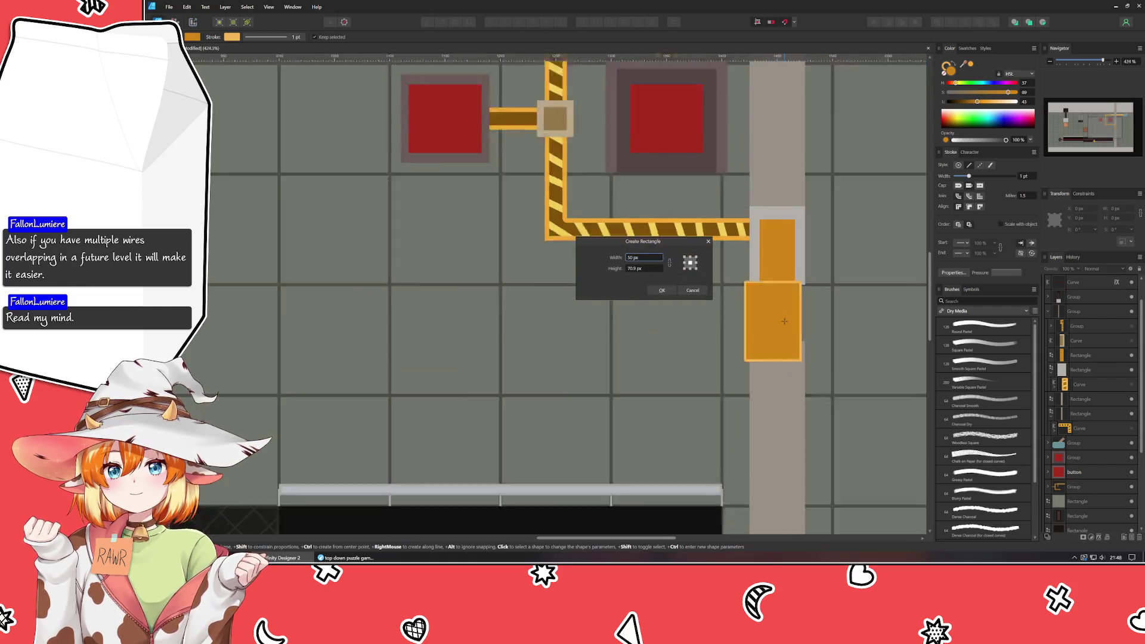
scroll(778, 323, up, 1)
key(Escape)
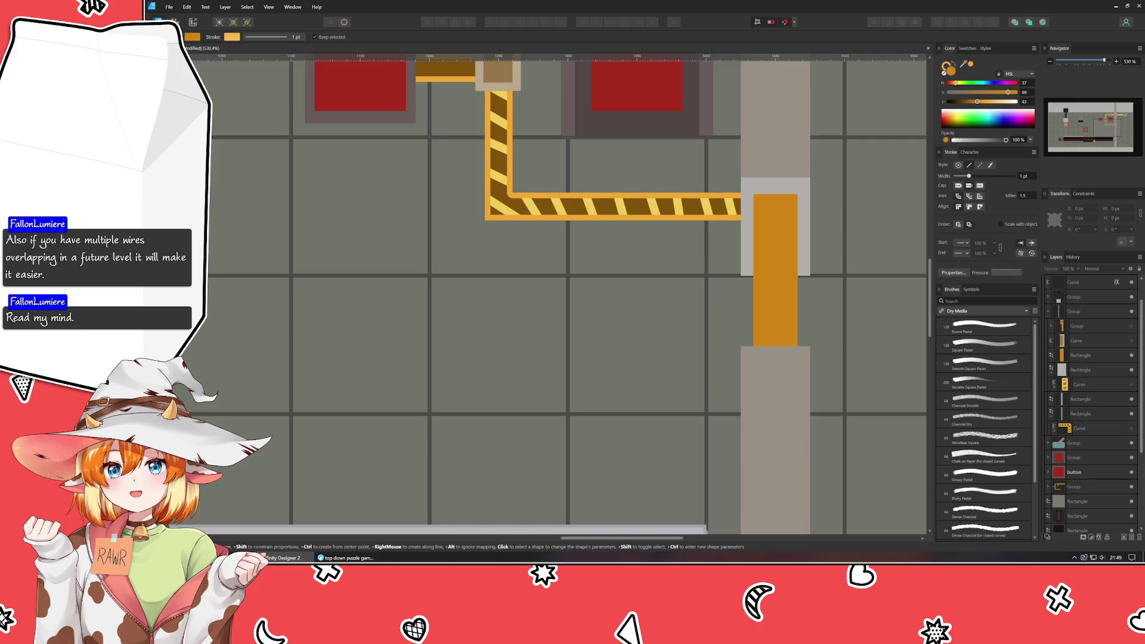
key(a)
key(v)
click(758, 327)
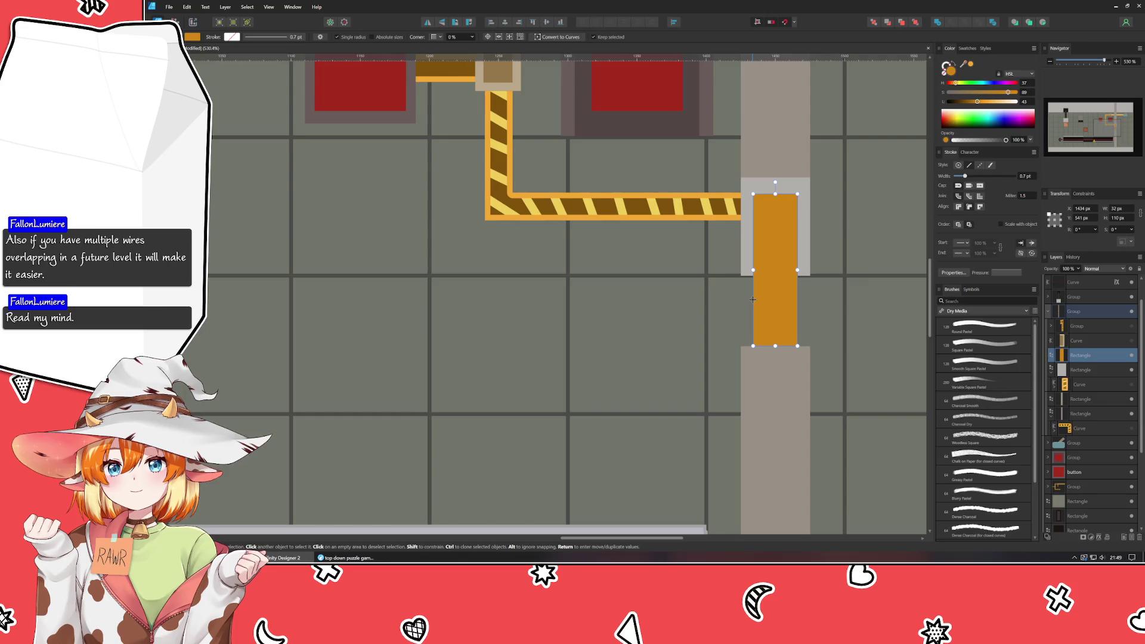
mouse_move(754, 300)
mouse_down()
mouse_move(785, 339)
mouse_move(765, 337)
mouse_up()
key(ctrl+z)
key(m)
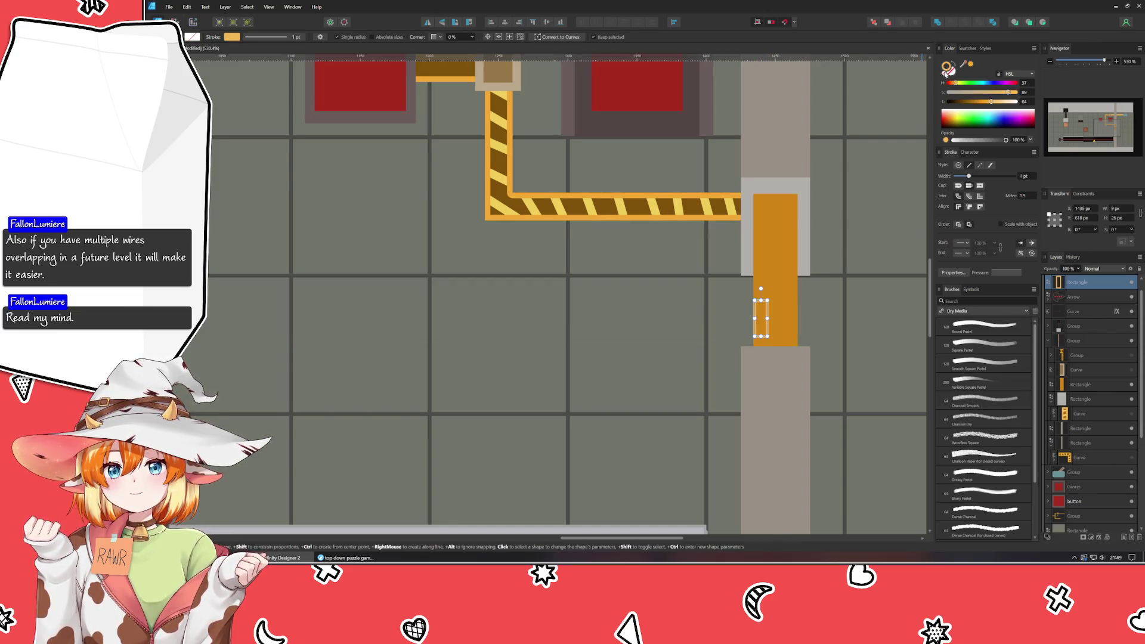
- Colour the new small rectangle on the door's left edge red
click(971, 83)
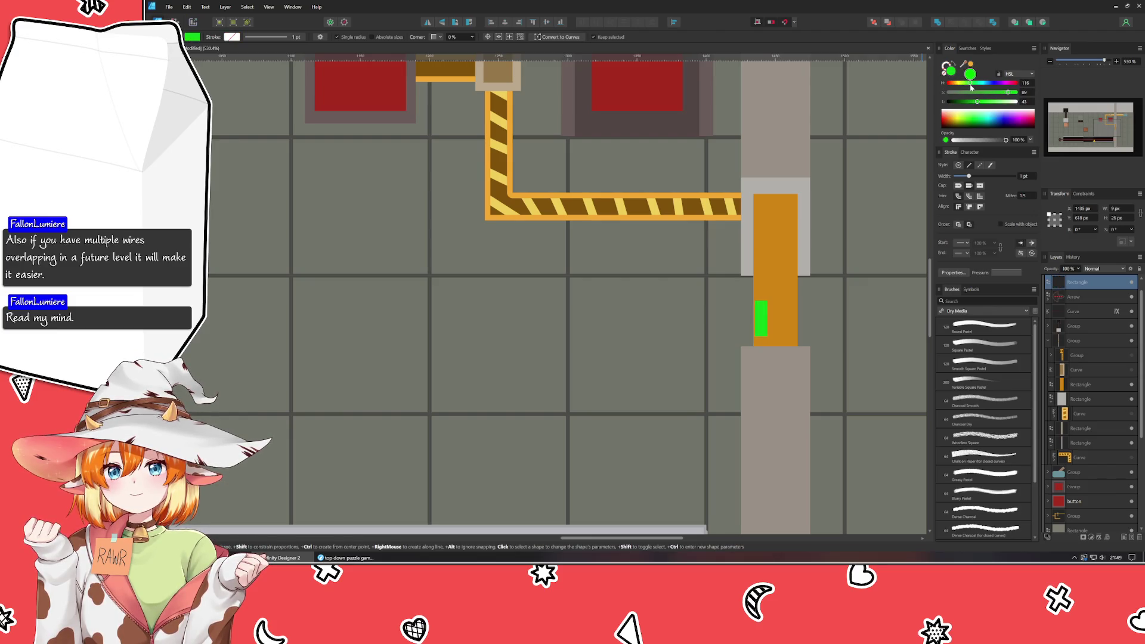
drag(970, 85, 938, 92)
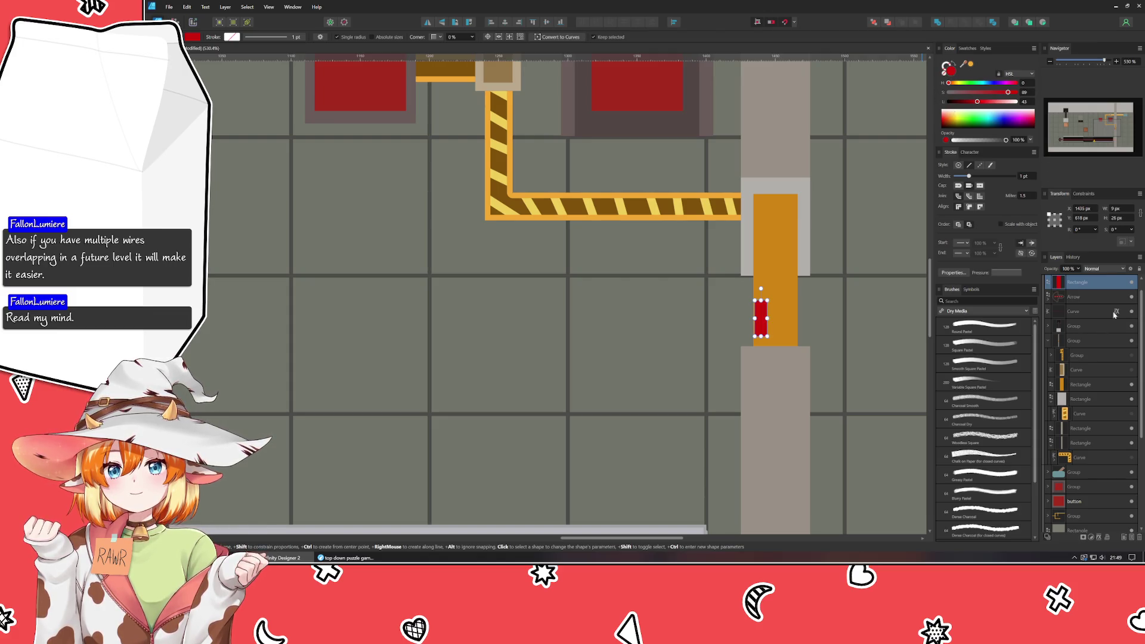
- Enable a red Outer Glow layer effect on the small red rectangle
click(1102, 538)
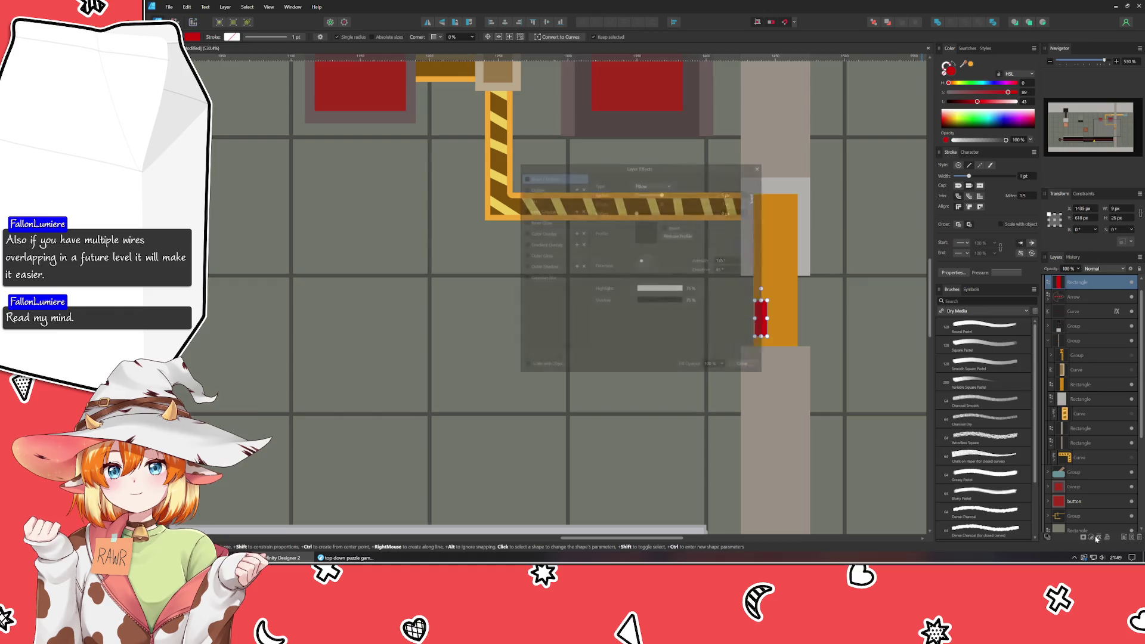
click(559, 256)
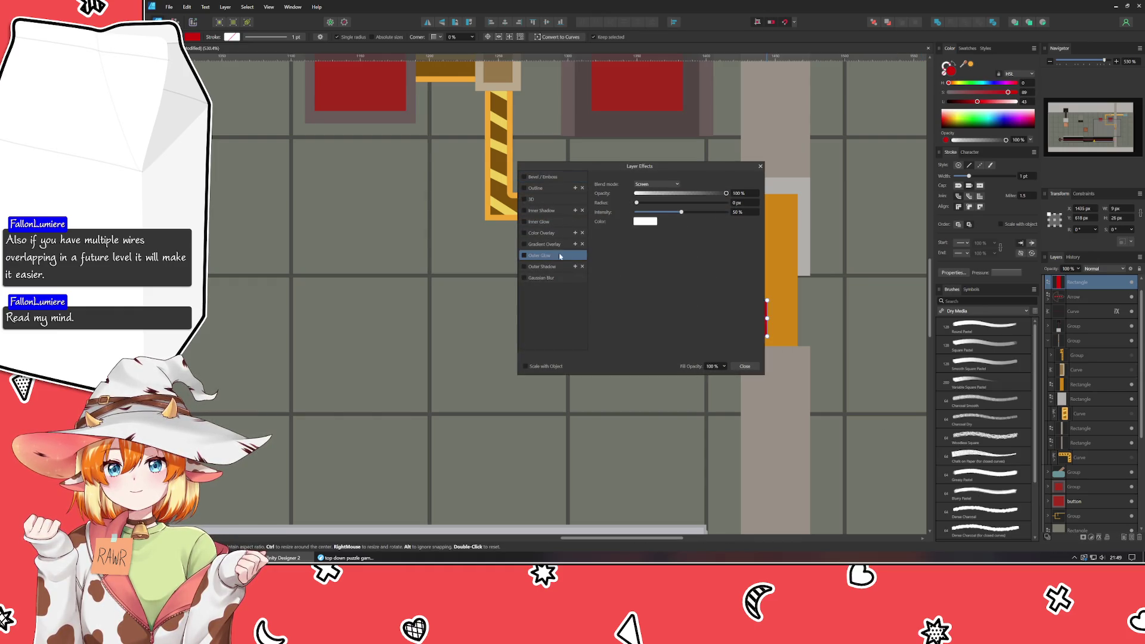
click(644, 223)
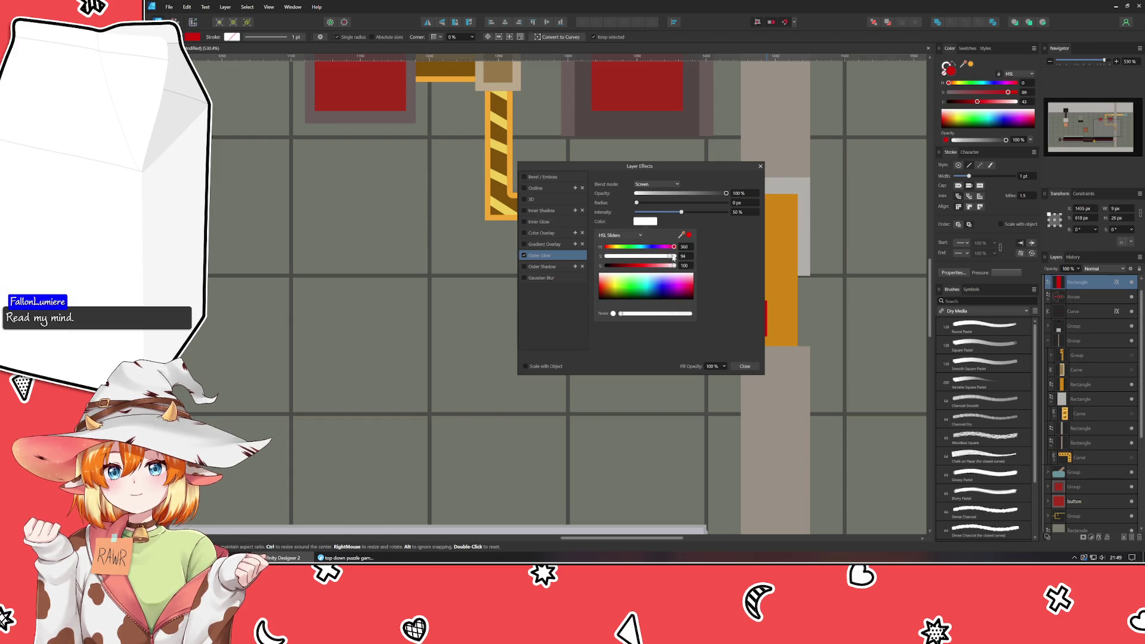
drag(674, 257, 641, 267)
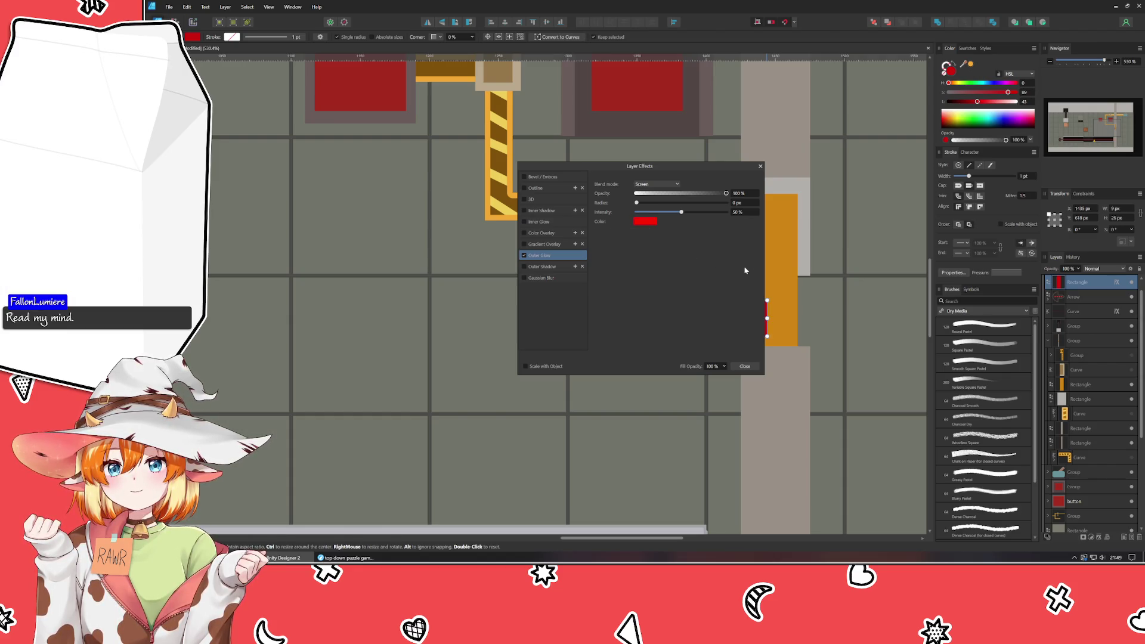
scroll(738, 205, up, 5)
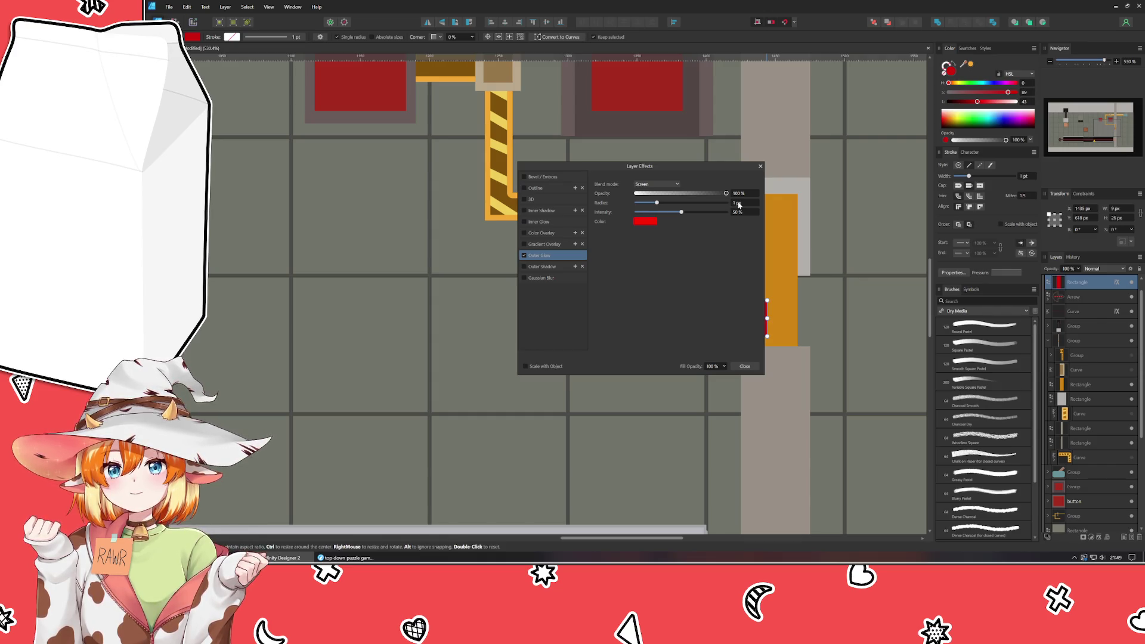
click(743, 368)
- Nudge the red rectangle slightly left with the arrow key
click(848, 355)
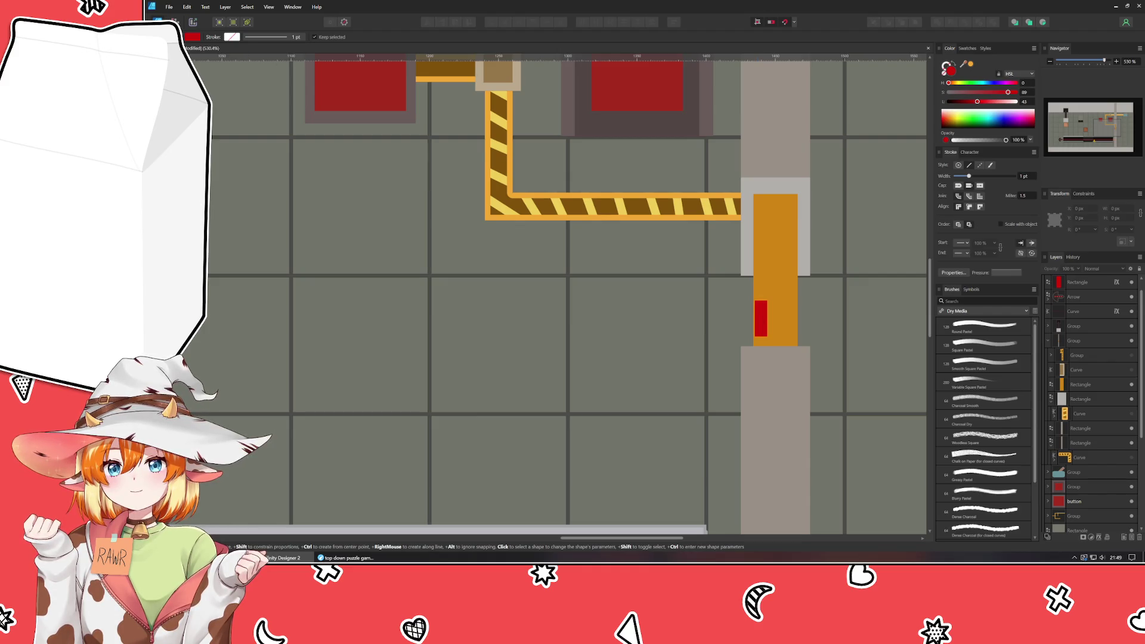
key(v)
click(762, 323)
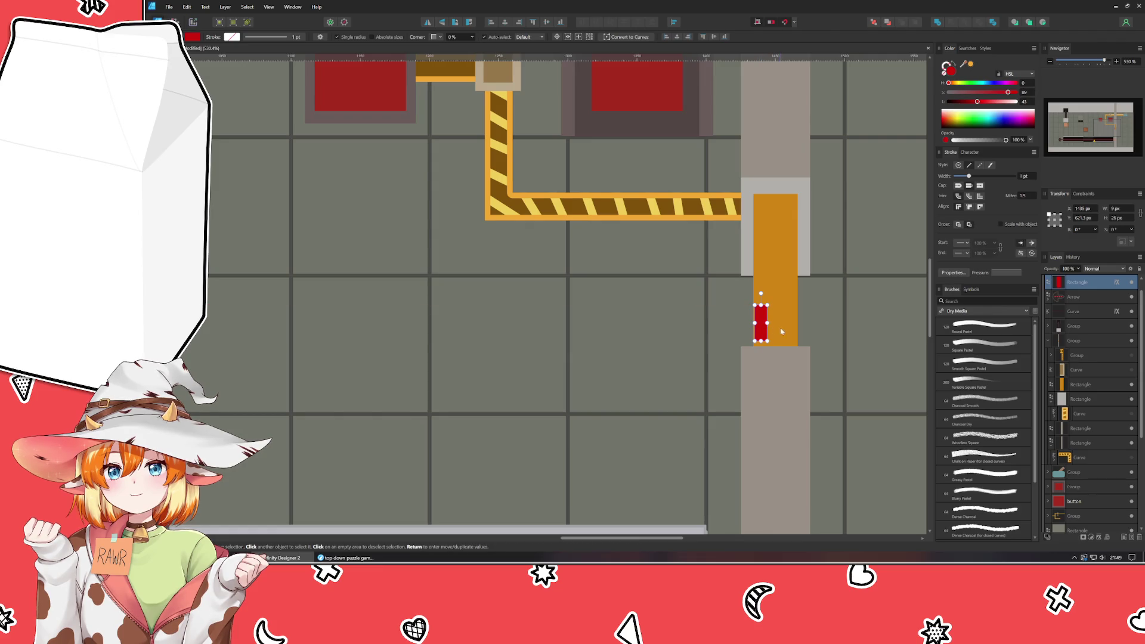
scroll(780, 347, up, 5)
key(Left)
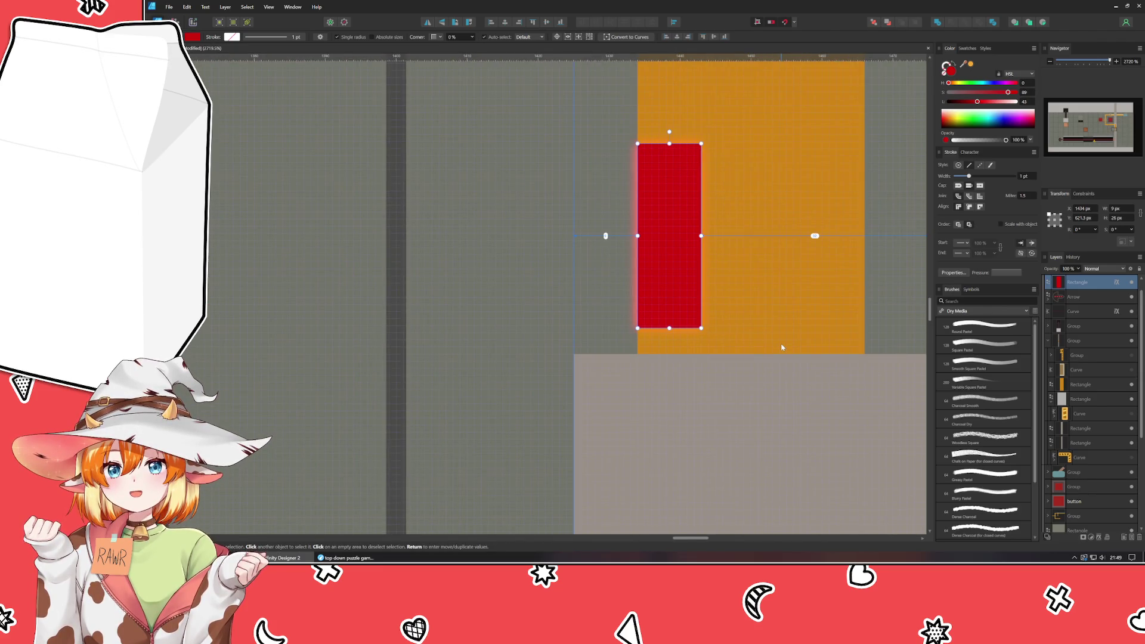
scroll(781, 348, down, 5)
key(Escape)
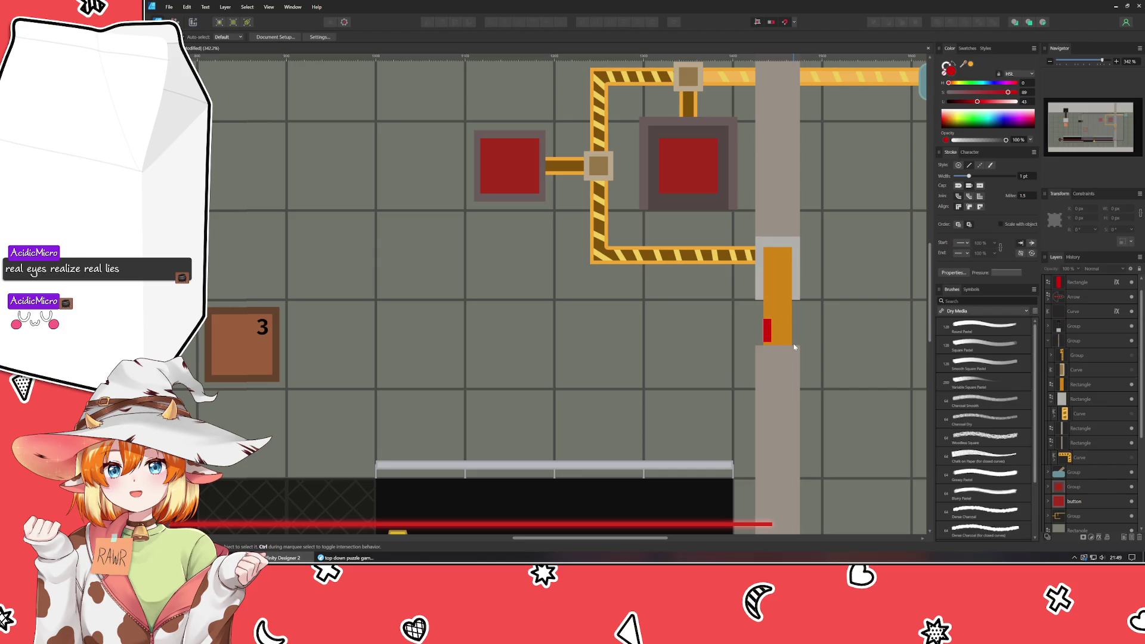
- Enable an Outer Shadow on the red rectangle and make its colour fully saturated red
click(772, 328)
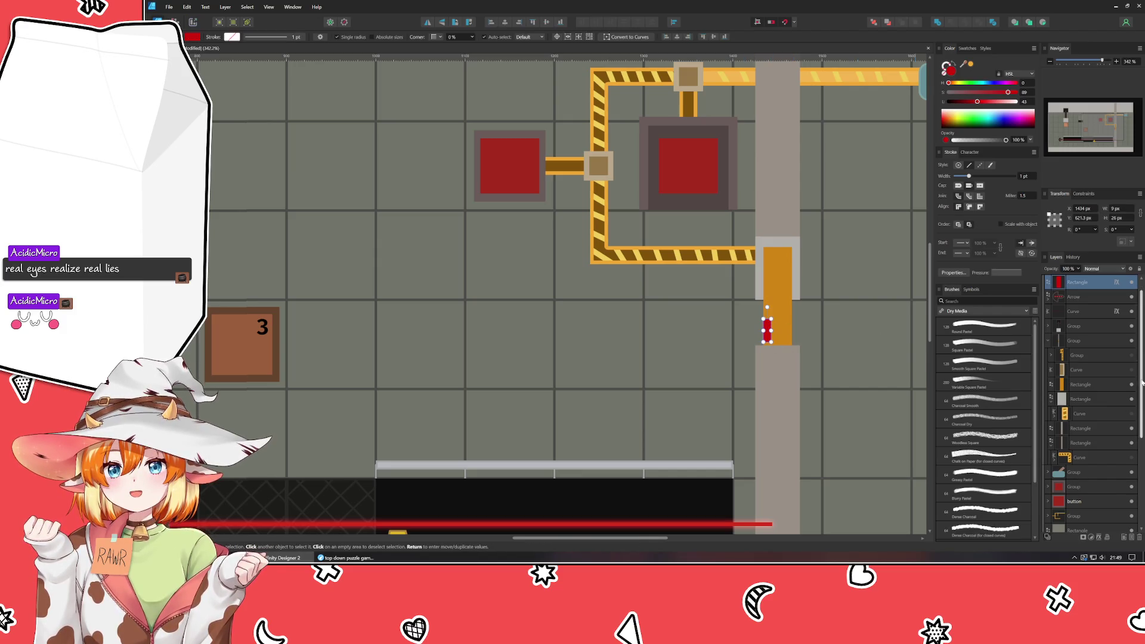
double_click(1115, 287)
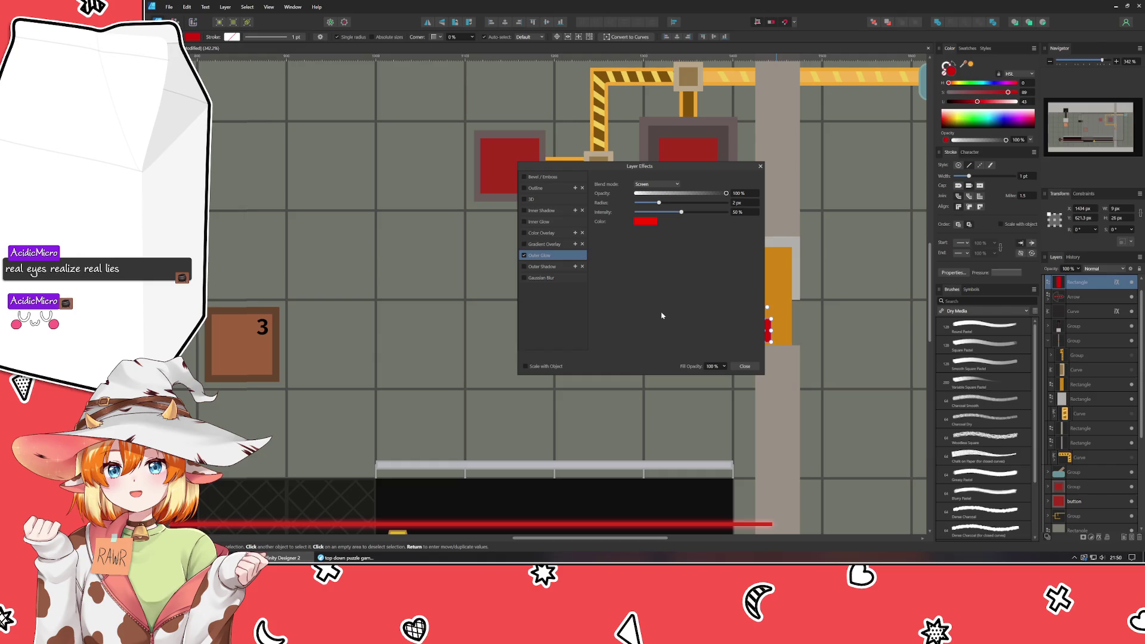
mouse_move(546, 266)
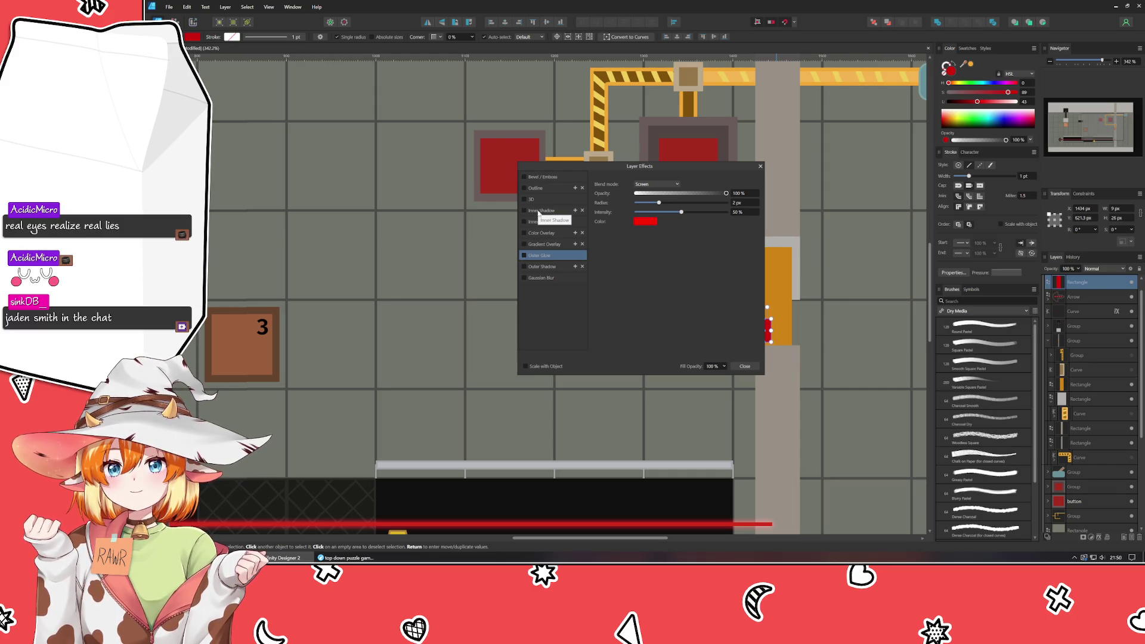
click(541, 267)
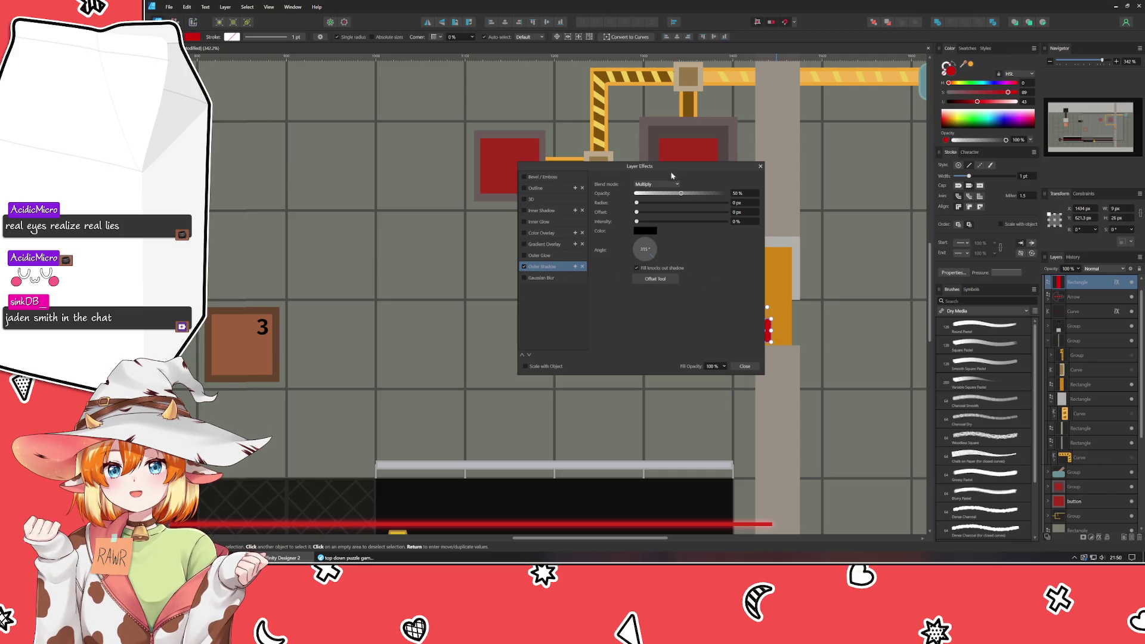
click(644, 231)
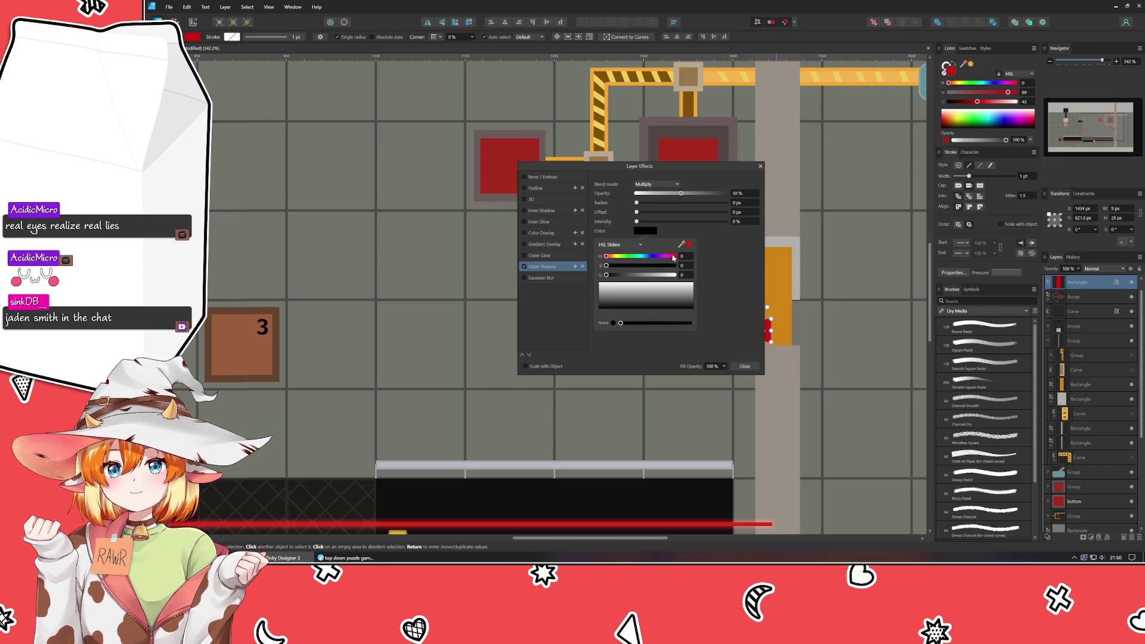
drag(606, 266, 694, 270)
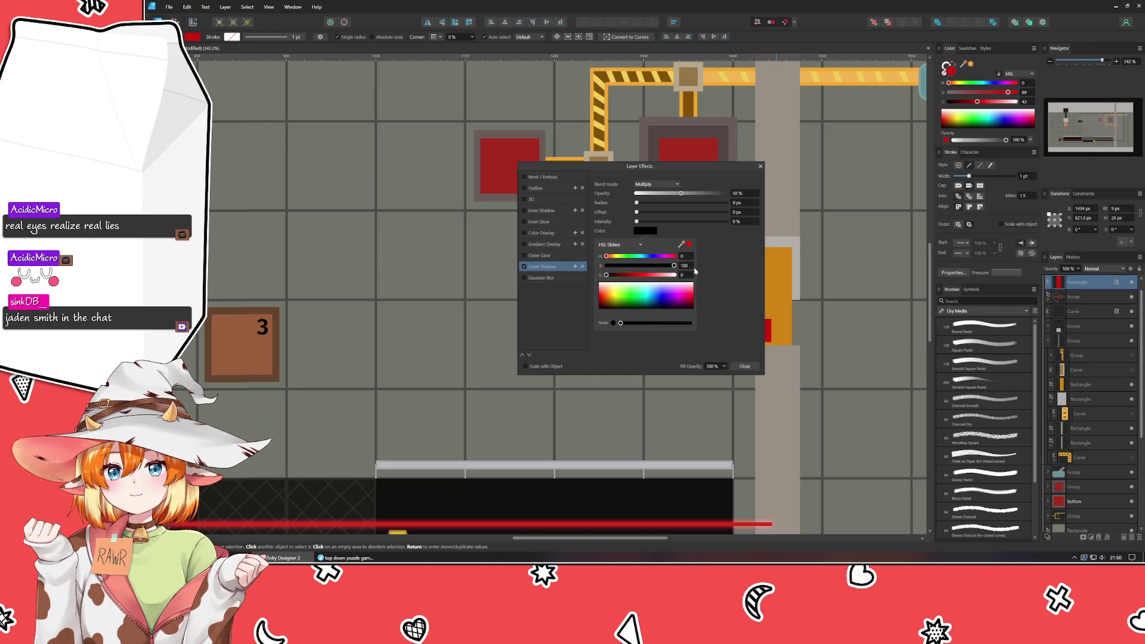
click(641, 275)
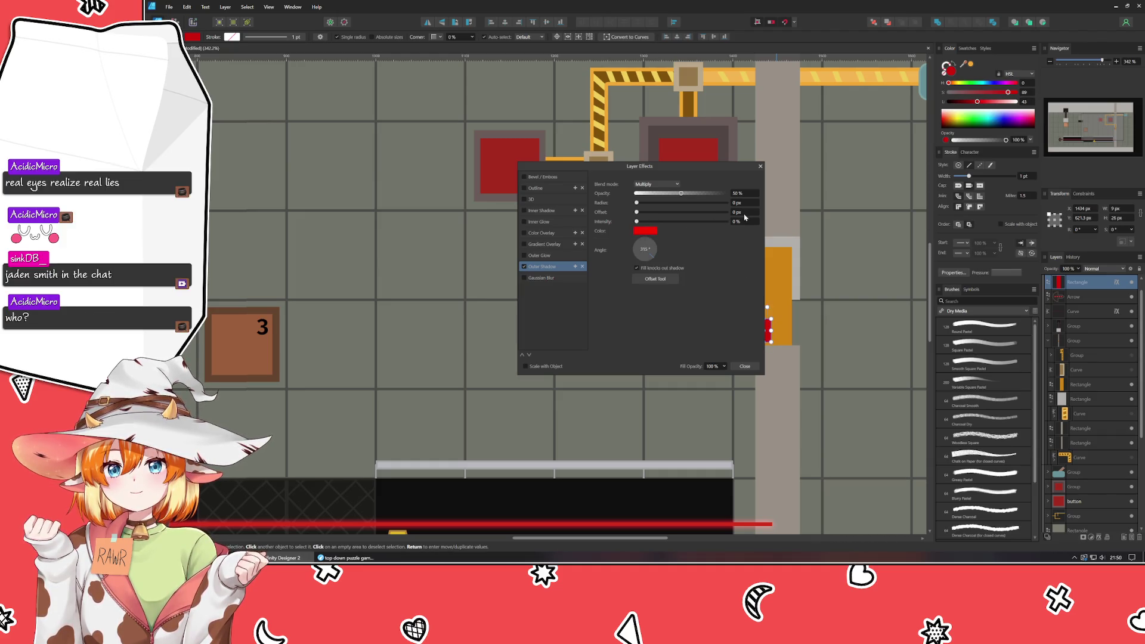
scroll(744, 215, up, 2)
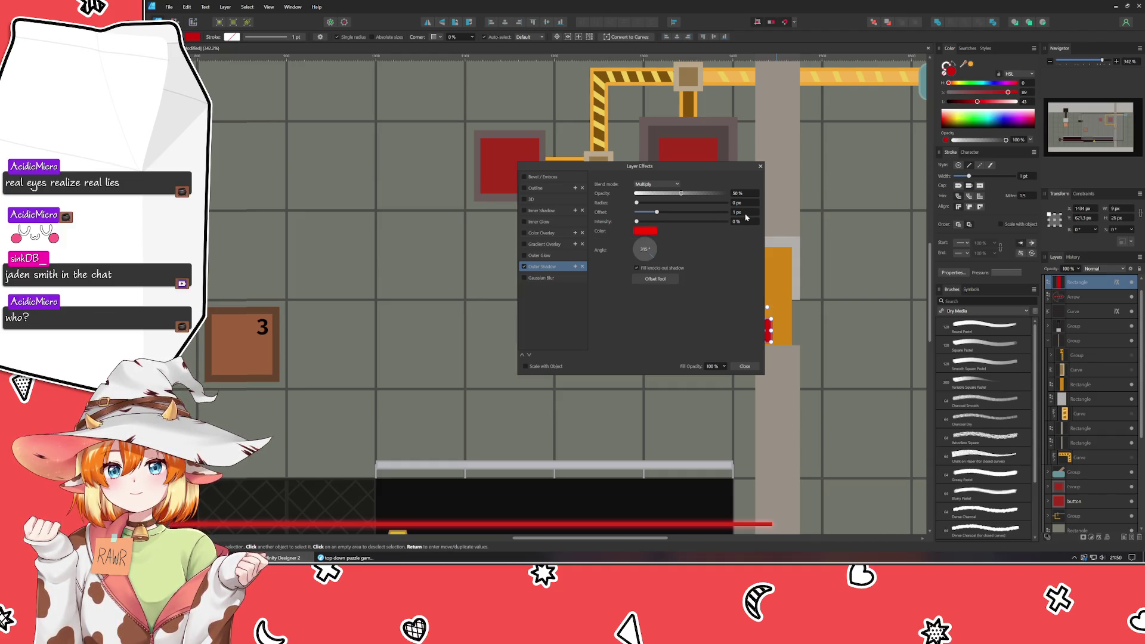
- Commit the shadow angle and reduce its offset to 1 px
click(637, 251)
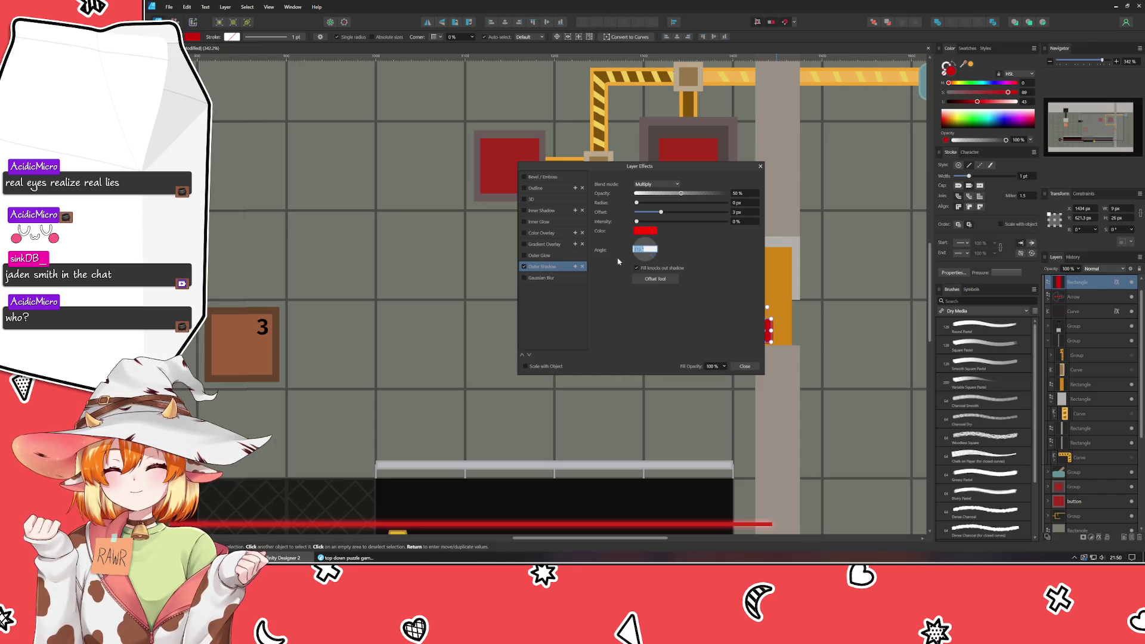
key(Return)
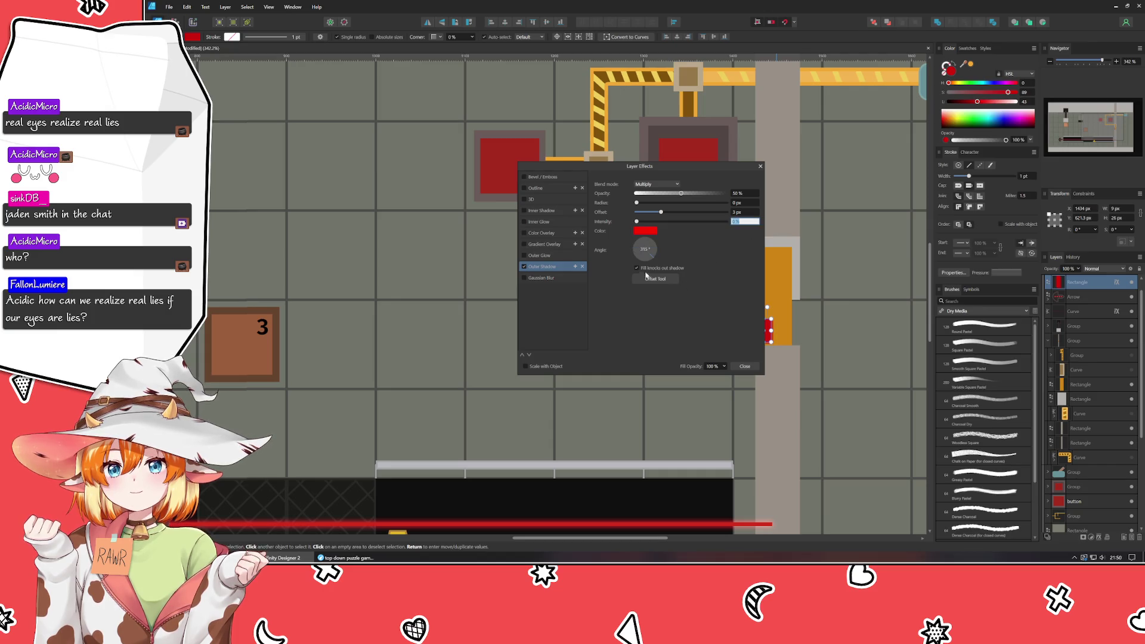
drag(662, 173, 588, 187)
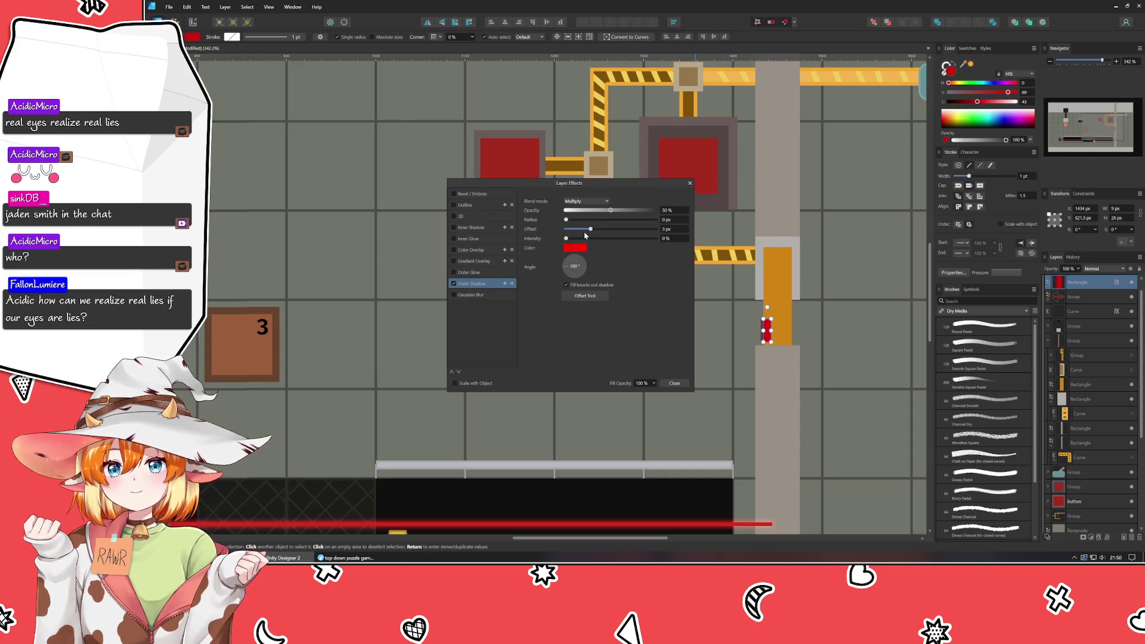
drag(589, 229, 587, 232)
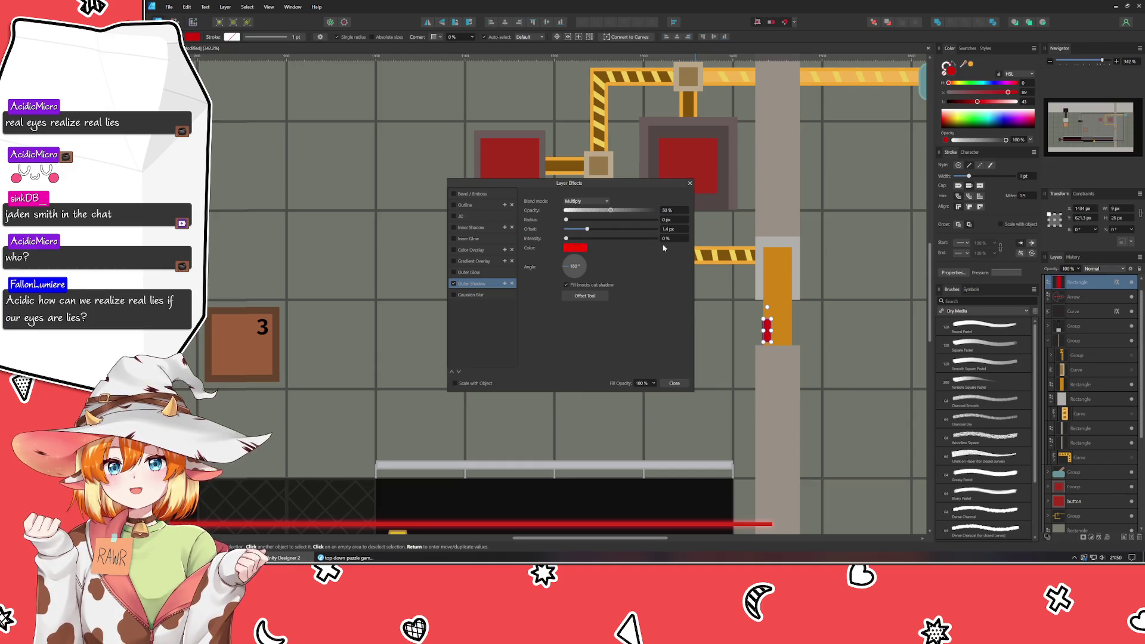
text(1)
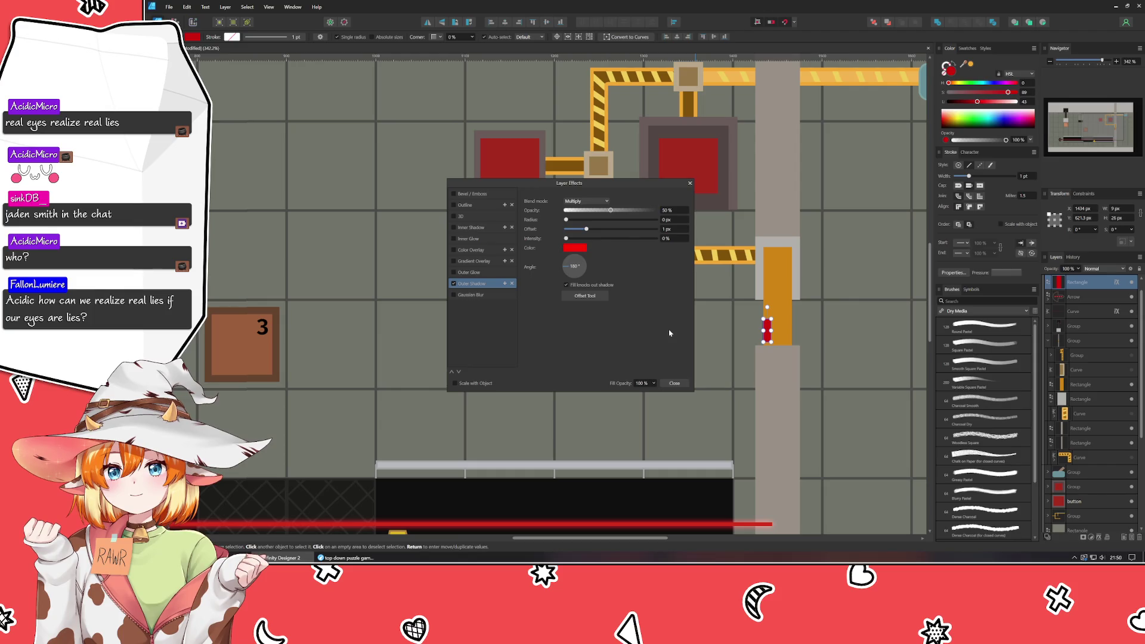
click(838, 340)
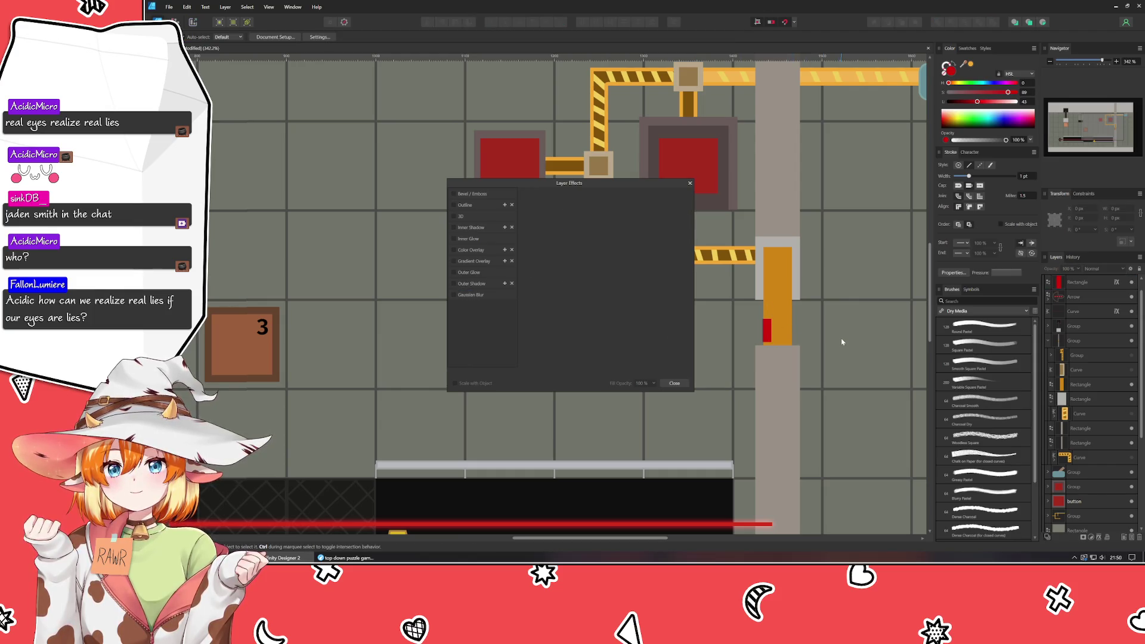
click(768, 332)
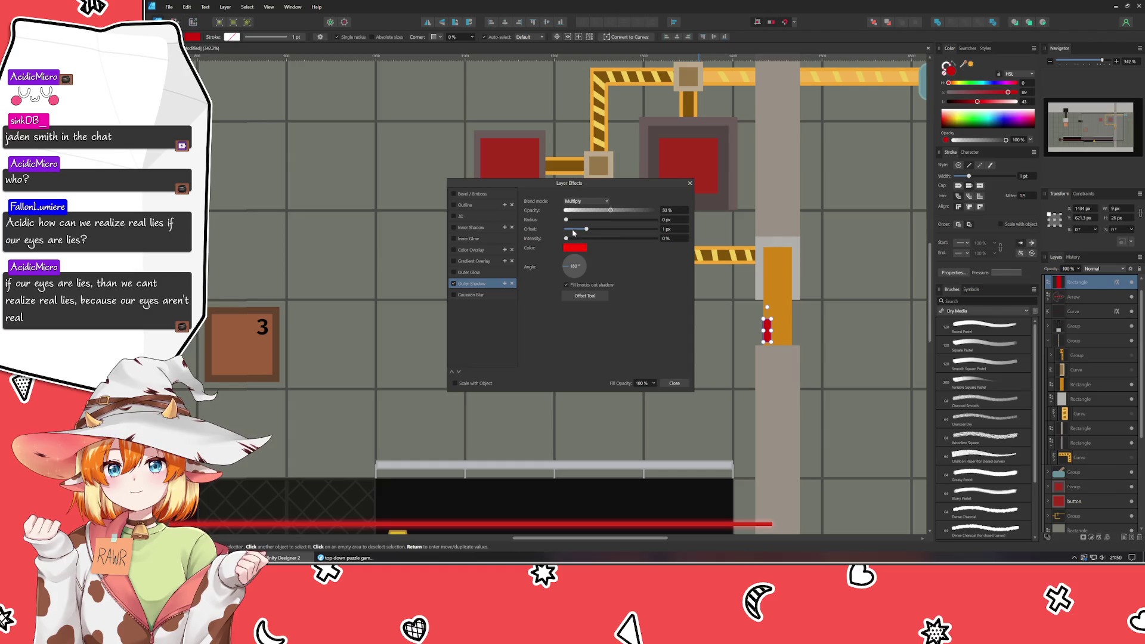
- Soften the shadow to 4 px radius at 36% intensity and preview the result
drag(566, 219, 592, 227)
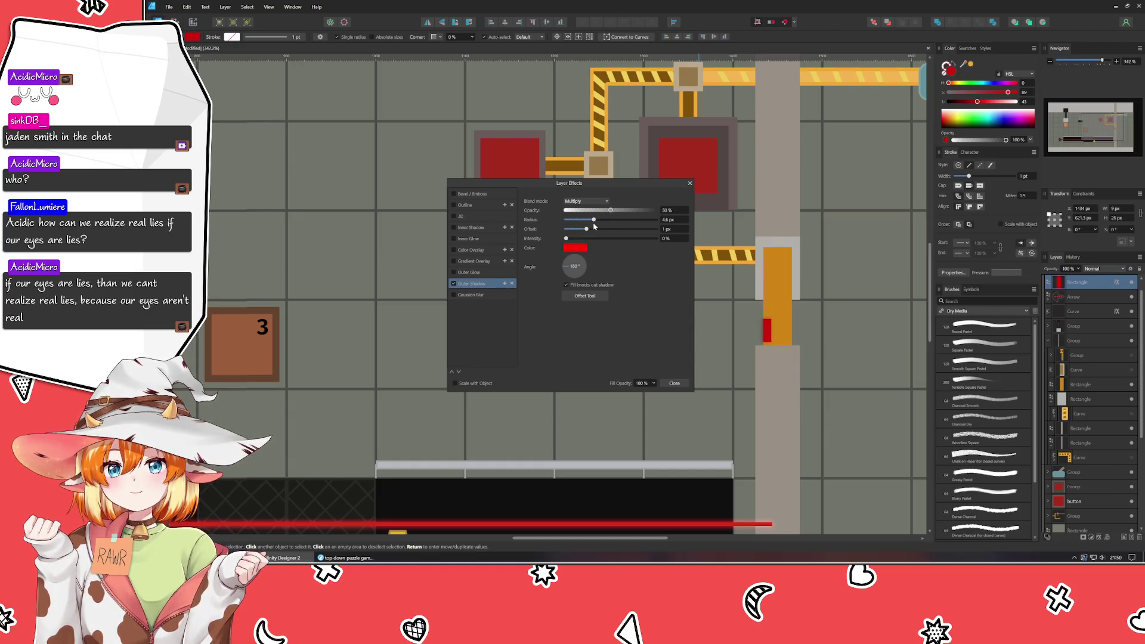
mouse_move(565, 237)
mouse_down()
mouse_move(652, 241)
mouse_move(598, 244)
mouse_up()
click(687, 182)
click(836, 321)
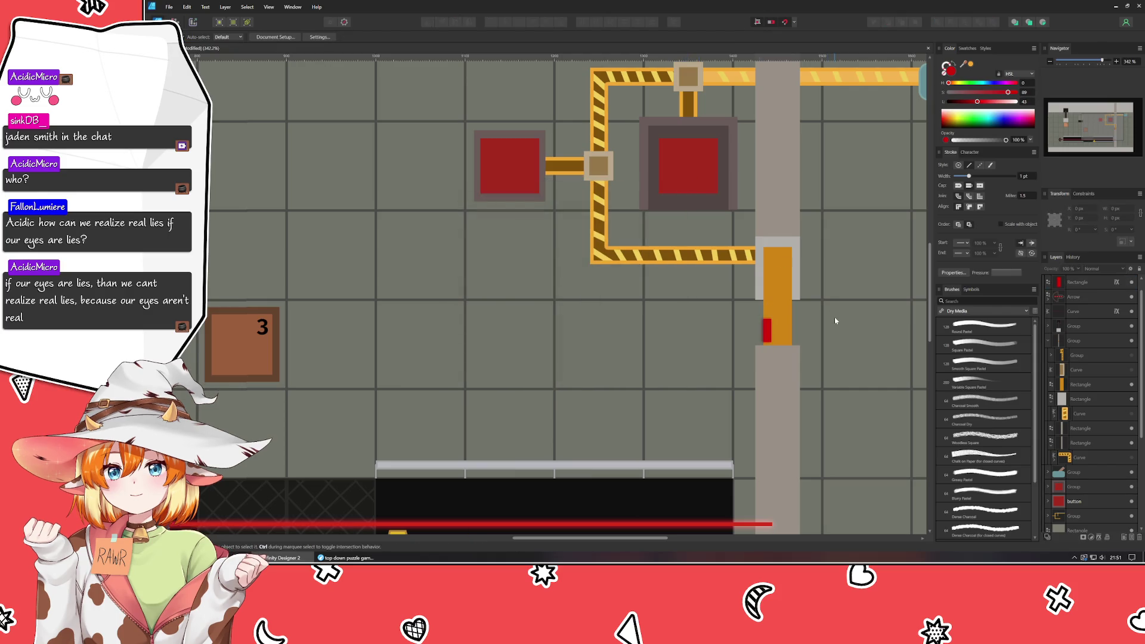
scroll(877, 346, right, 2)
- Set the red rectangle's Outer Shadow blend mode to Screen
click(708, 329)
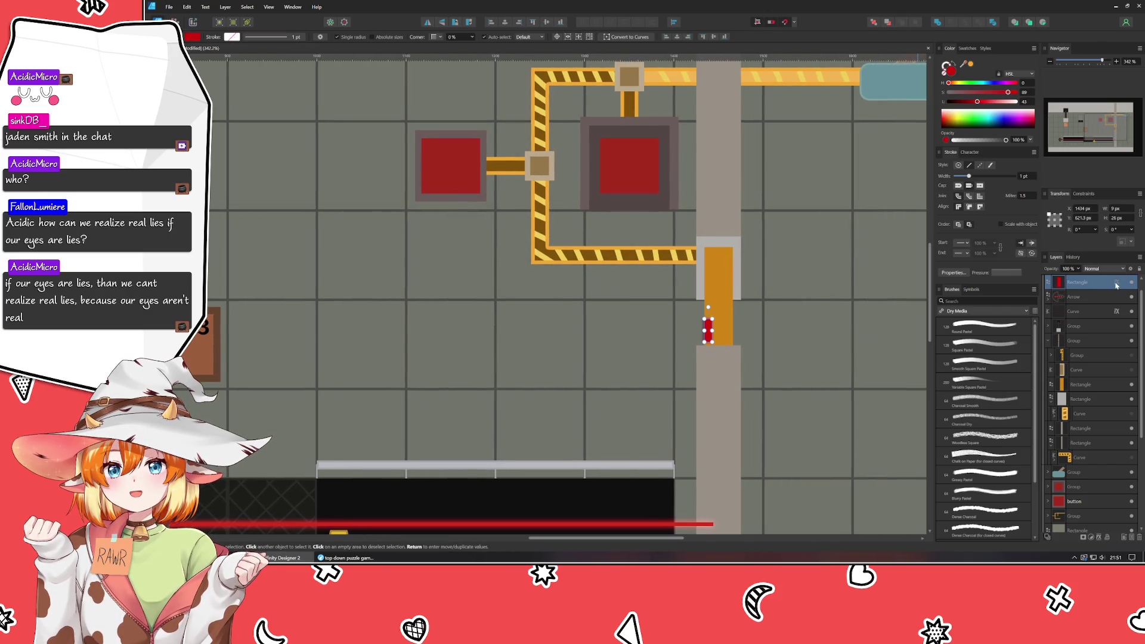
click(1117, 283)
click(585, 201)
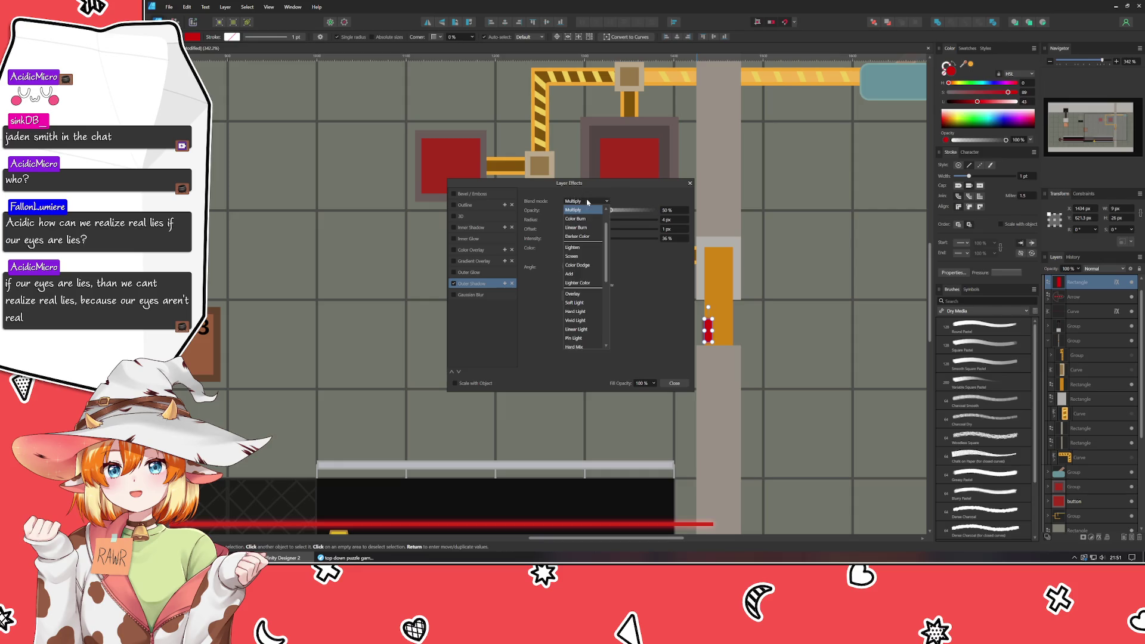
click(583, 261)
click(674, 383)
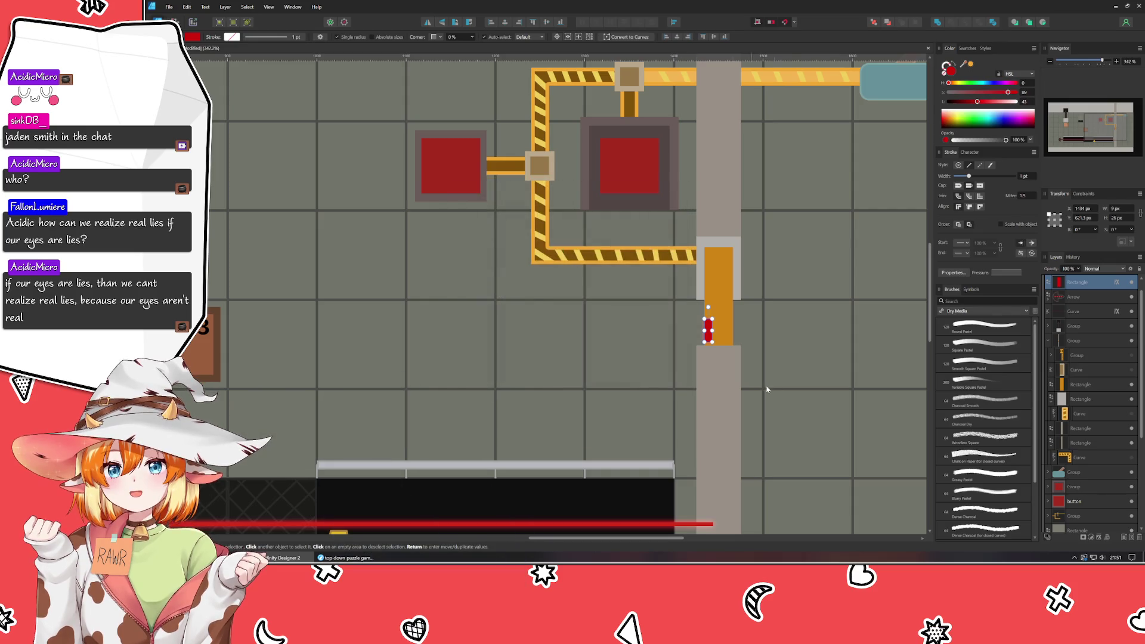
click(791, 382)
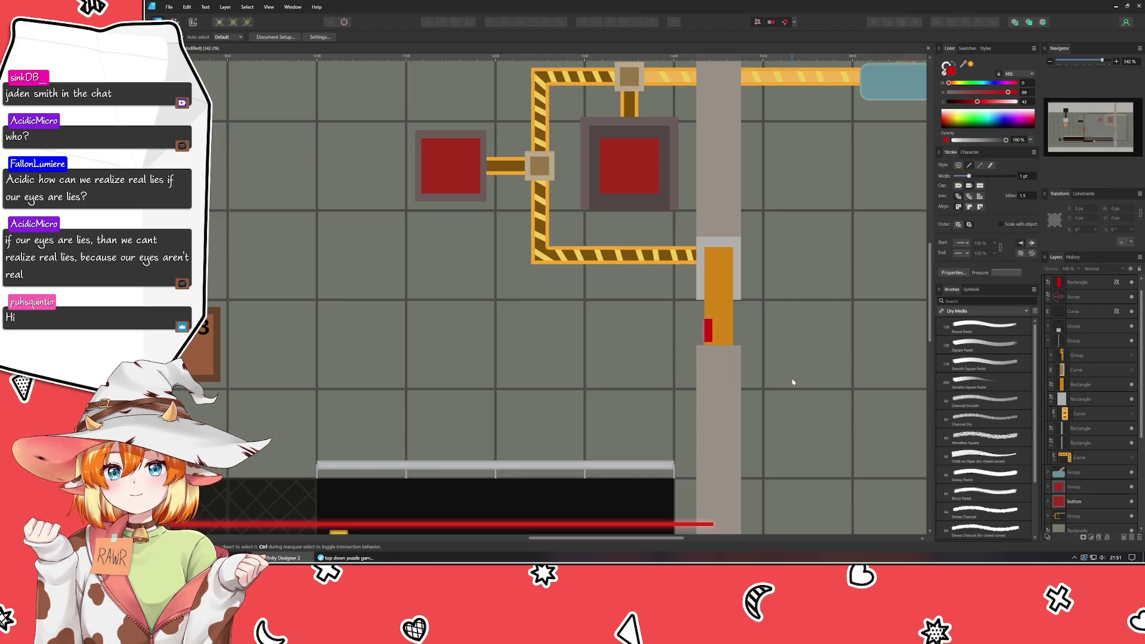
scroll(792, 382, up, 2)
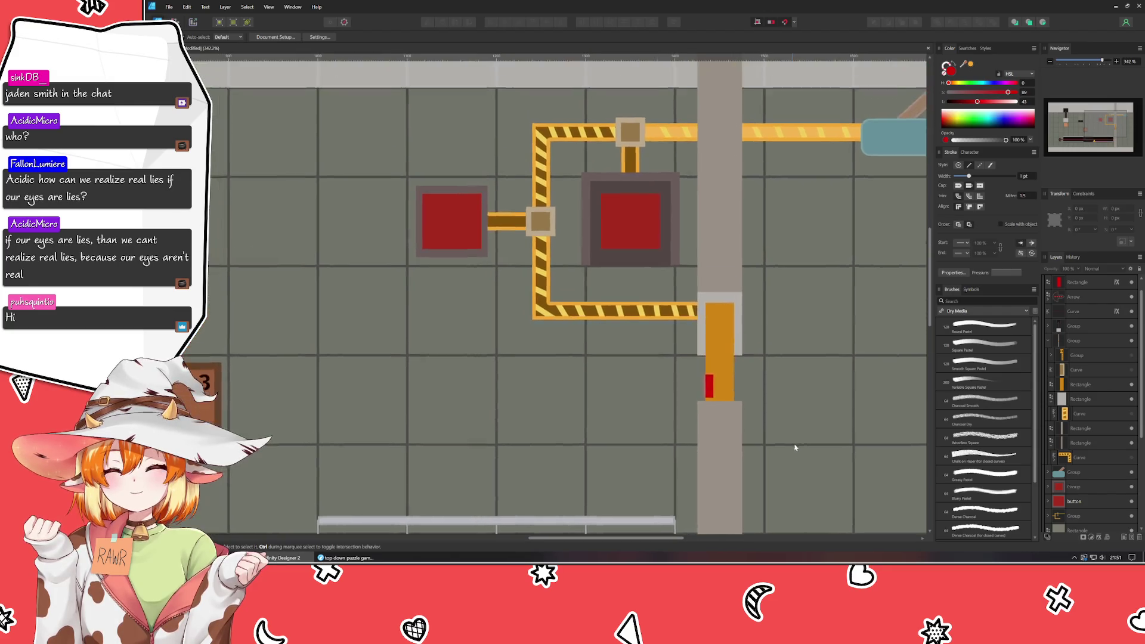
scroll(726, 395, up, 1)
- Move the red rectangle up to the top of the orange strip
click(715, 415)
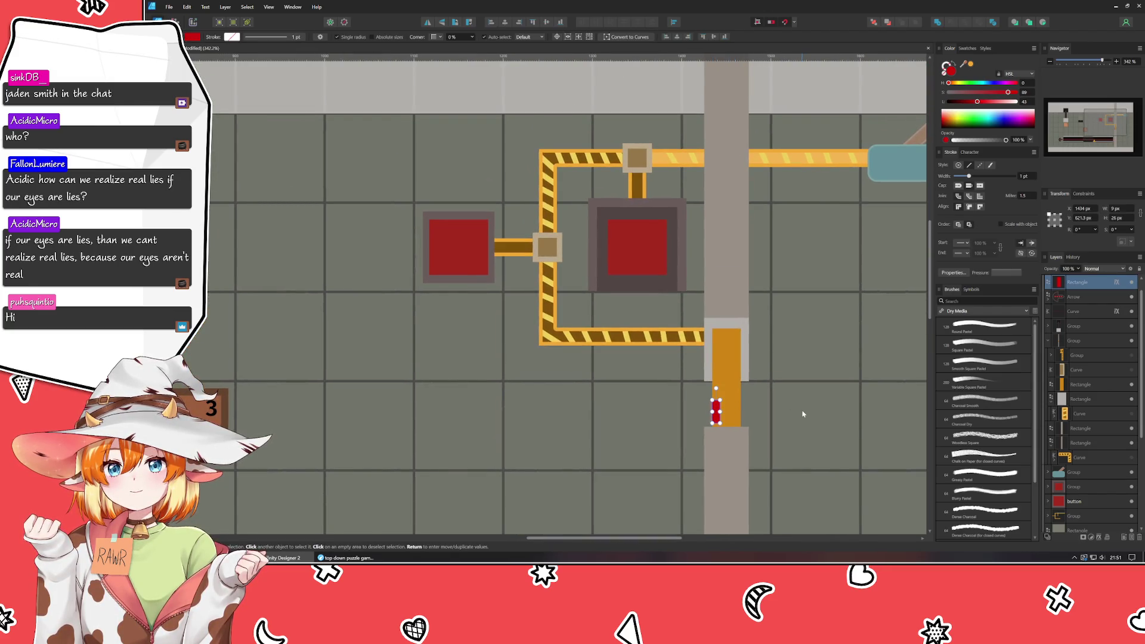
key(Up)
key(Up)
key(Up)
key(Up)
key(Up)
key(Up)
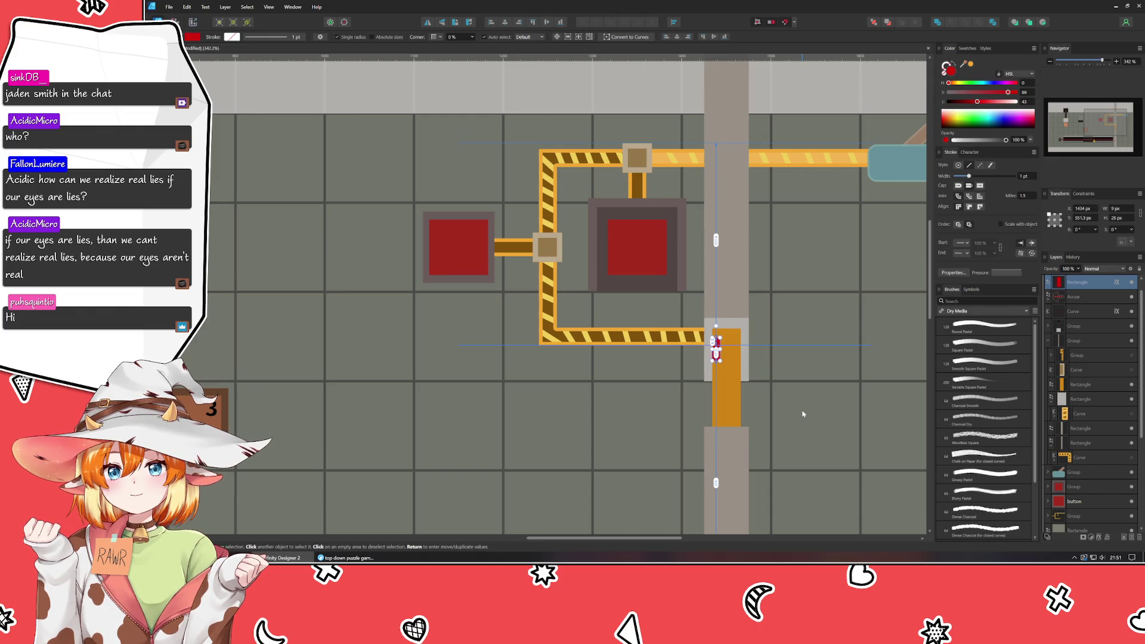
key(Escape)
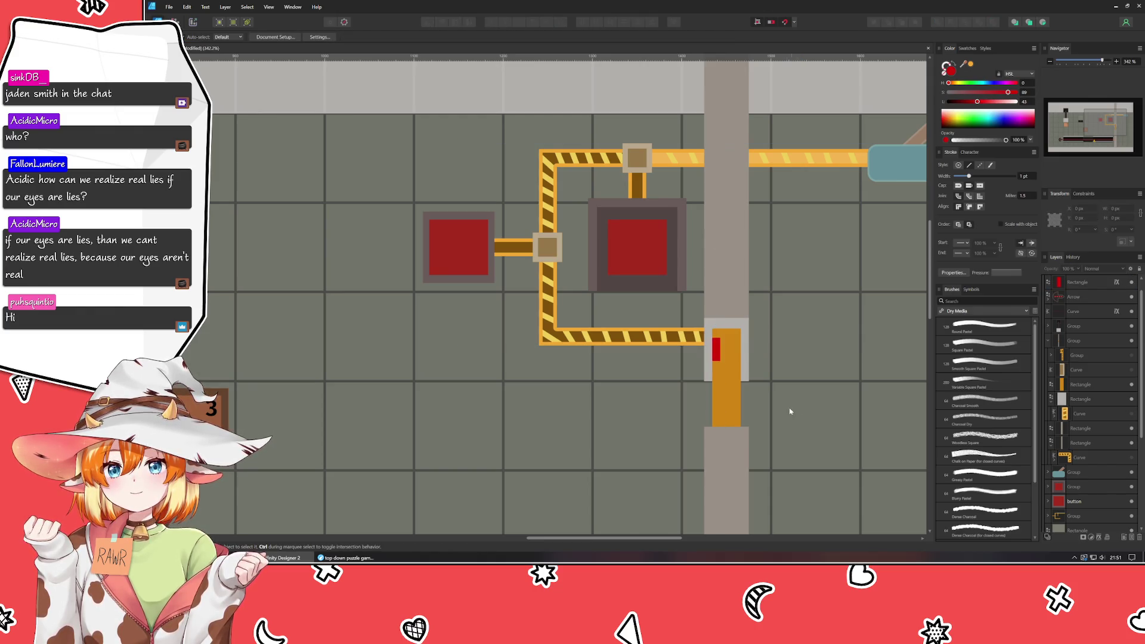
scroll(774, 412, down, 5)
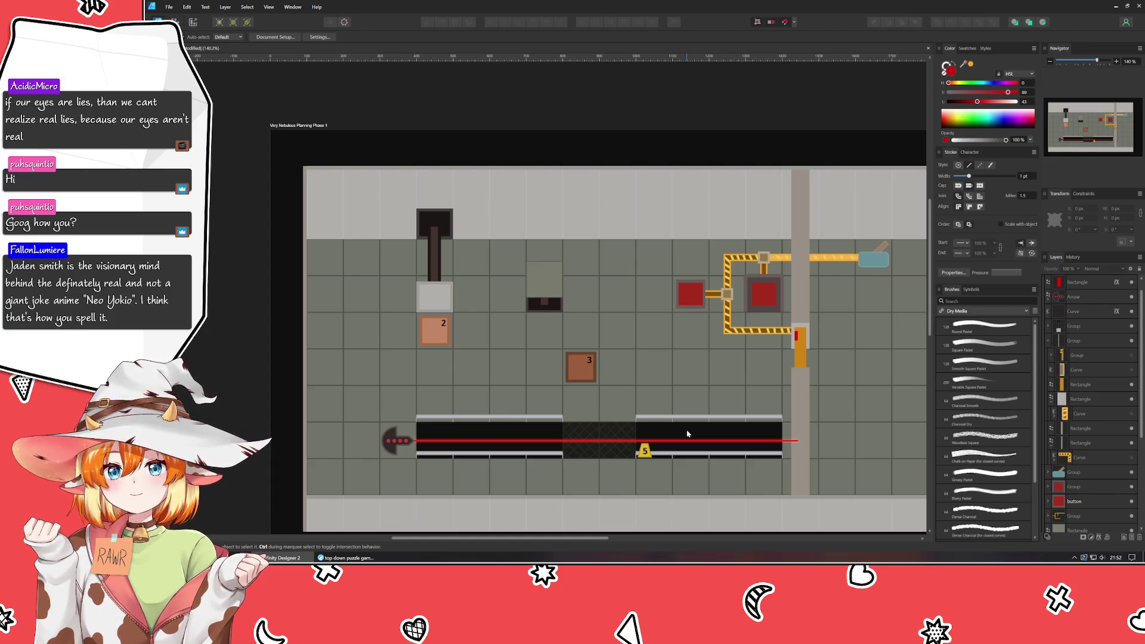
ctrl+scroll(688, 433, down, 2)
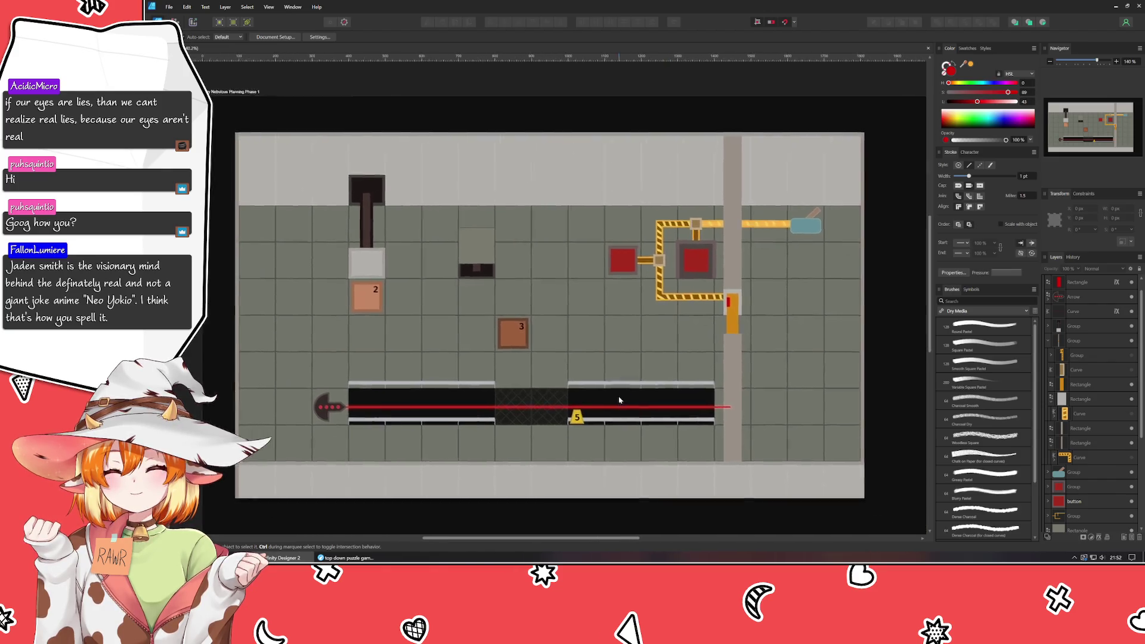
ctrl+scroll(687, 434, down, 1)
ctrl+scroll(714, 410, up, 4)
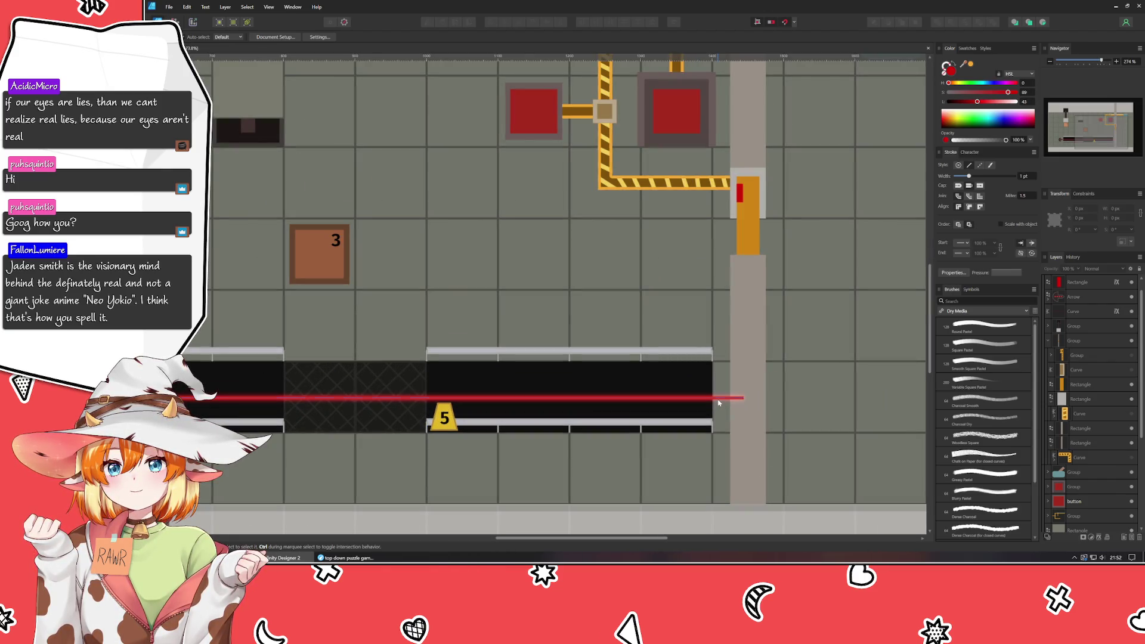
click(728, 397)
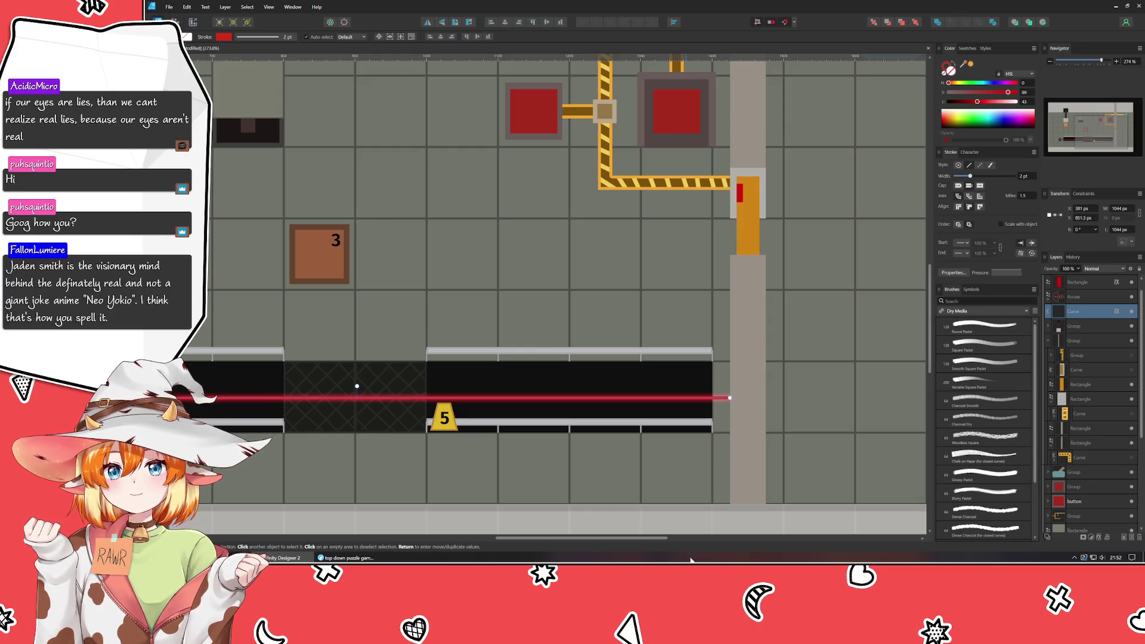
scroll(667, 515, down, 3)
click(648, 373)
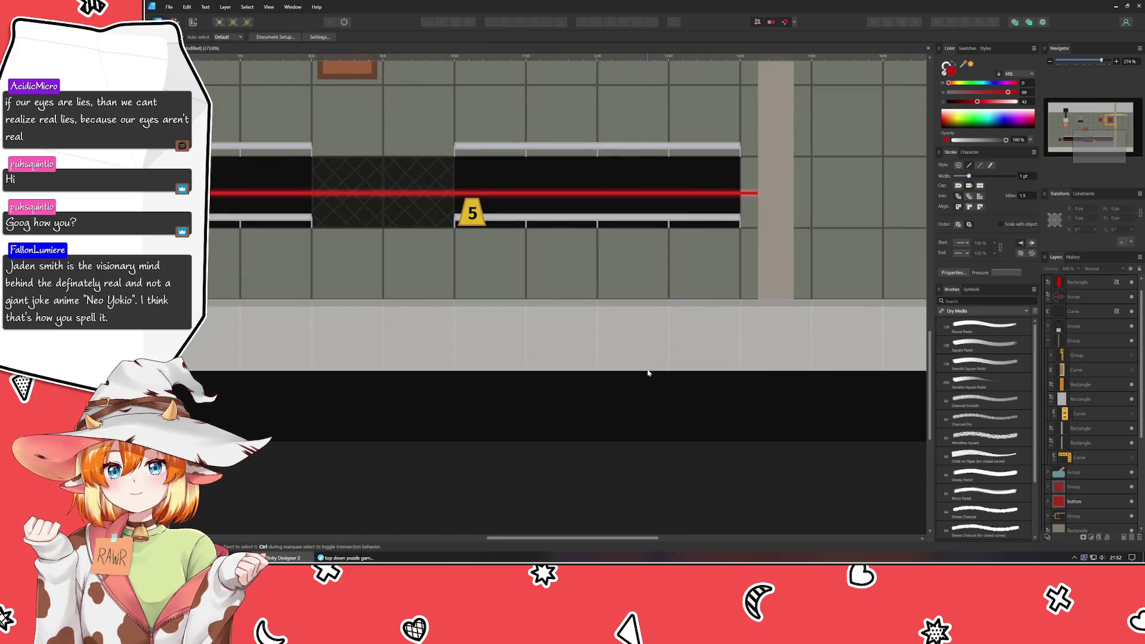
scroll(624, 407, down, 3)
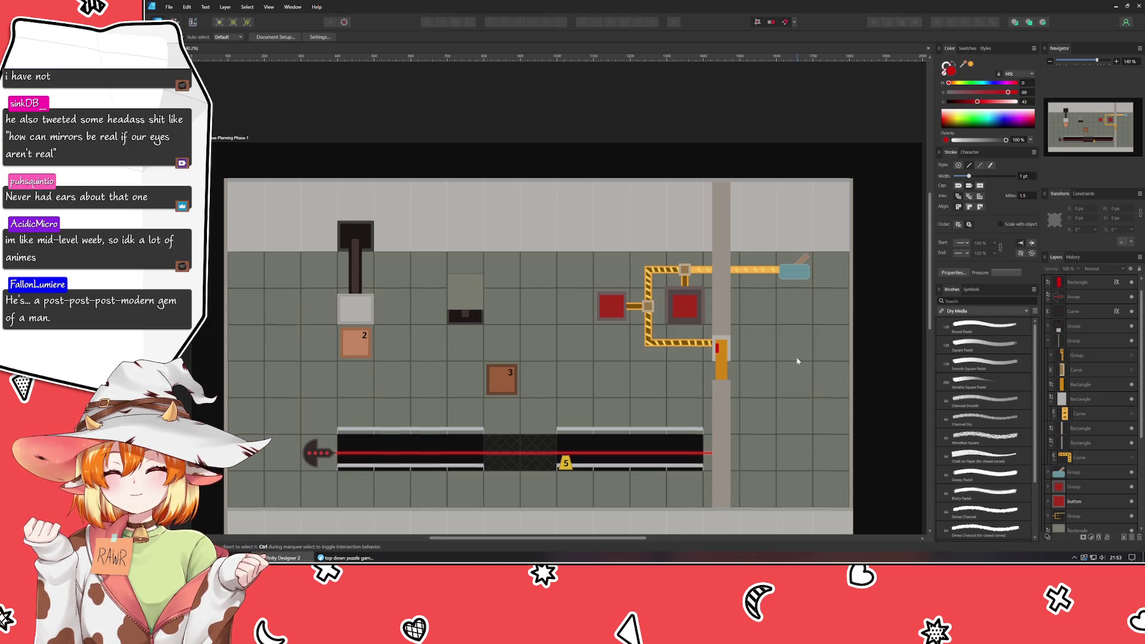
scroll(797, 358, down, 2)
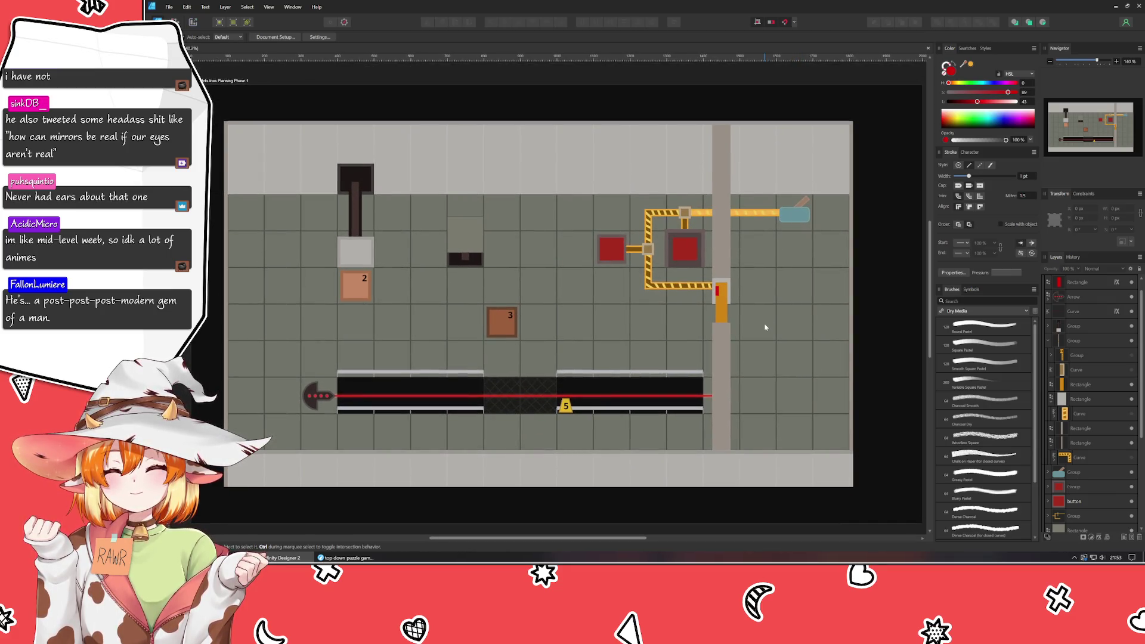
click(727, 288)
key(ctrl+d)
mouse_move(477, 340)
mouse_down()
mouse_move(531, 378)
mouse_move(502, 340)
mouse_up()
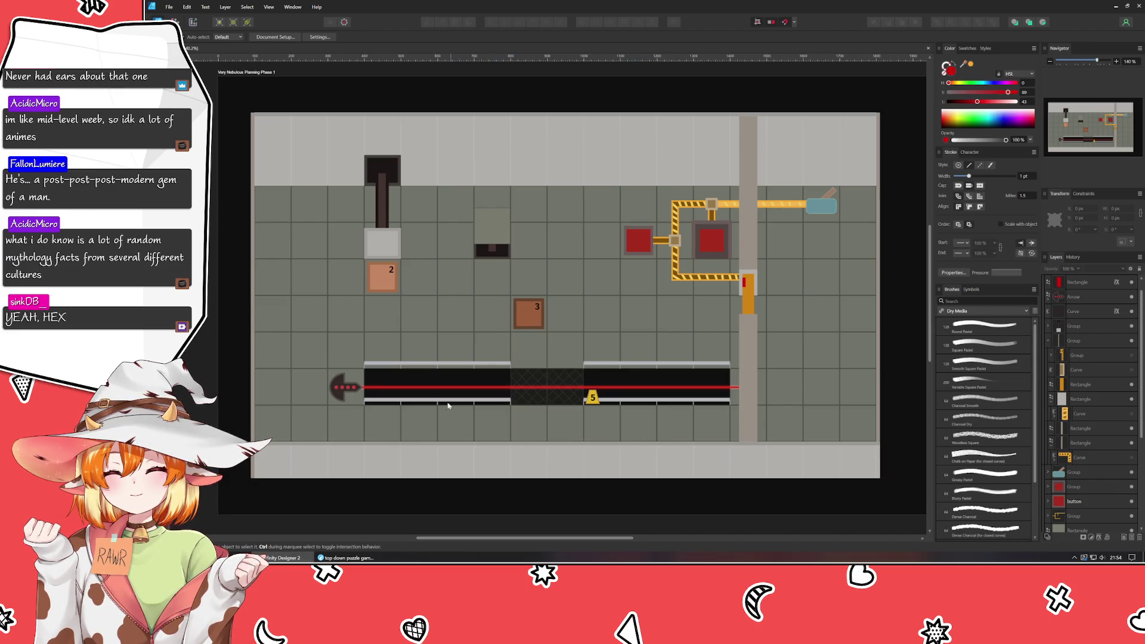
scroll(440, 409, up, 2)
scroll(441, 410, up, 1)
scroll(440, 410, up, 2)
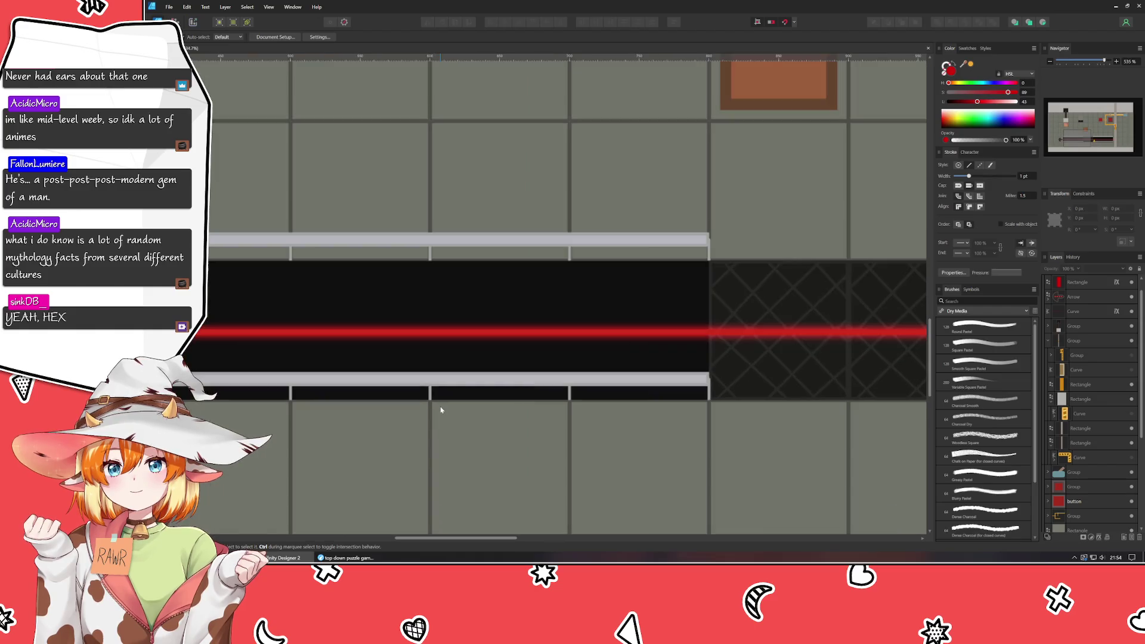
scroll(524, 475, down, 2)
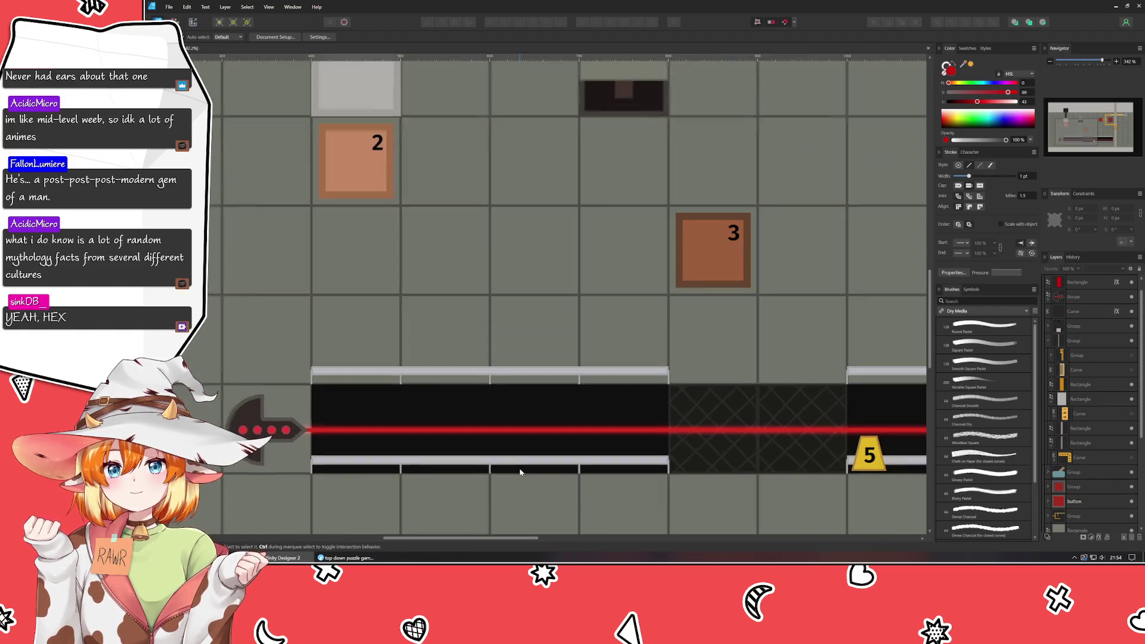
scroll(297, 441, right, 2)
scroll(447, 386, right, 5)
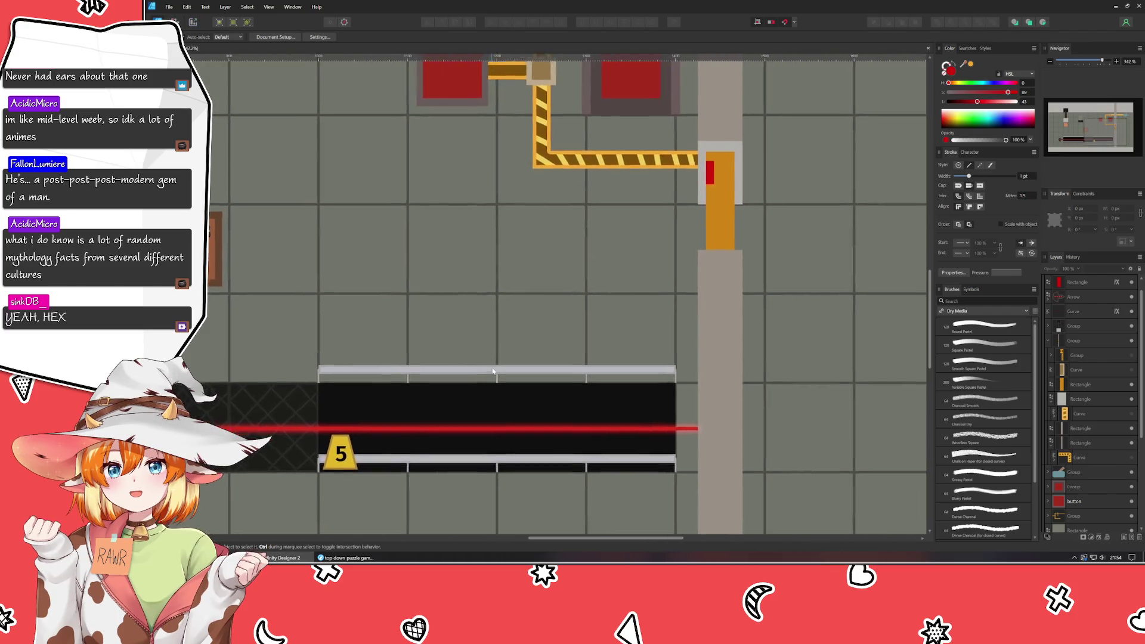
scroll(619, 316, down, 1)
scroll(617, 316, up, 2)
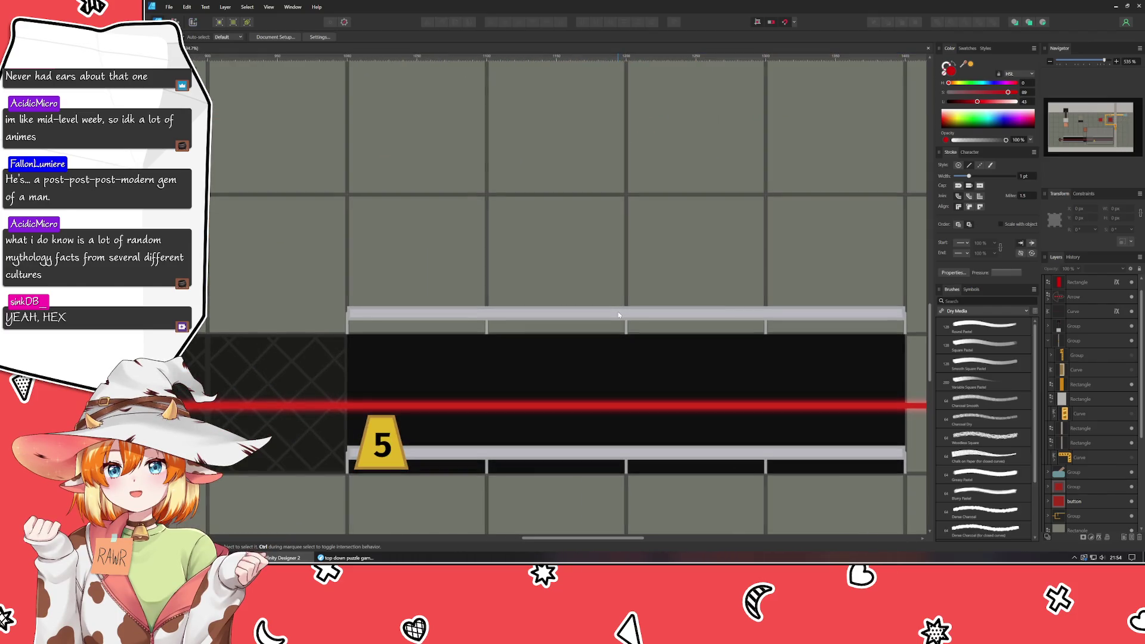
- Shorten the upper rail from both sides to leave a gap between two pieces
click(619, 314)
double_click(619, 315)
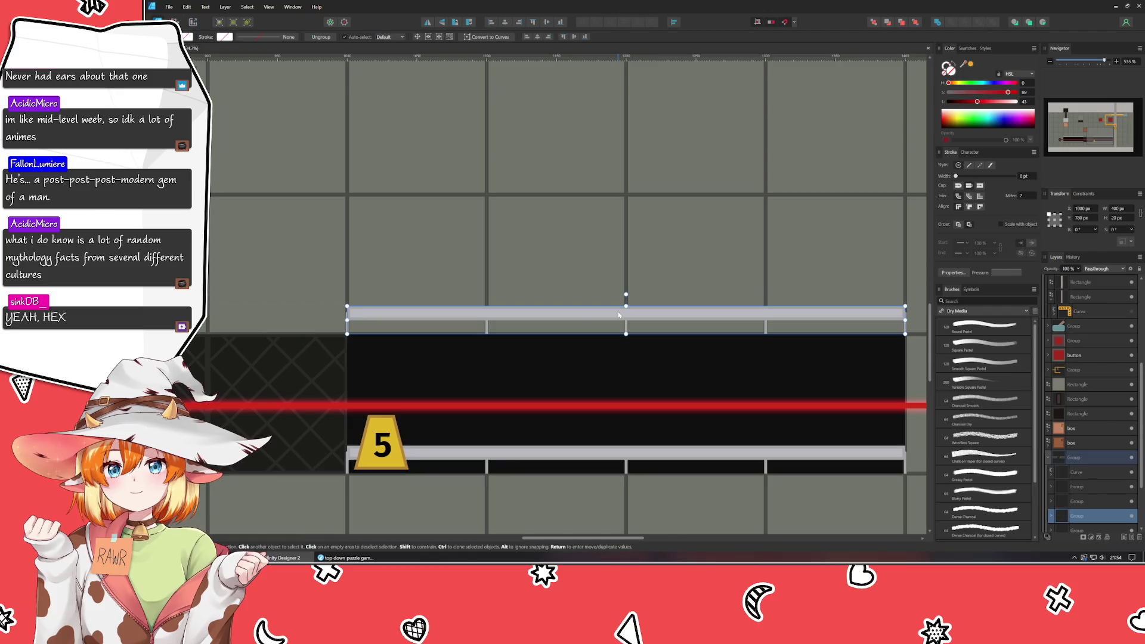
double_click(671, 315)
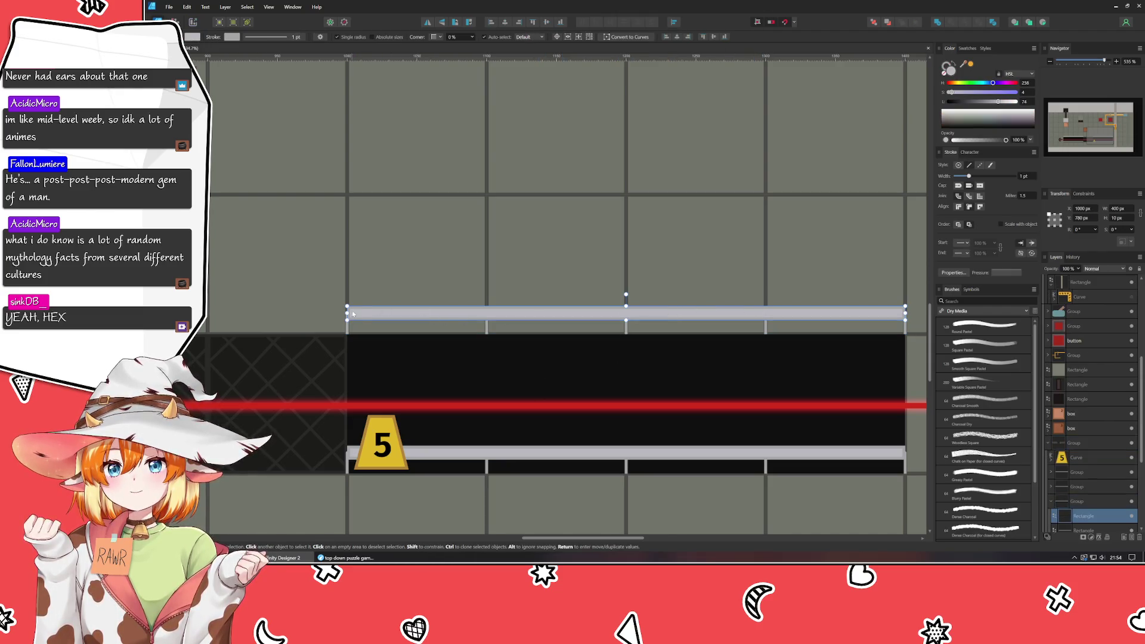
drag(348, 312, 635, 308)
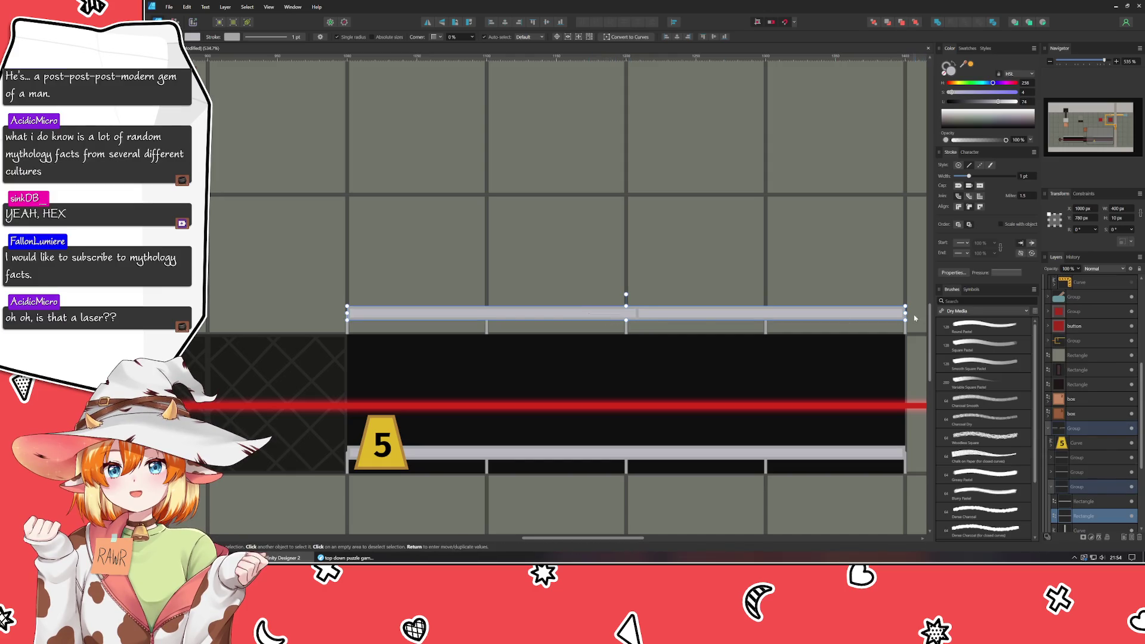
click(351, 312)
drag(485, 312, 477, 380)
- Delete the thin line spanning the gap and shift the post at the gap left
click(523, 315)
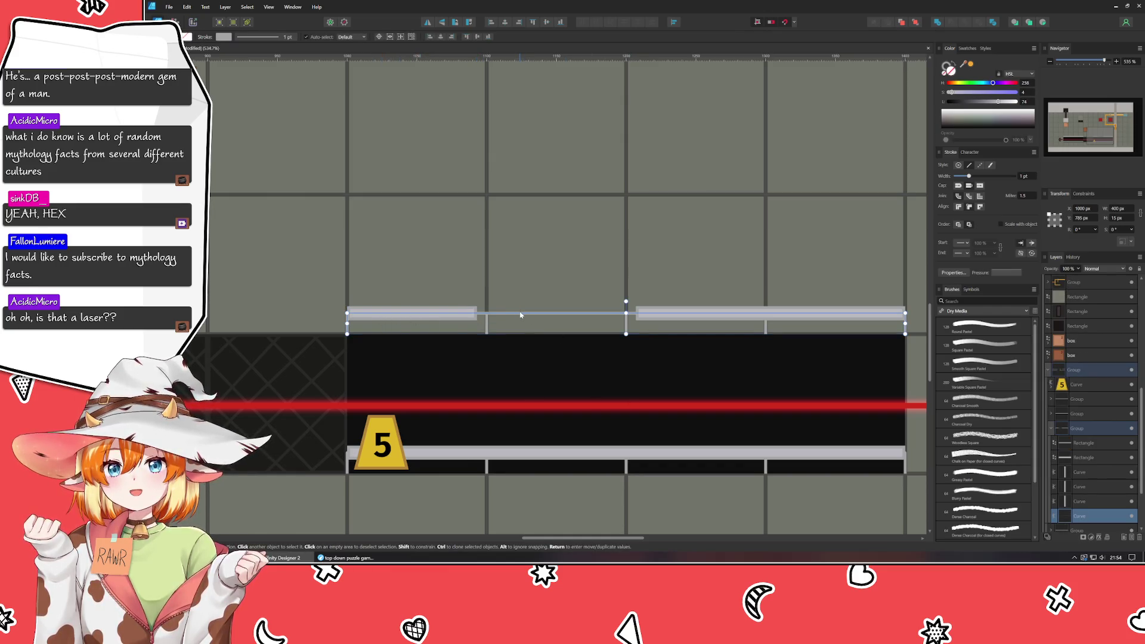
double_click(520, 314)
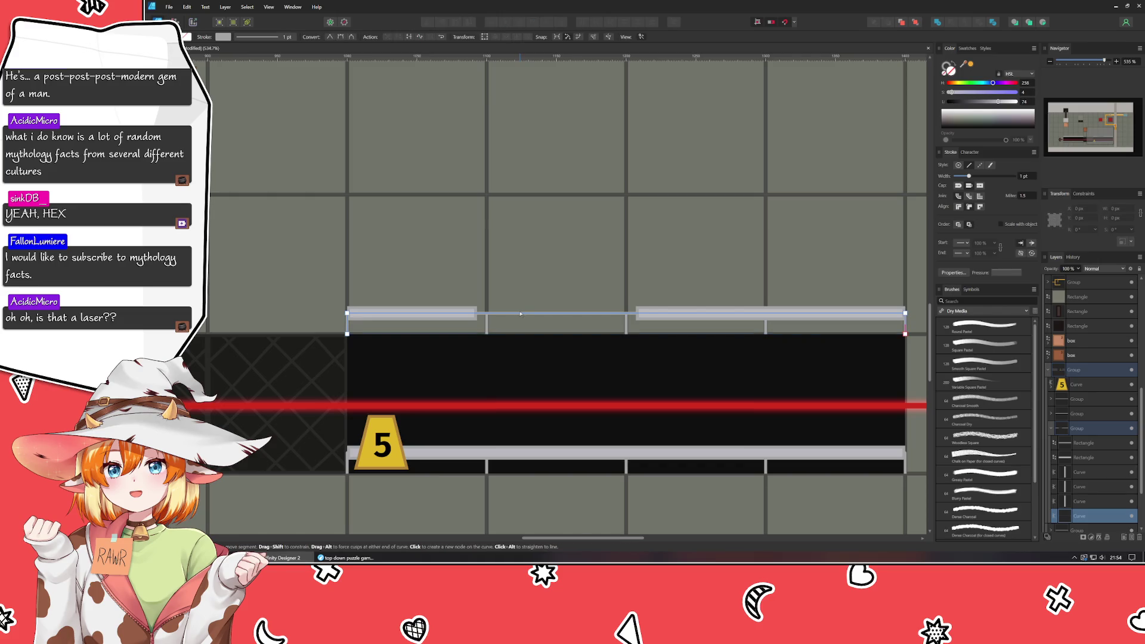
key(Delete)
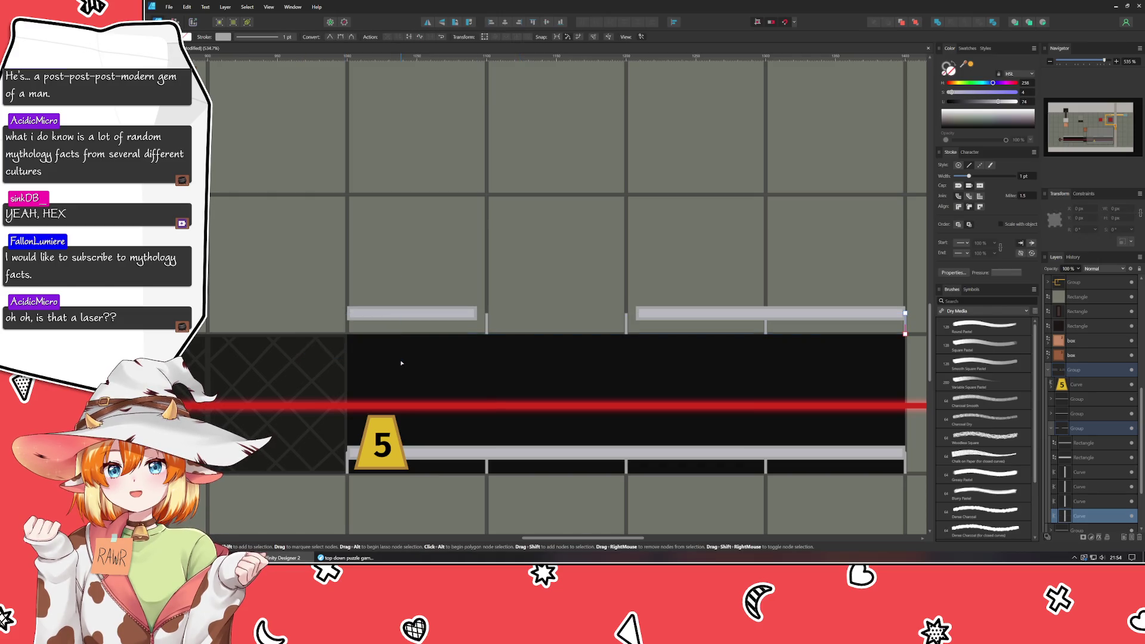
click(486, 320)
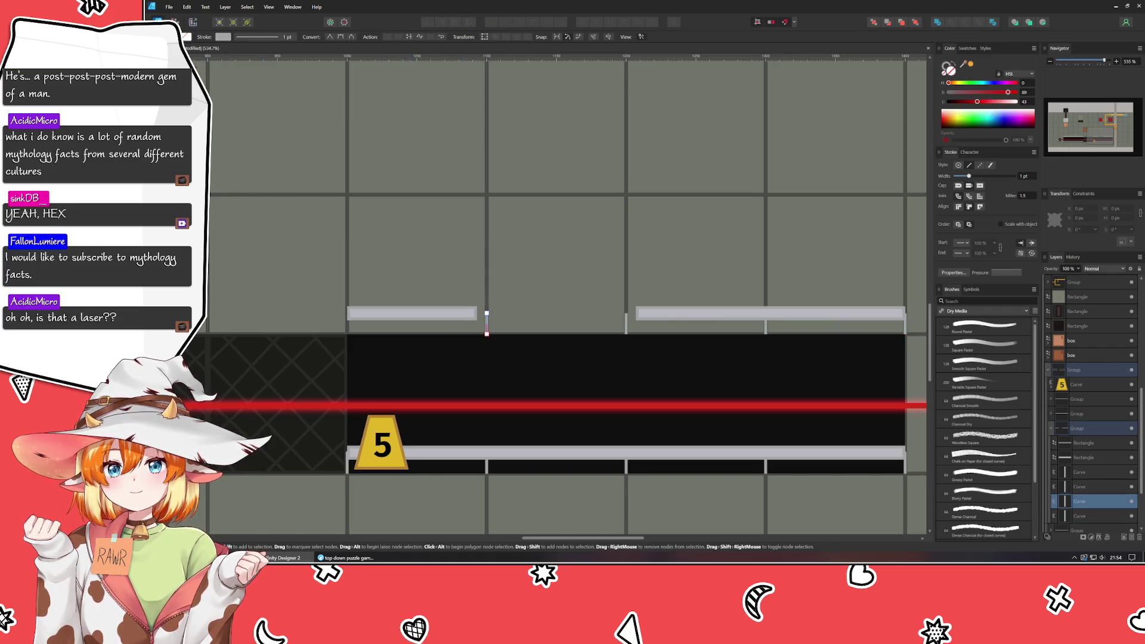
key(v)
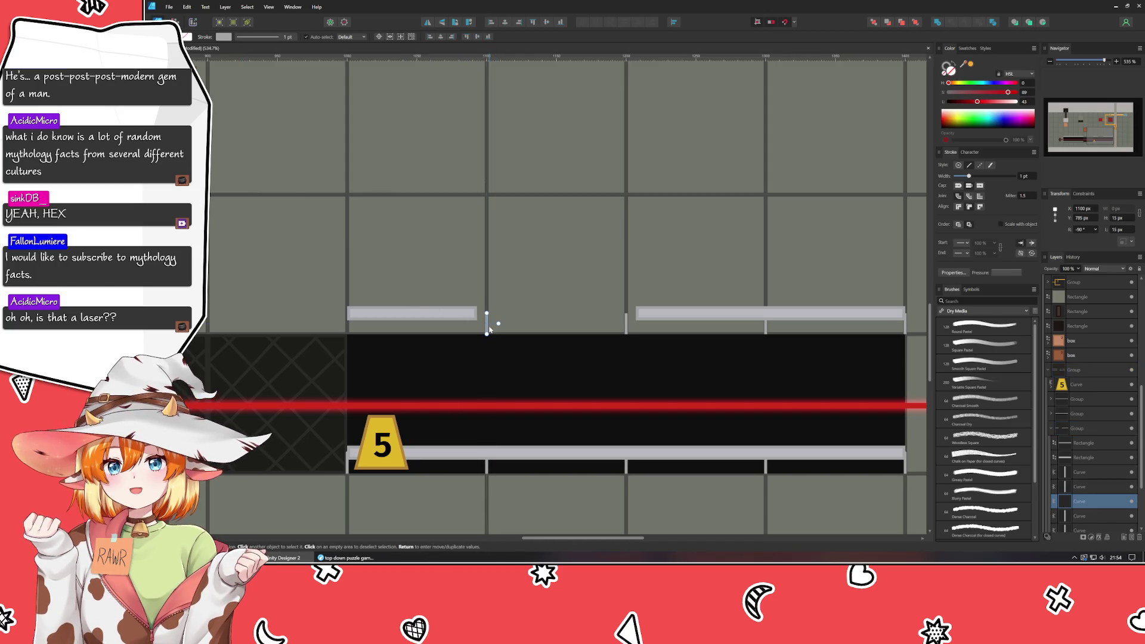
drag(485, 324, 348, 330)
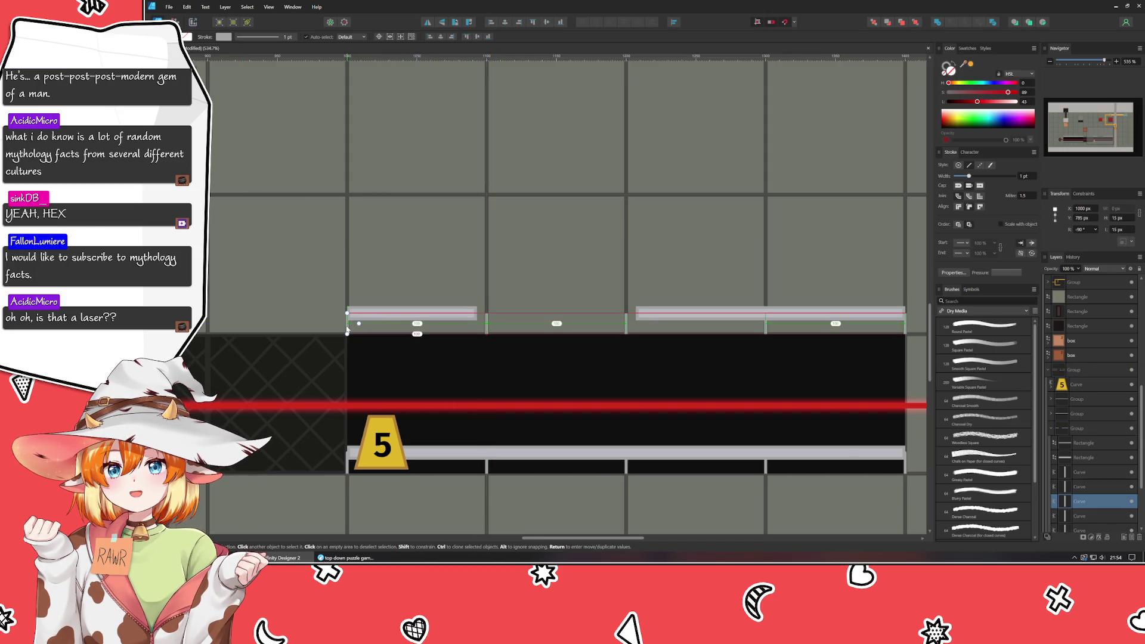
click(484, 409)
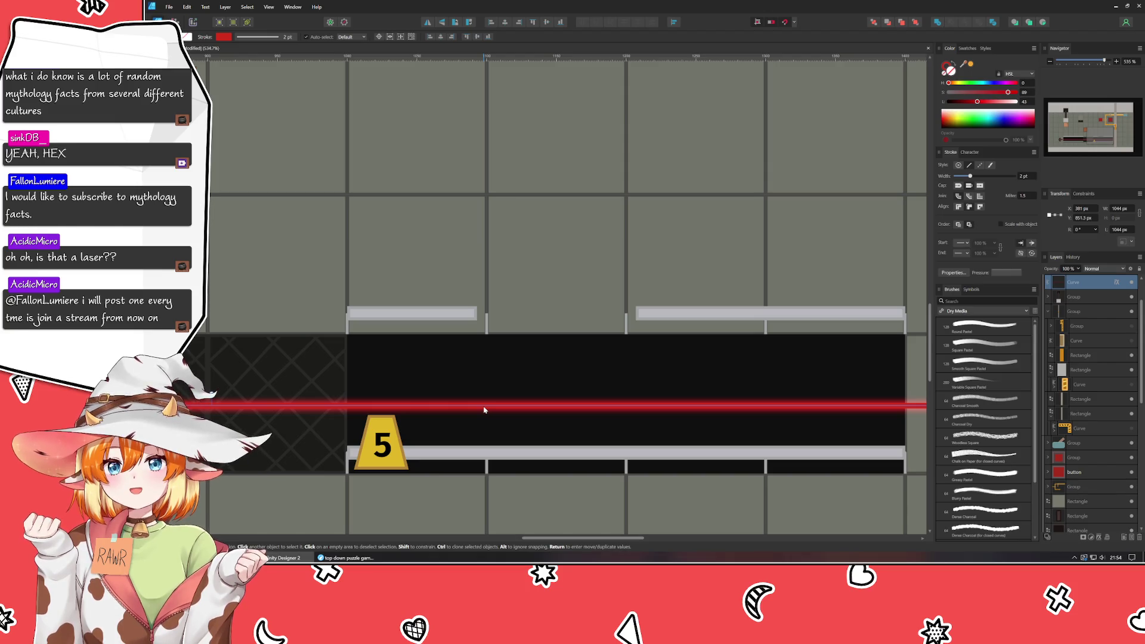
click(477, 353)
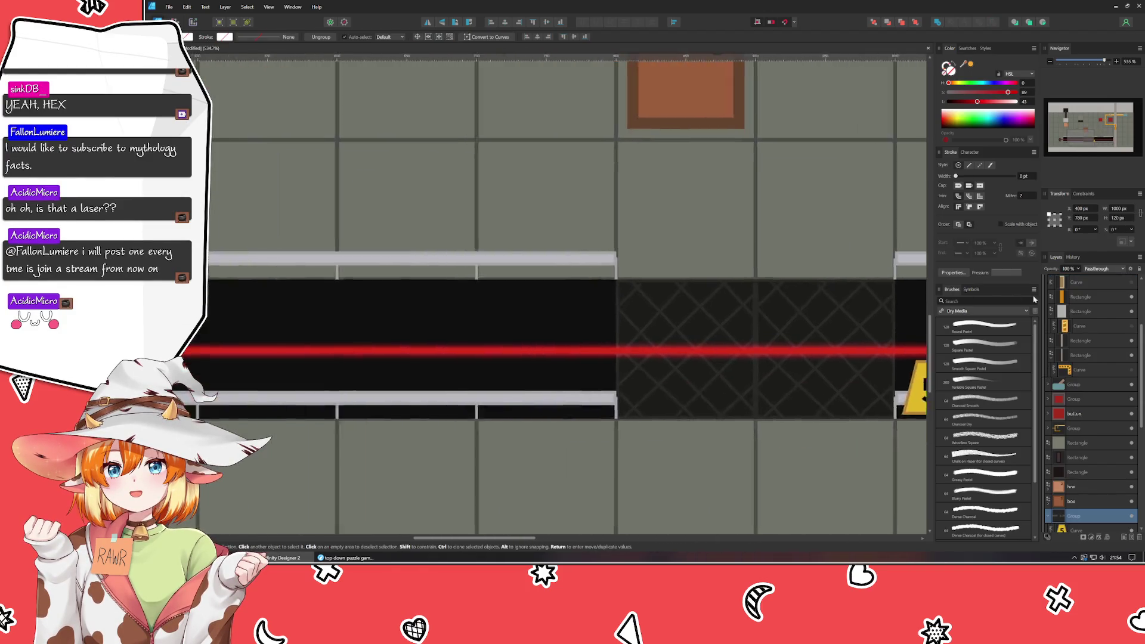
- Draw a small bar in the railing gap with the rail's grey colour and narrow it
mouse_move(475, 353)
mouse_down()
mouse_move(533, 384)
mouse_move(745, 392)
mouse_move(396, 333)
mouse_up()
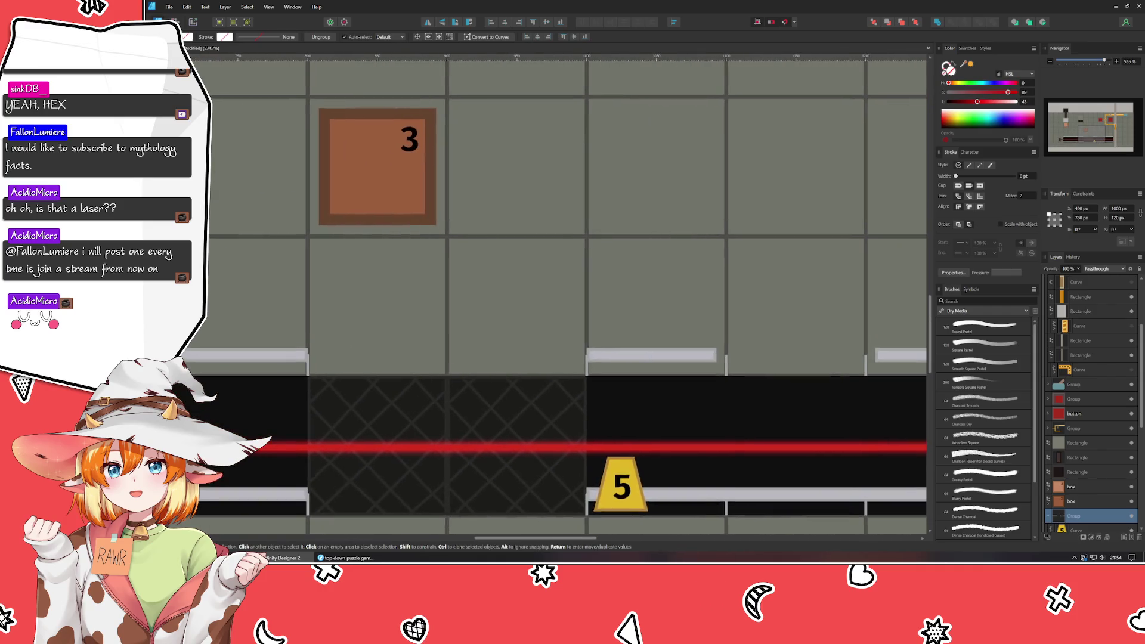
scroll(453, 356, left, 5)
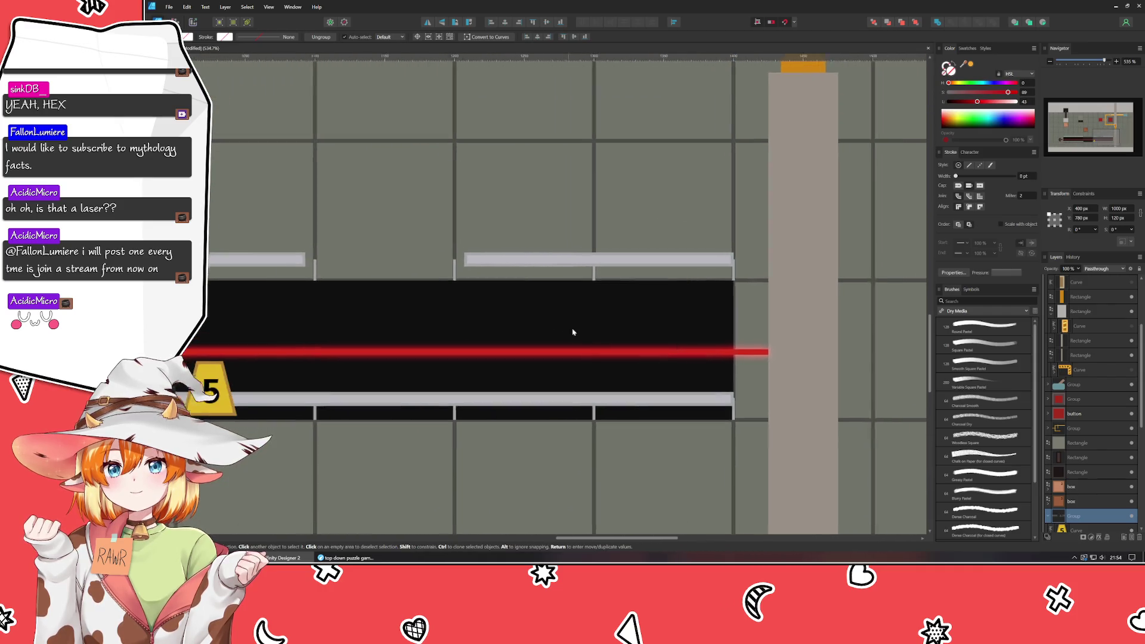
key(ctrl+d)
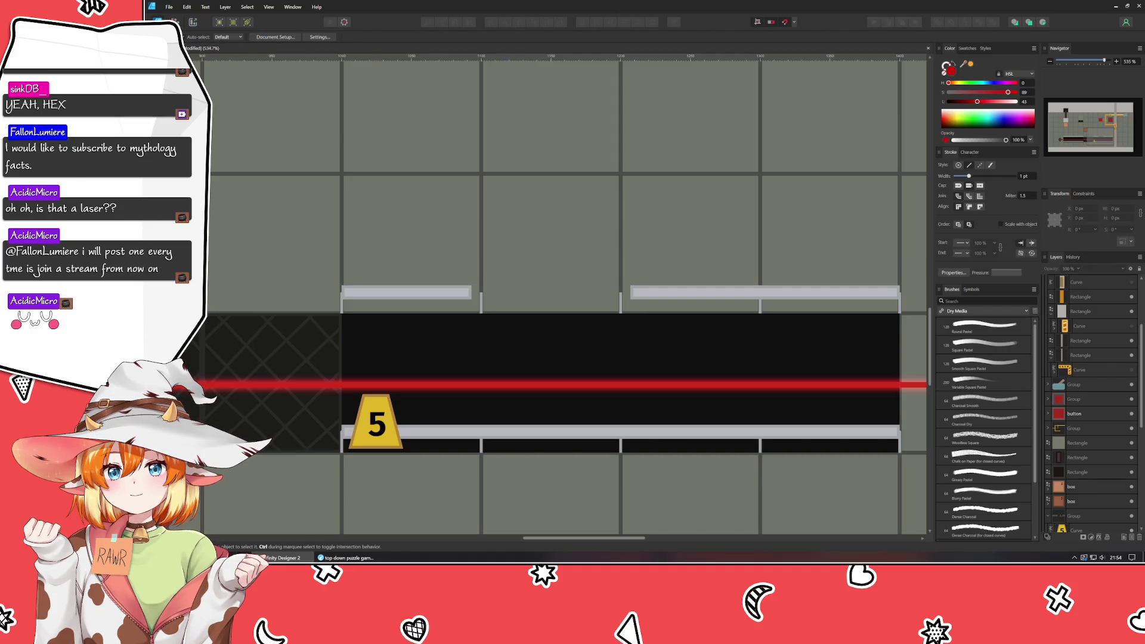
key(m)
drag(476, 277, 555, 292)
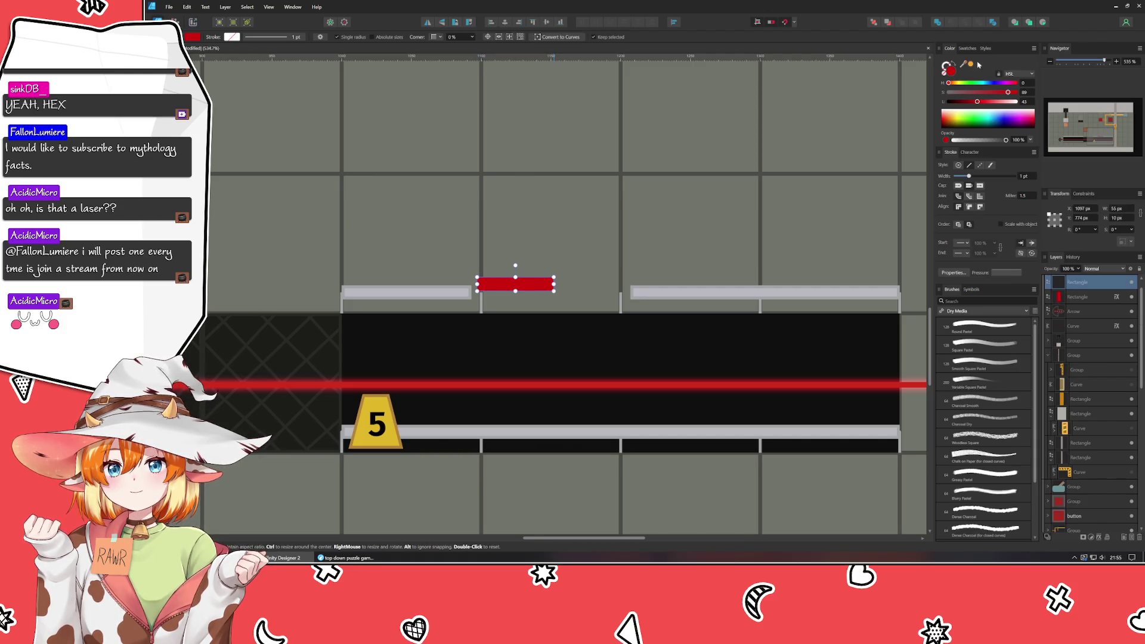
drag(948, 67, 731, 289)
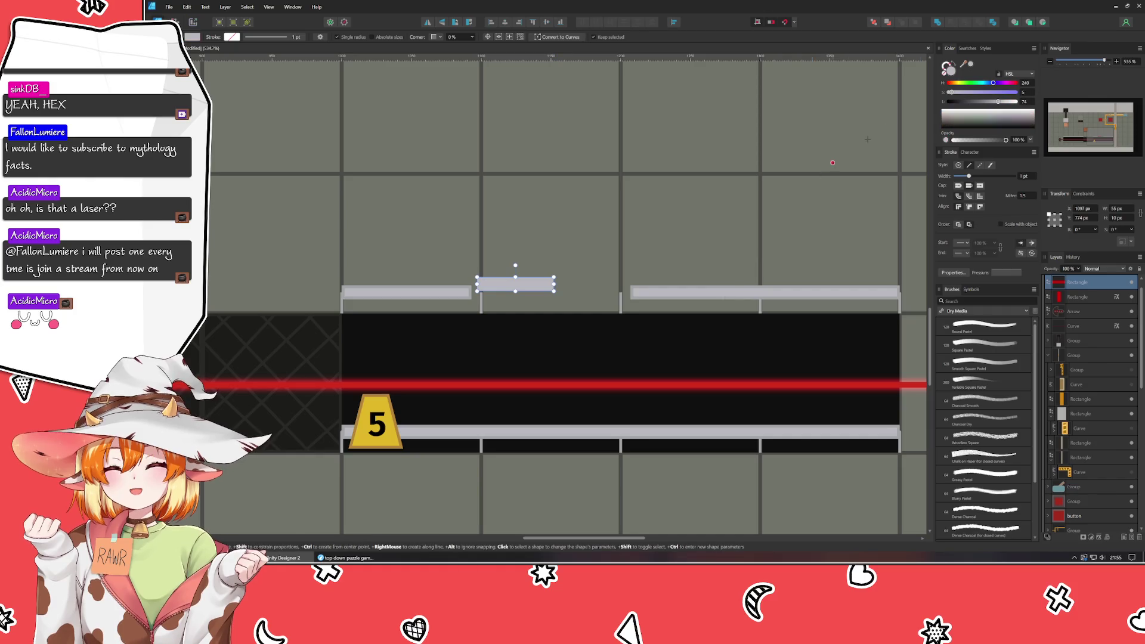
drag(948, 68, 726, 289)
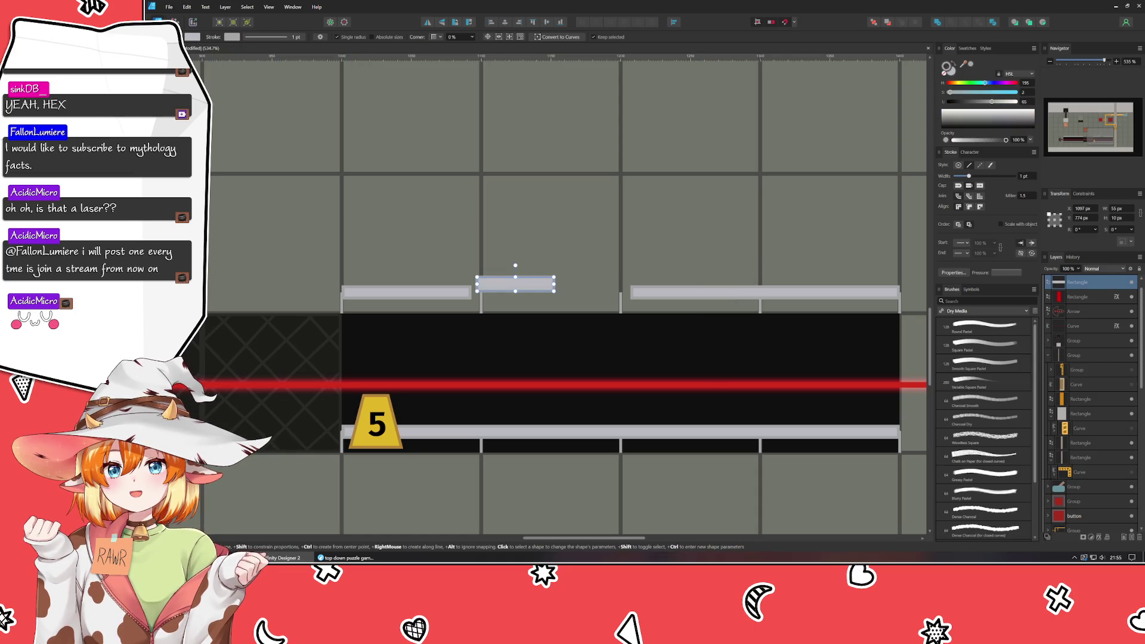
key(v)
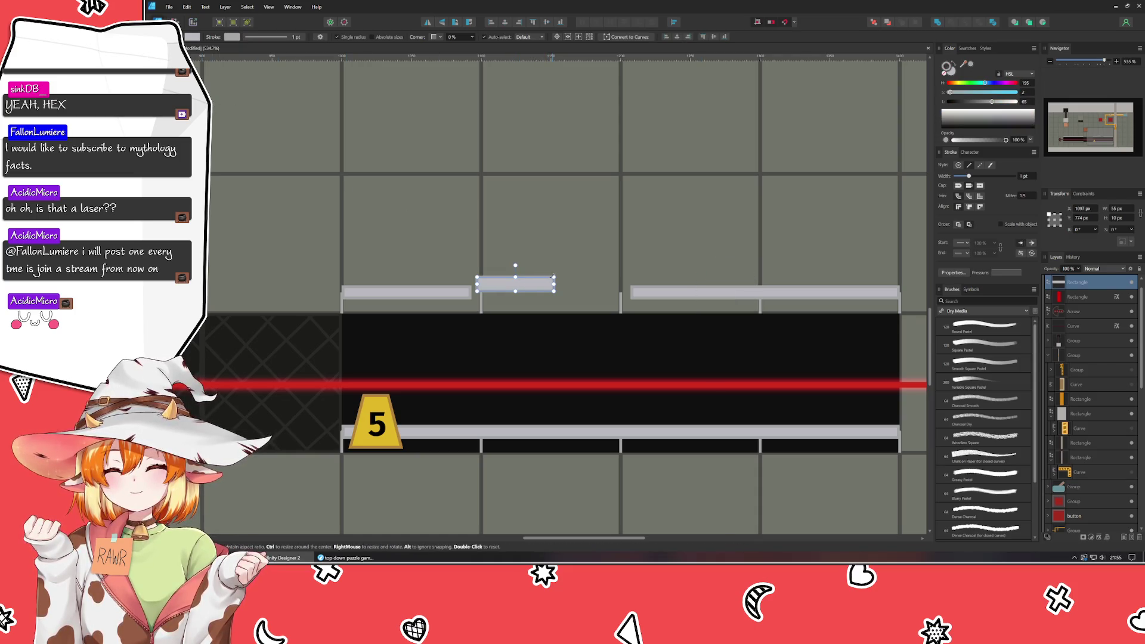
mouse_move(556, 285)
mouse_down()
mouse_move(537, 285)
mouse_move(527, 262)
mouse_move(483, 301)
mouse_up()
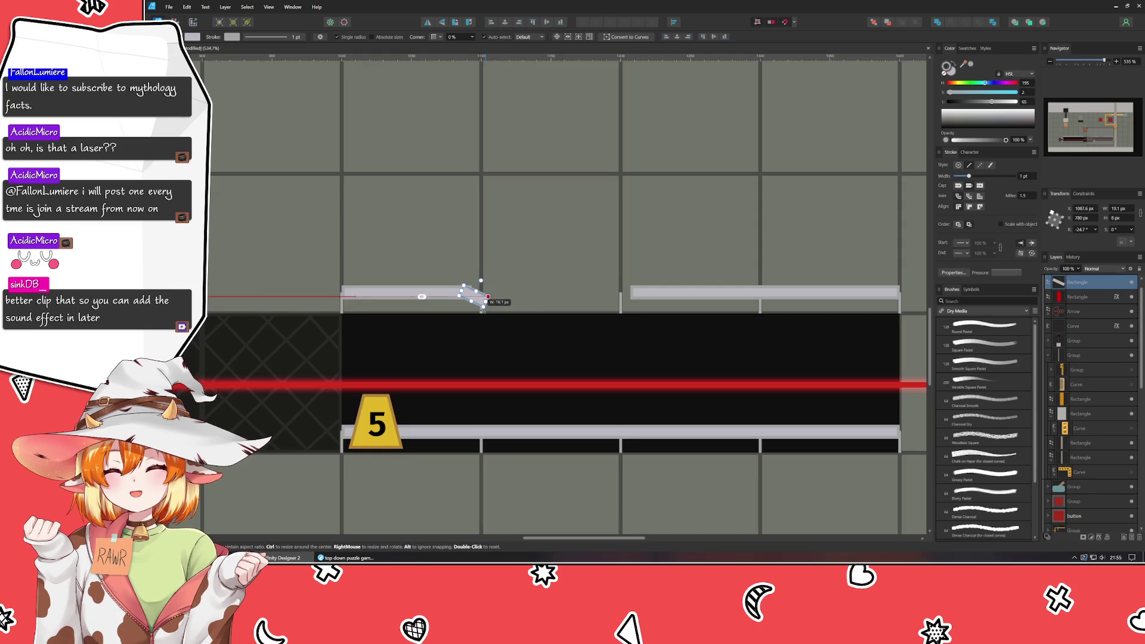
- Tilt the new bar as the left rail-end piece and nudge it into place
click(532, 341)
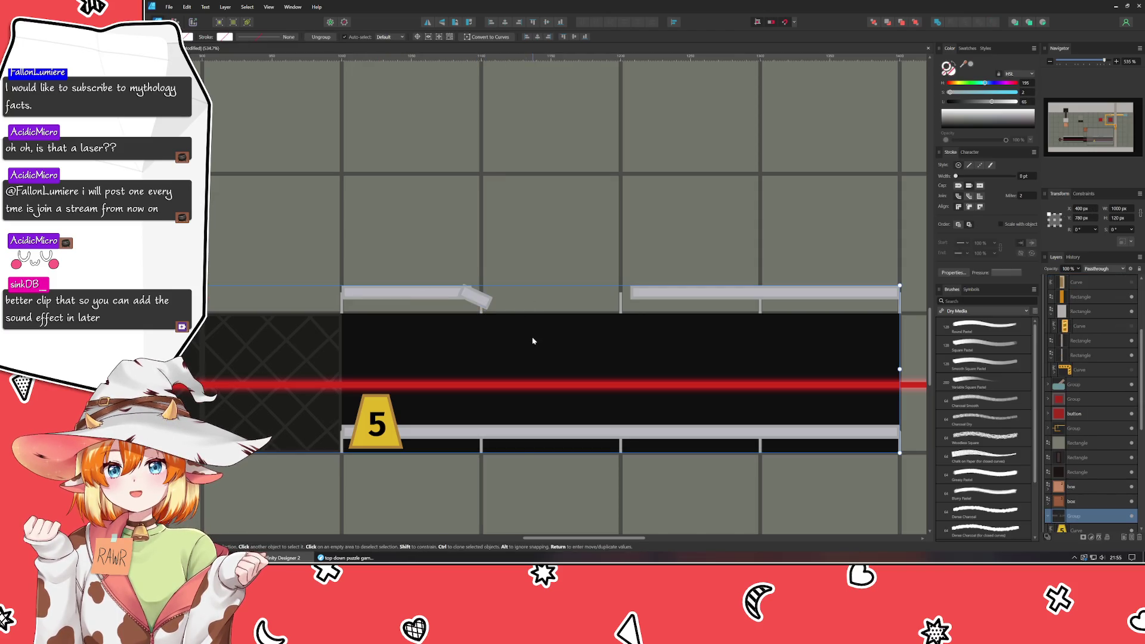
click(478, 300)
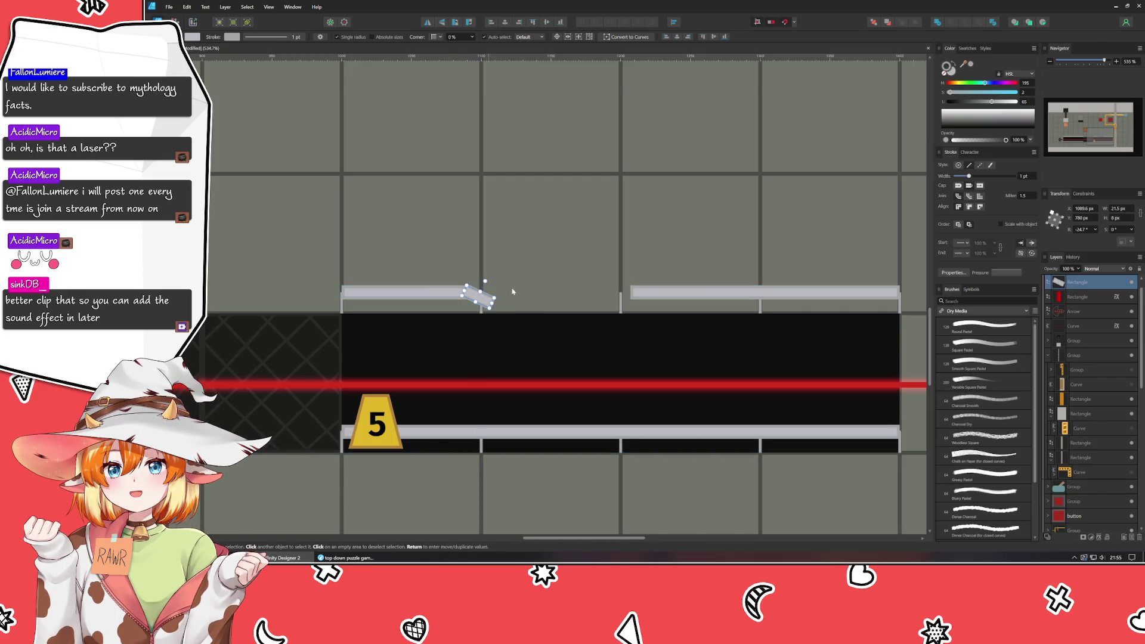
click(516, 357)
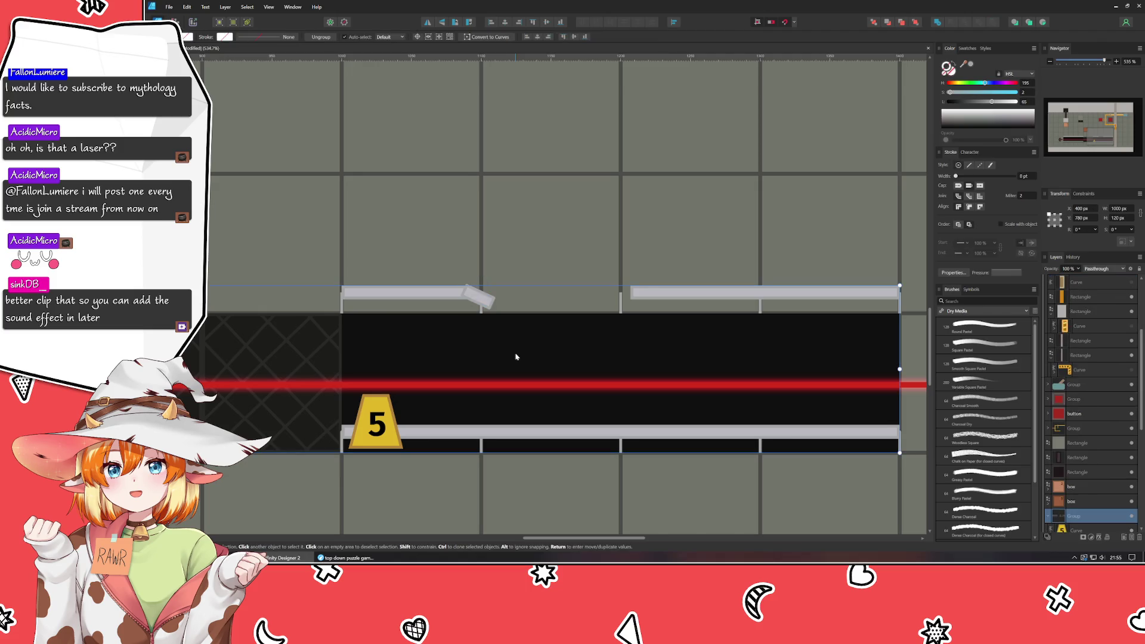
click(478, 298)
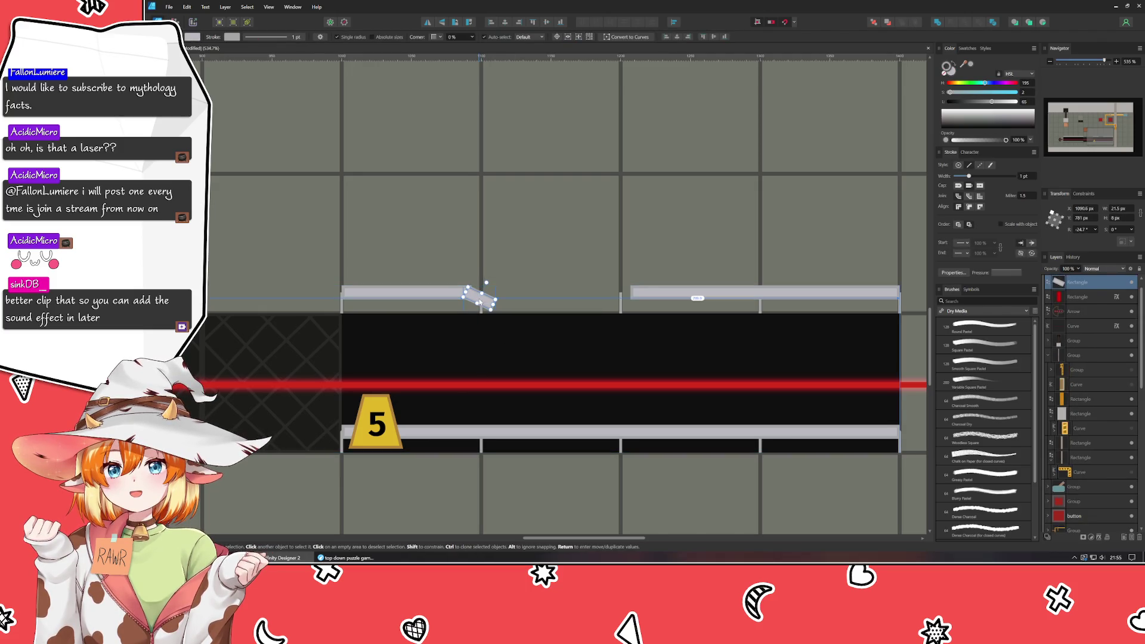
click(520, 355)
click(475, 298)
scroll(475, 299, up, 2)
drag(475, 298, 497, 271)
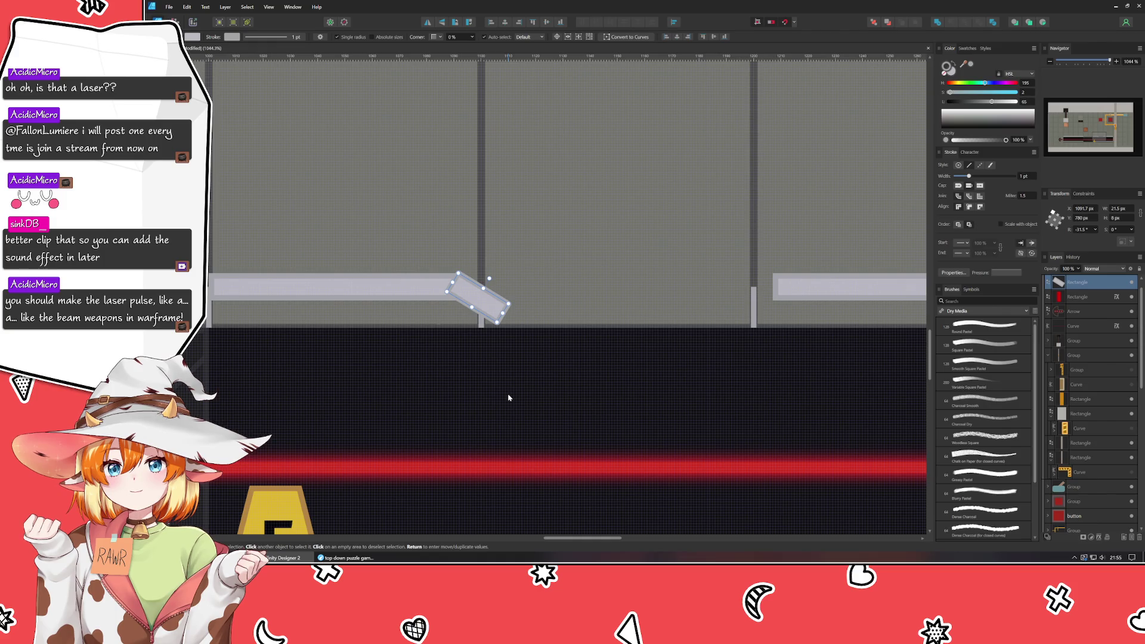
scroll(391, 411, right, 2)
scroll(416, 412, up, 1)
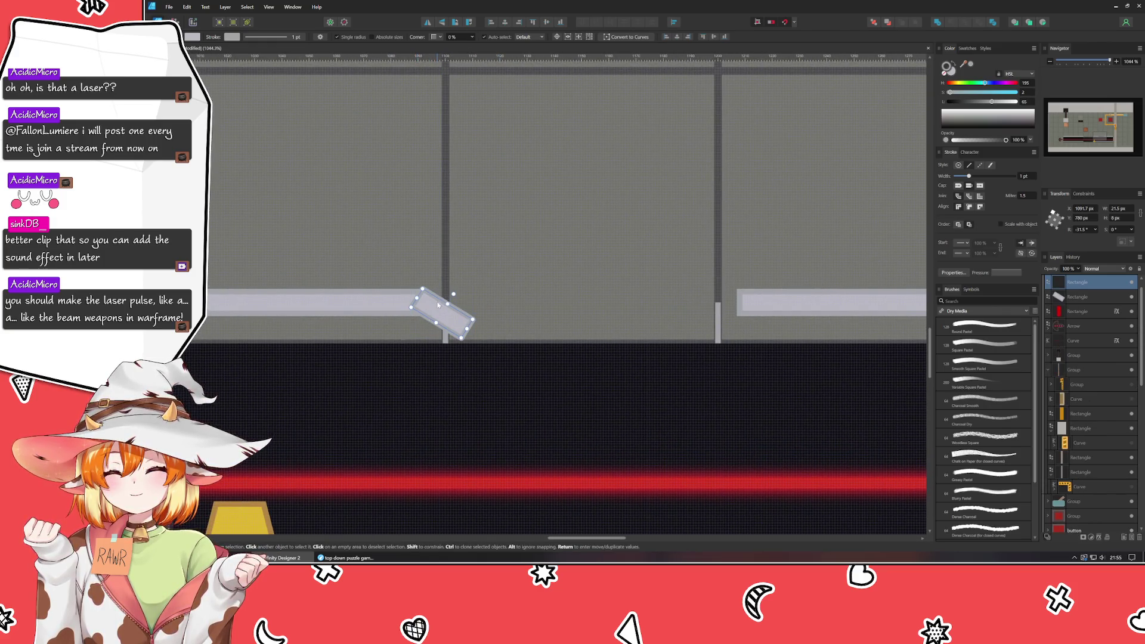
- Duplicate the tilted bar to the right gap, flip it horizontally, and bring up Godot
drag(445, 313, 709, 320)
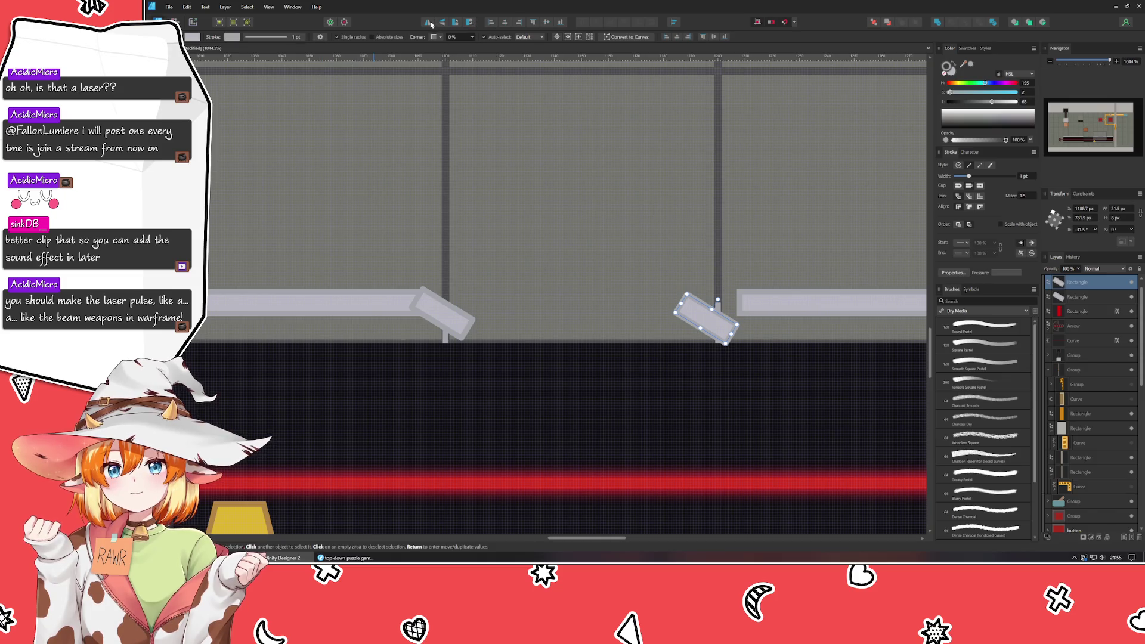
key(ctrl+shift+h)
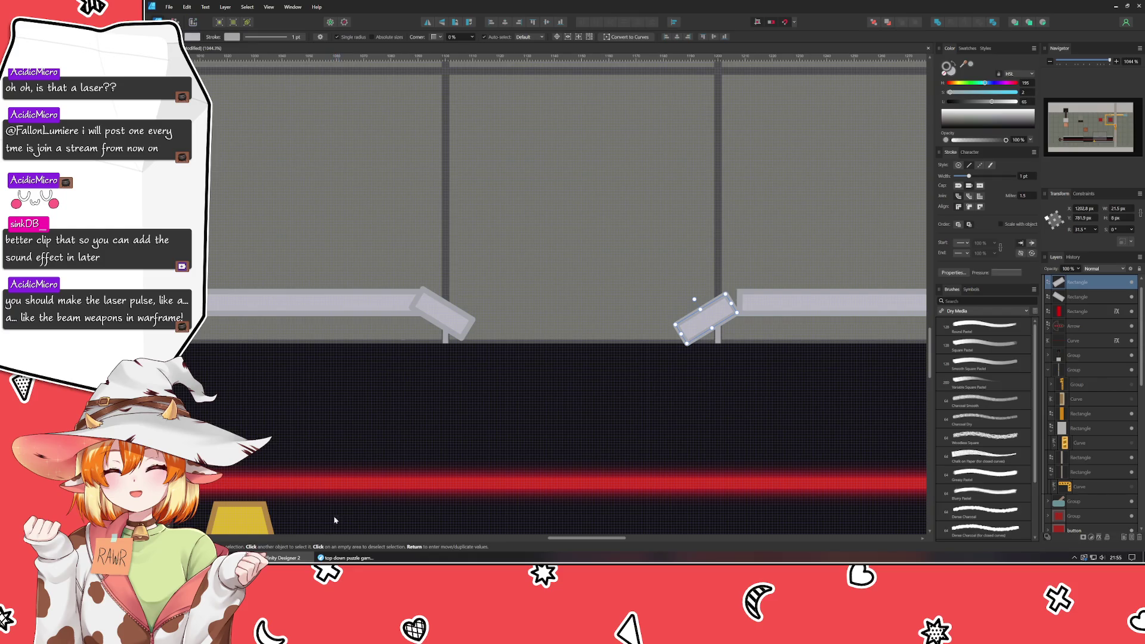
click(344, 558)
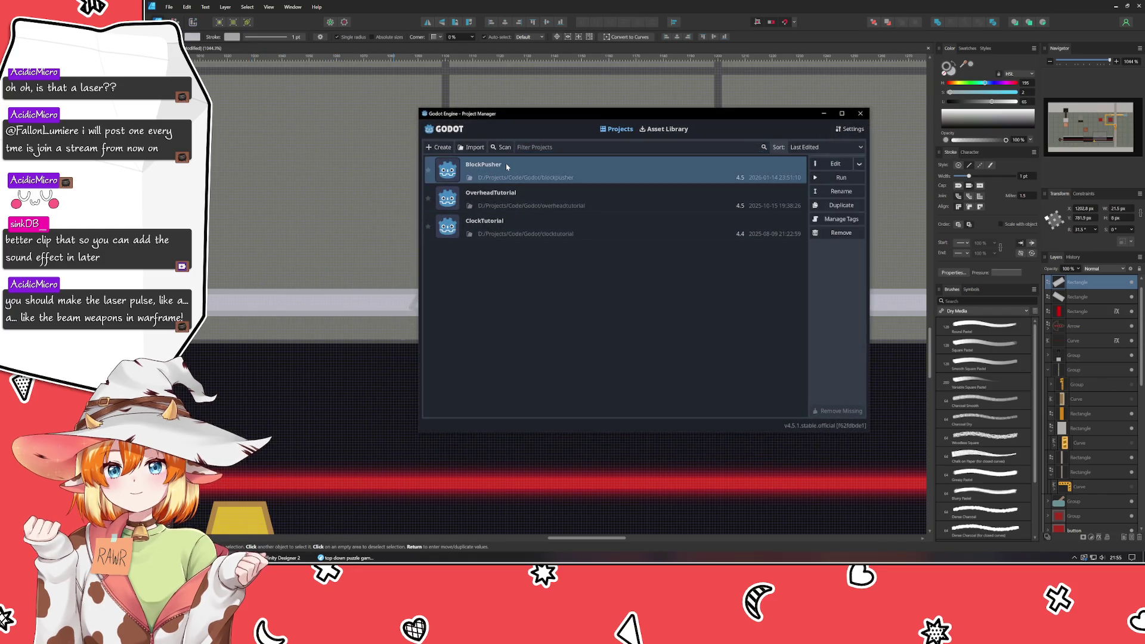
- Run the BlockPusher project, walk the player right into the laser, then stop the game
double_click(502, 193)
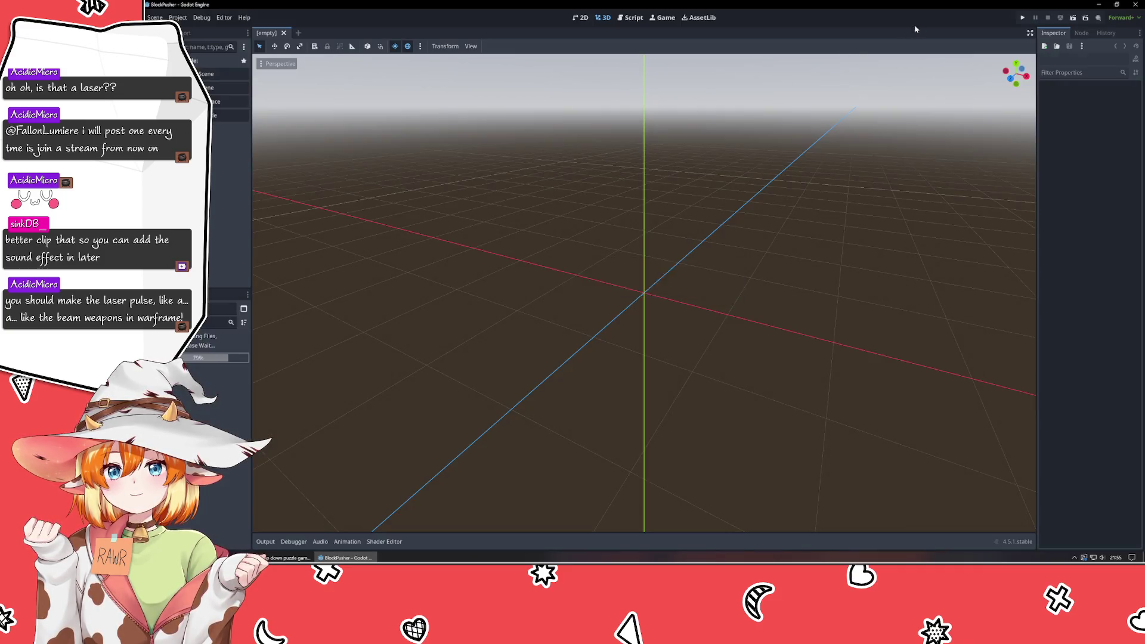
key(F5)
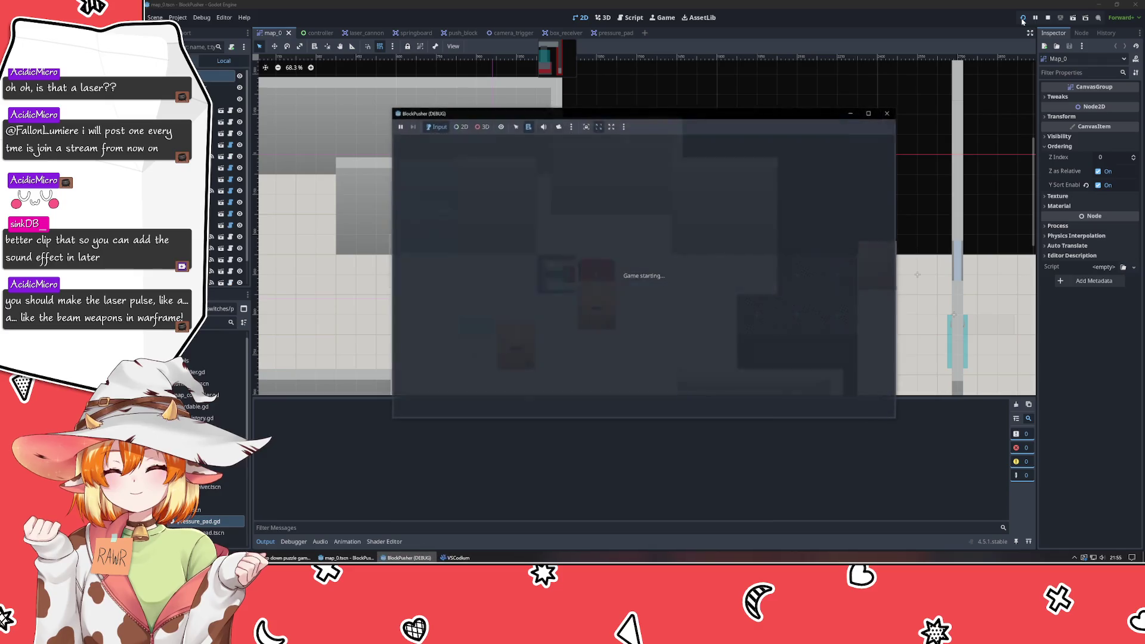
key(Right)
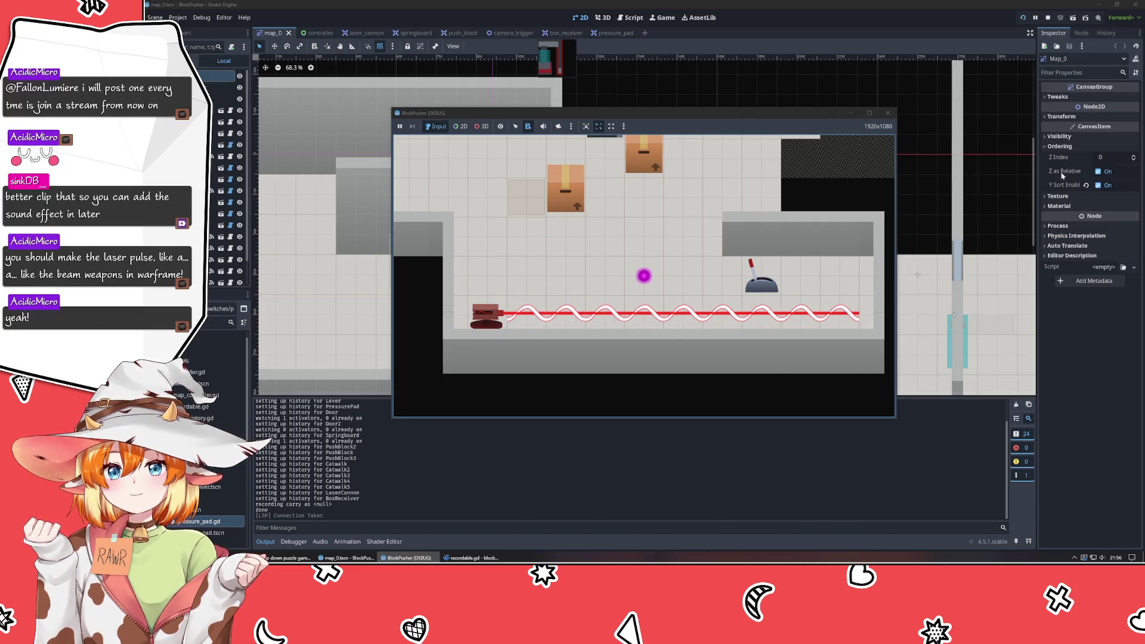
click(892, 114)
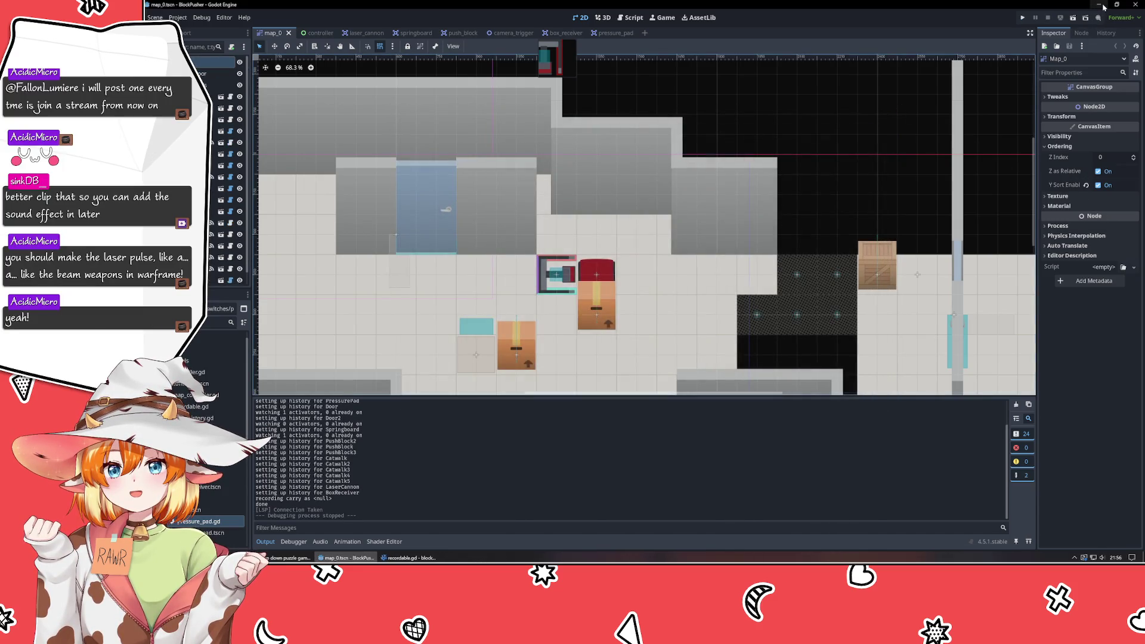
- Return to the Affinity mockup and slide the right angled piece against the railing
key(alt+Tab)
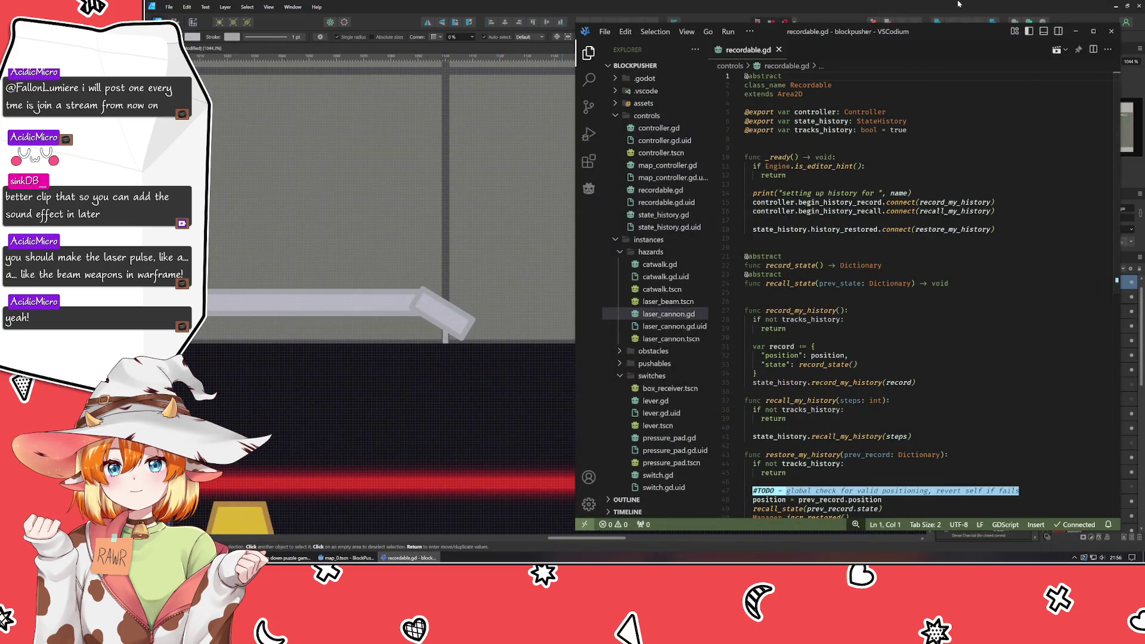
click(1075, 31)
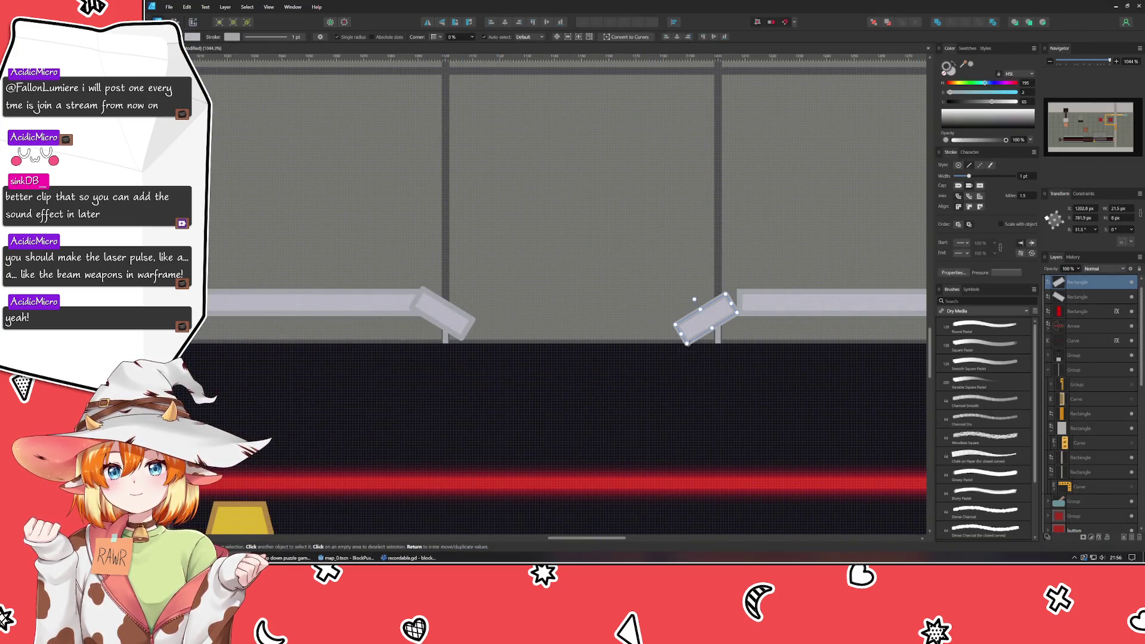
mouse_move(707, 316)
mouse_down()
mouse_move(736, 314)
mouse_move(726, 313)
mouse_up()
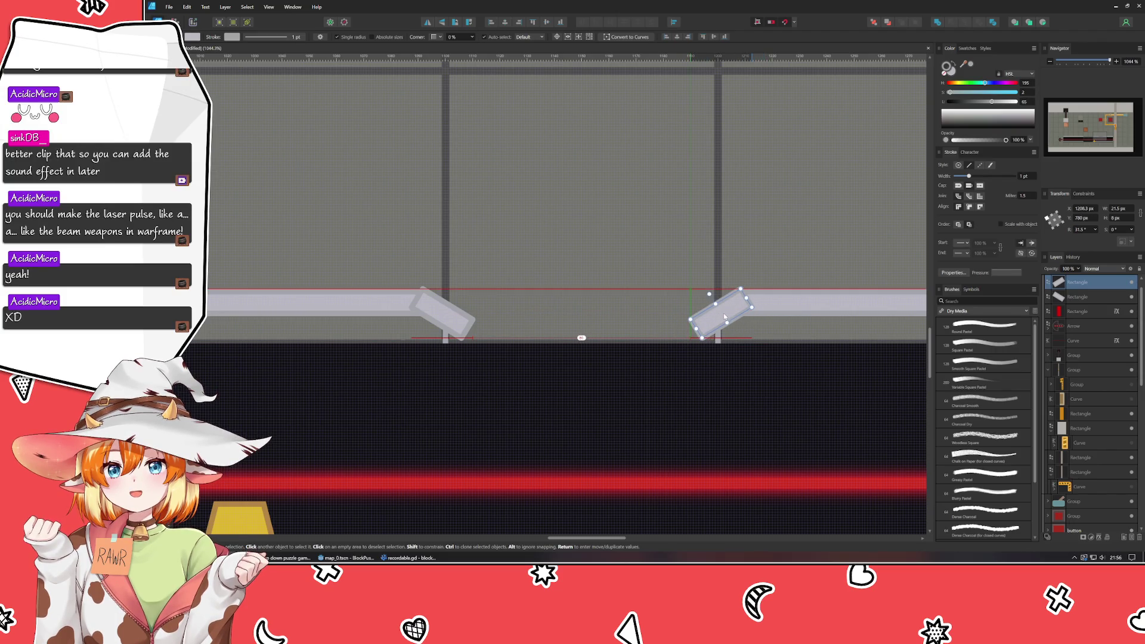
- Check both angled rail pieces and the rail group by selecting them, then clear the selection
click(742, 421)
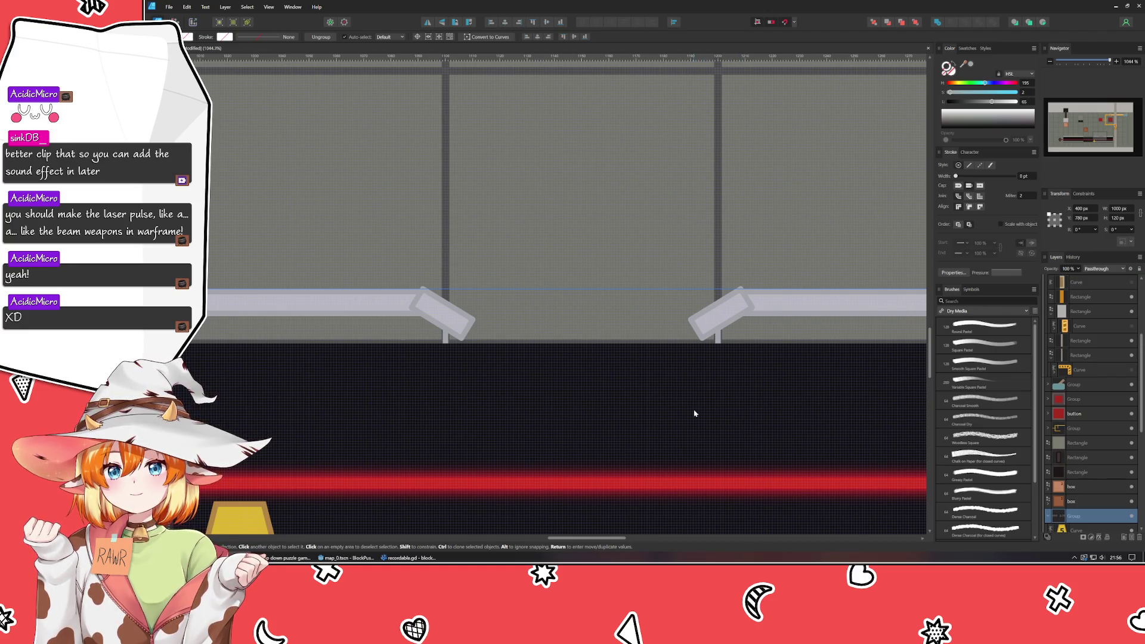
click(726, 309)
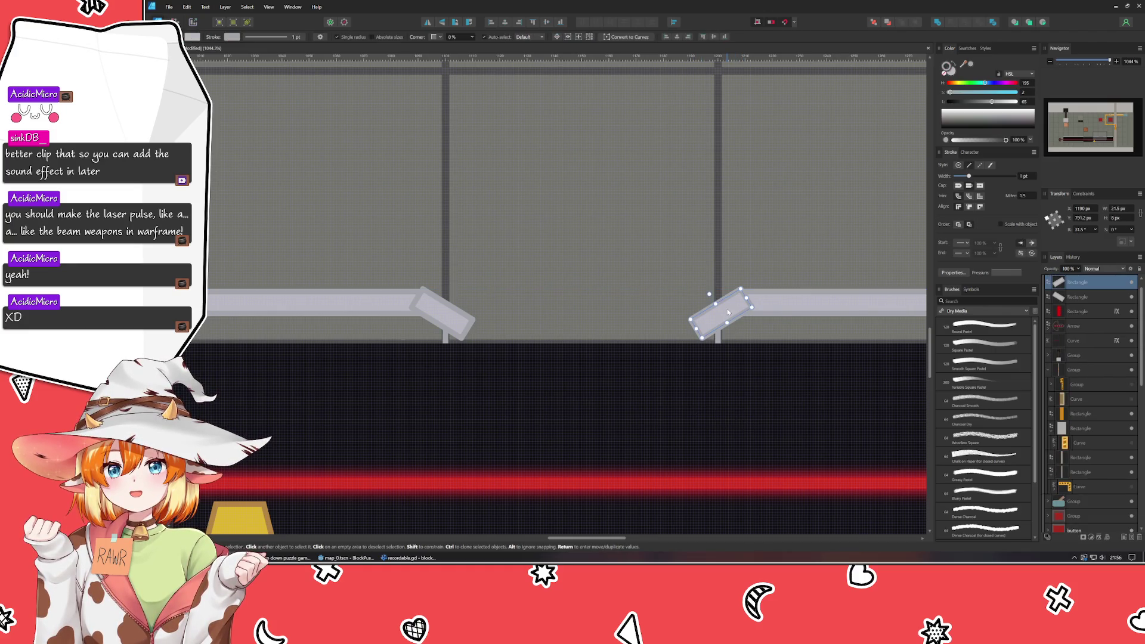
click(441, 313)
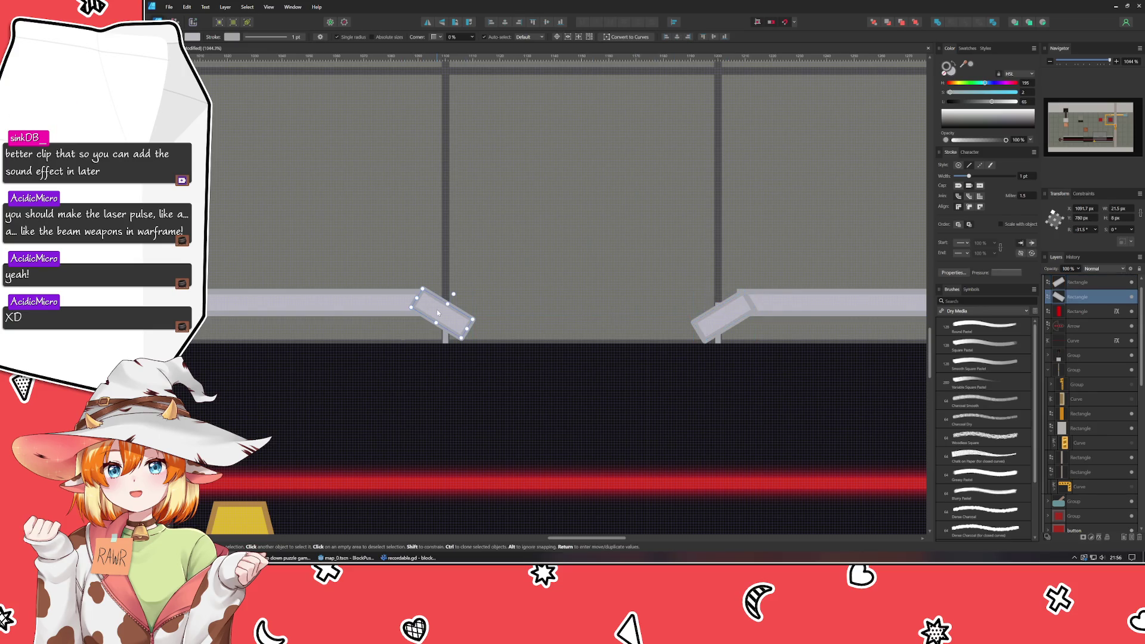
click(582, 314)
click(409, 435)
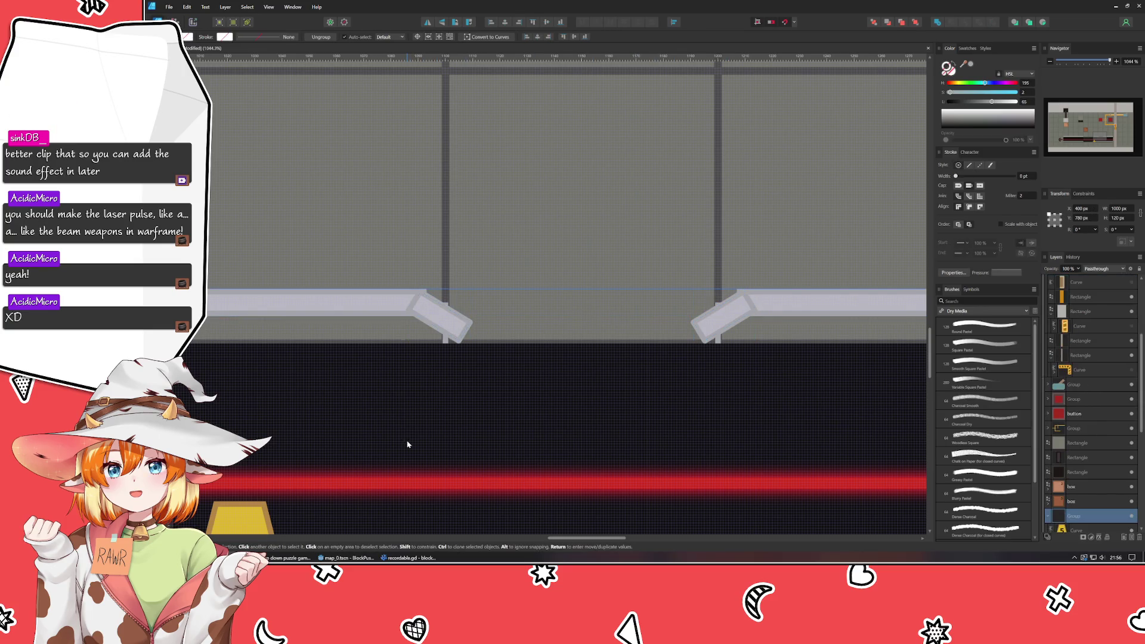
scroll(407, 444, down, 3)
scroll(407, 445, down, 2)
scroll(567, 400, left, 3)
click(506, 517)
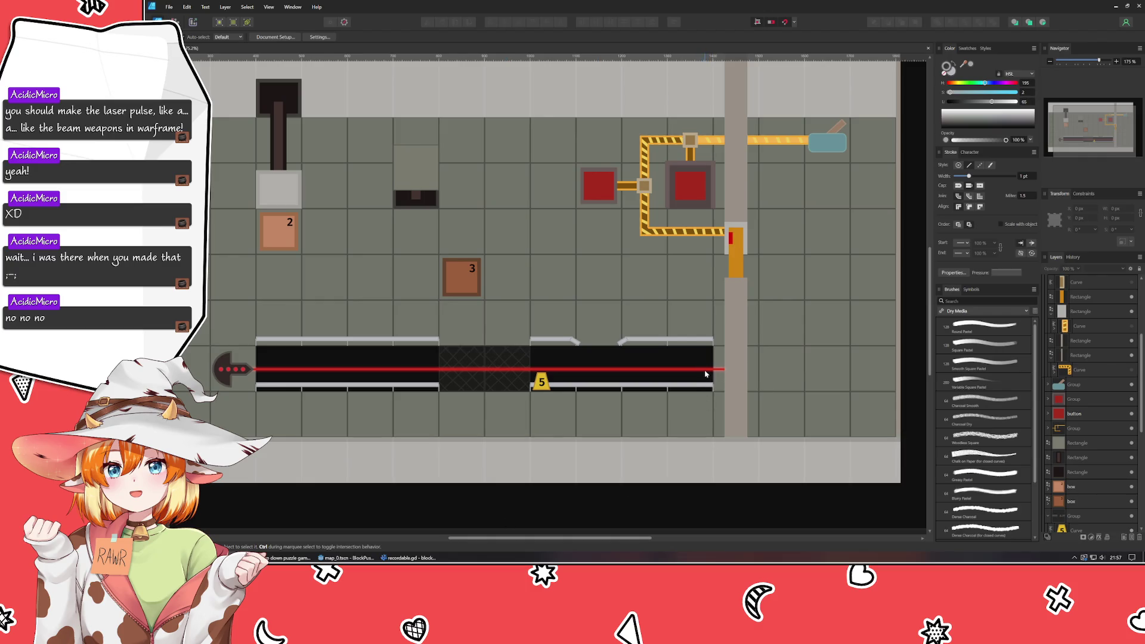
scroll(766, 384, up, 3)
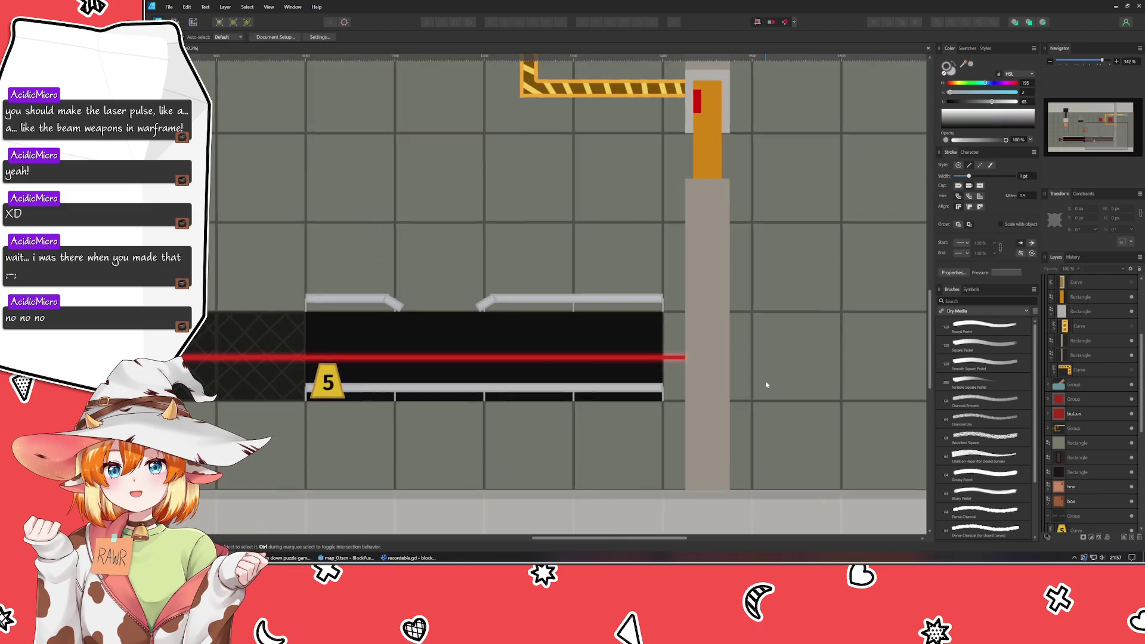
scroll(766, 385, up, 3)
click(548, 343)
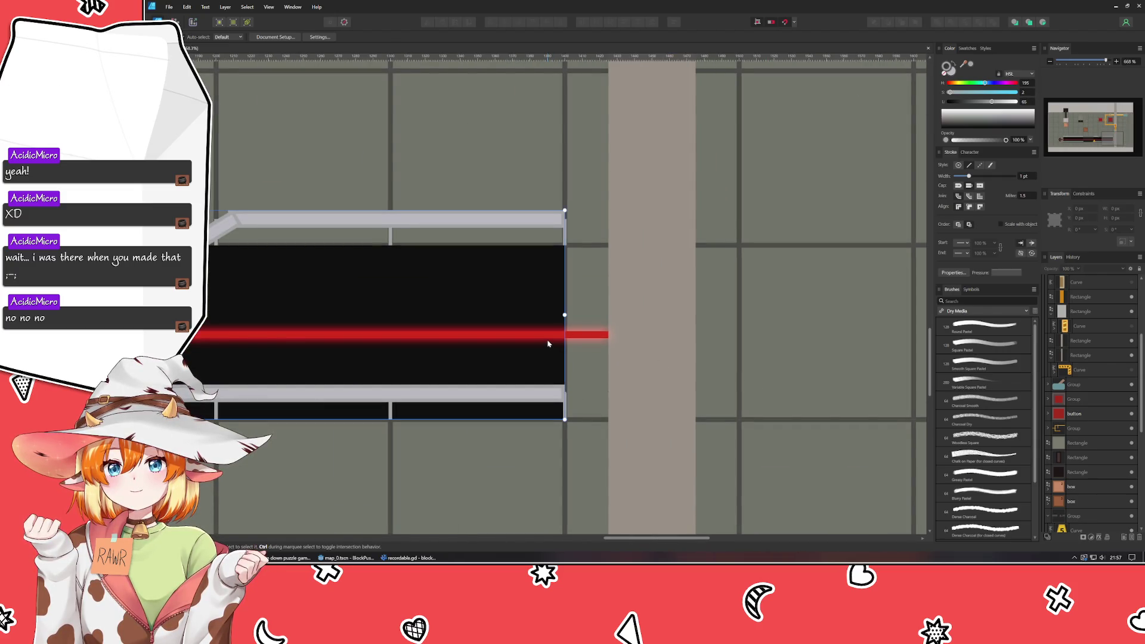
click(591, 333)
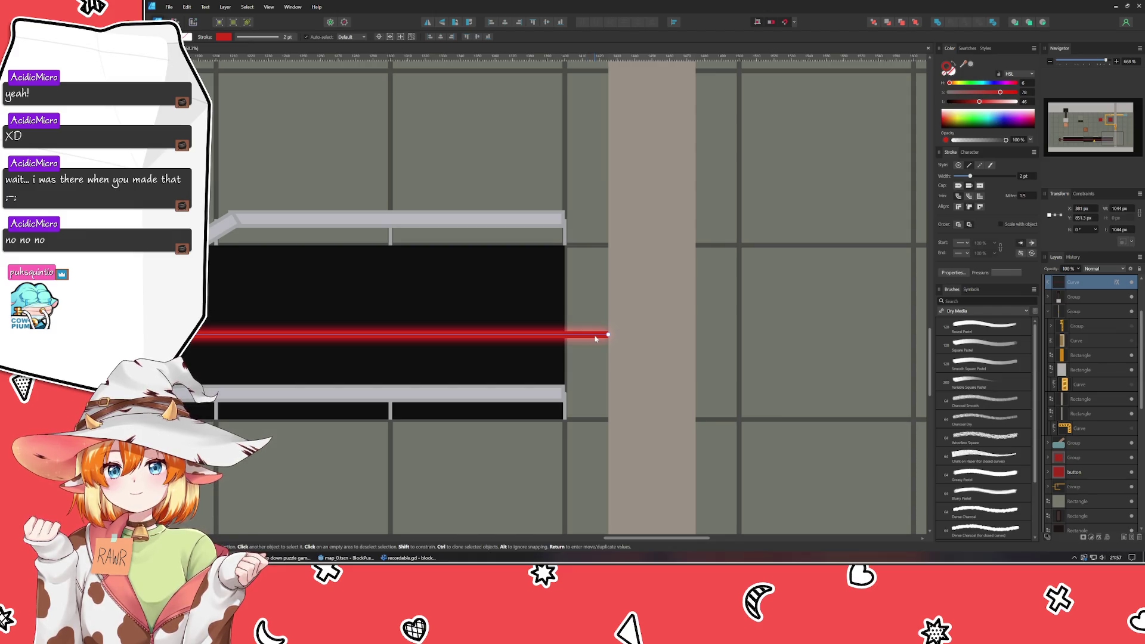
click(445, 280)
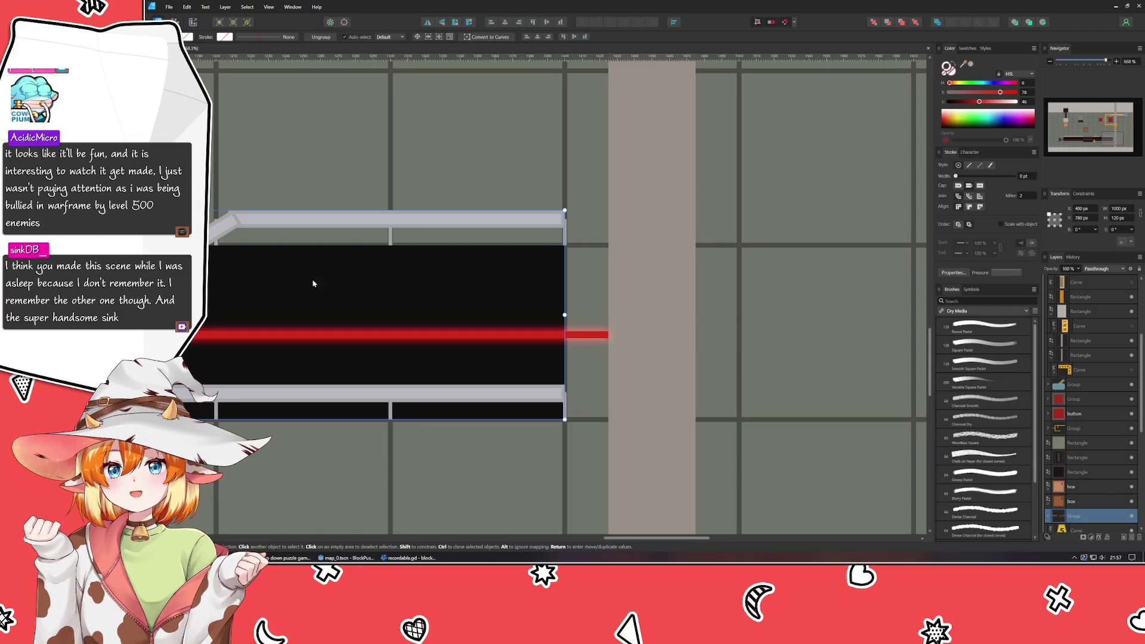
click(774, 281)
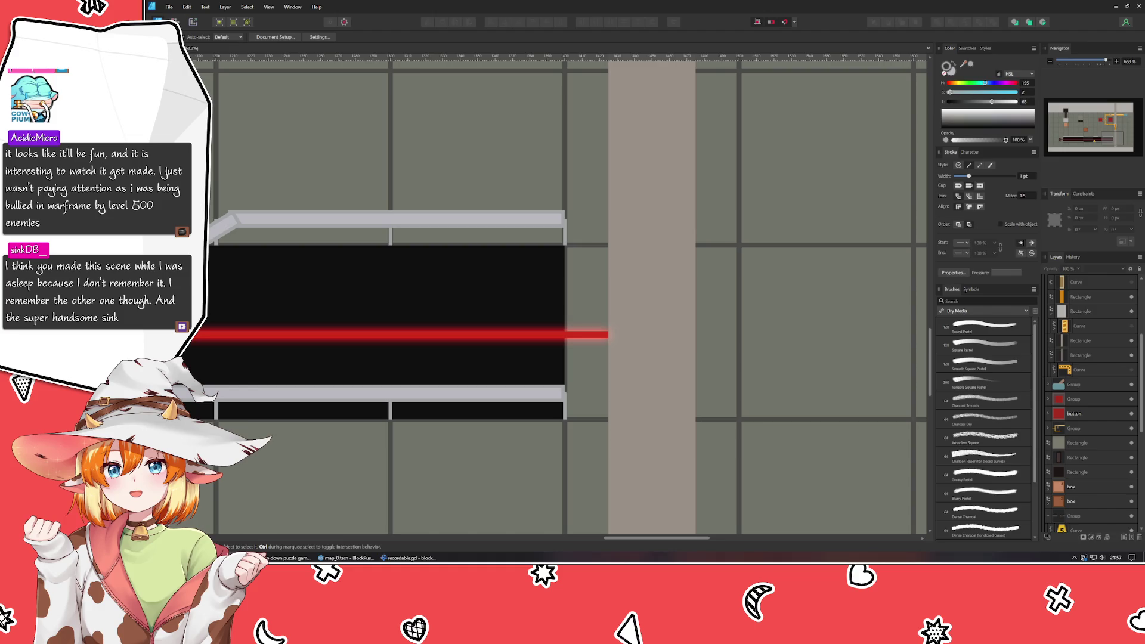
key(p)
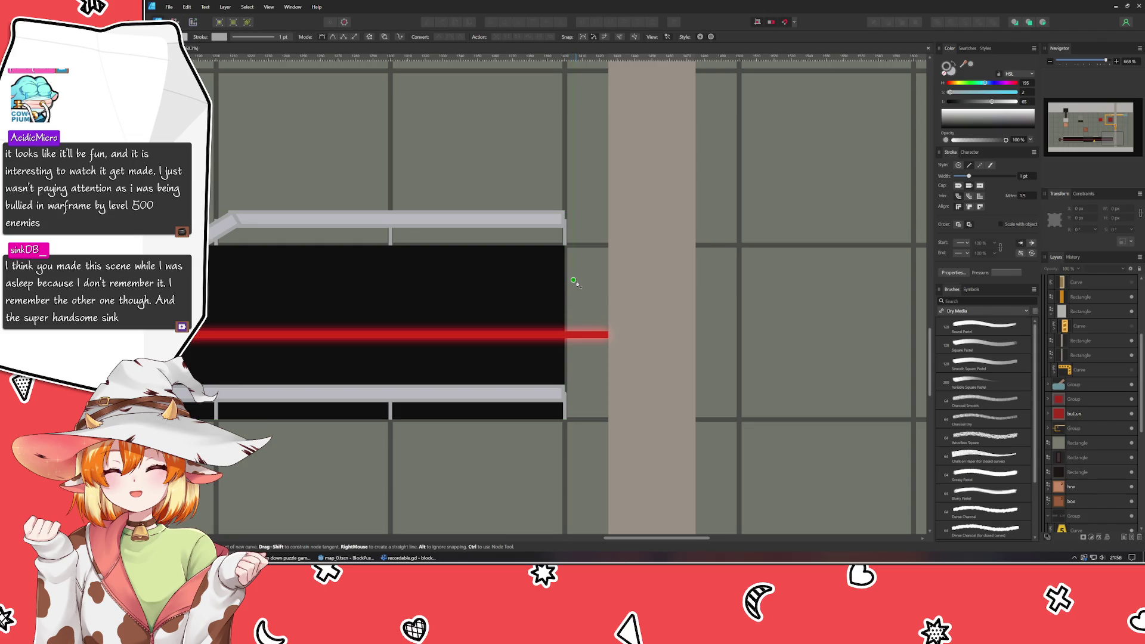
- Draw a closed seven-node angled bracket outline around the laser's end beside the pillar
click(573, 281)
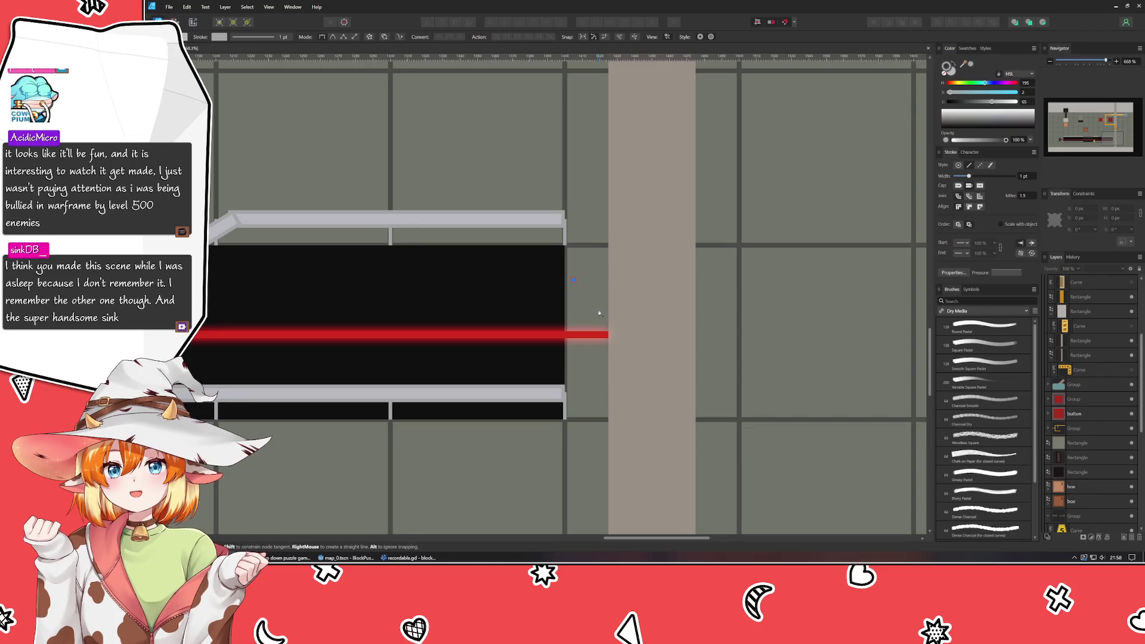
click(597, 309)
click(596, 351)
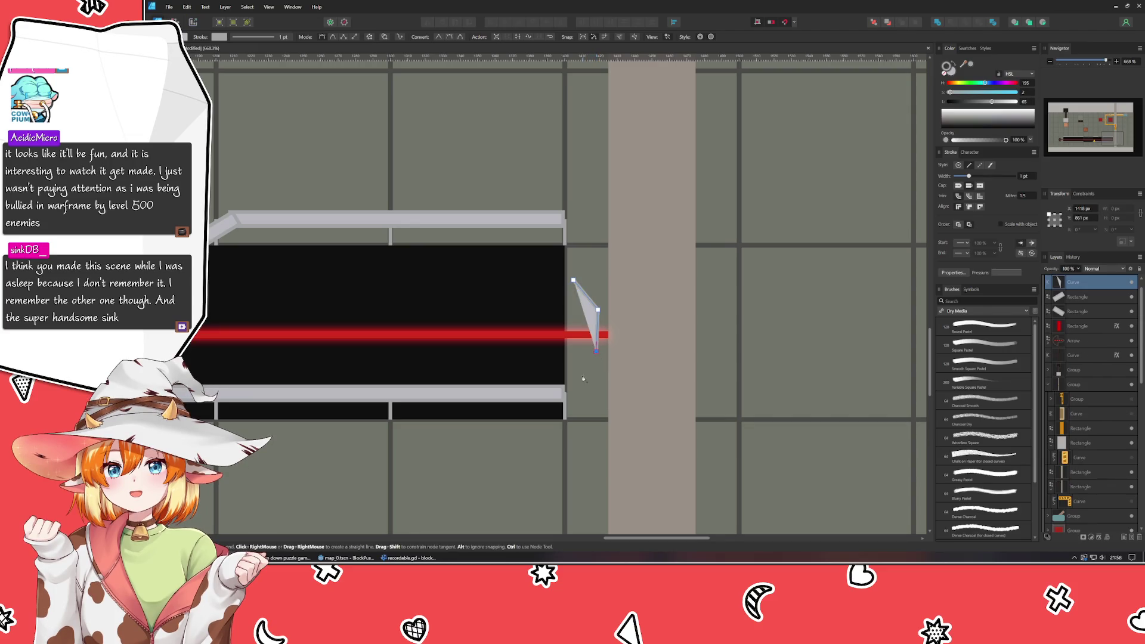
click(577, 391)
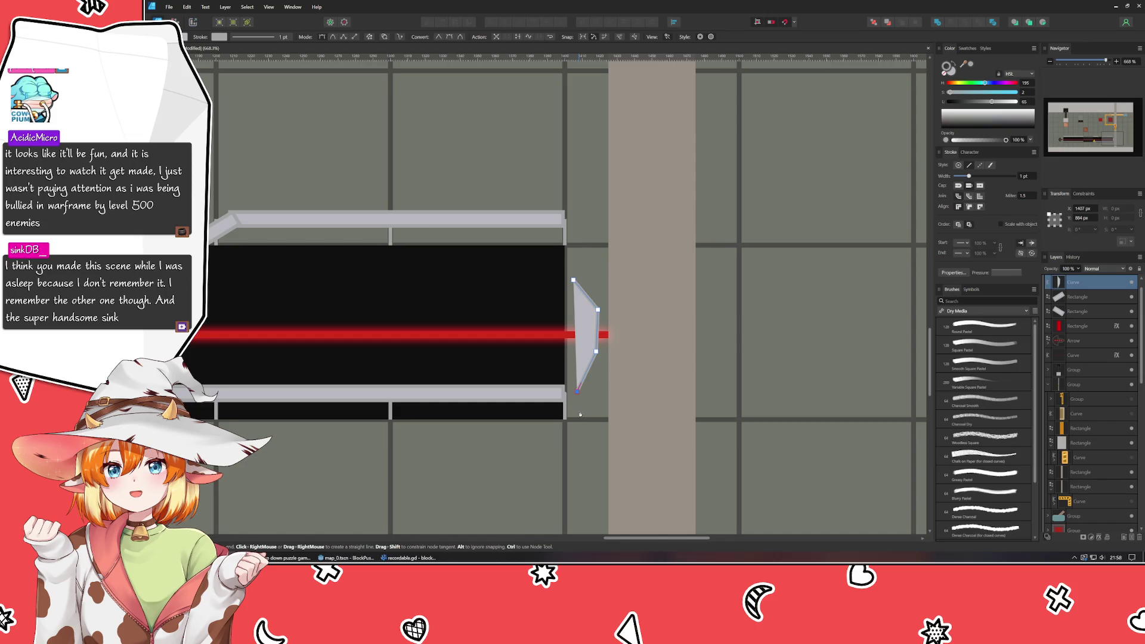
click(623, 404)
click(623, 269)
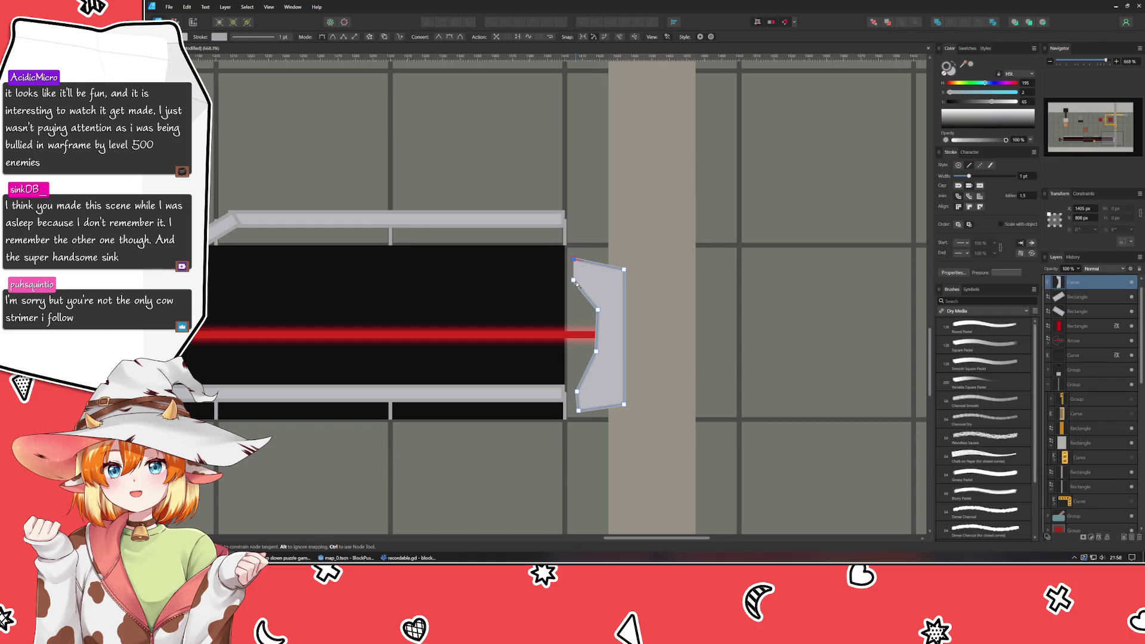
click(574, 264)
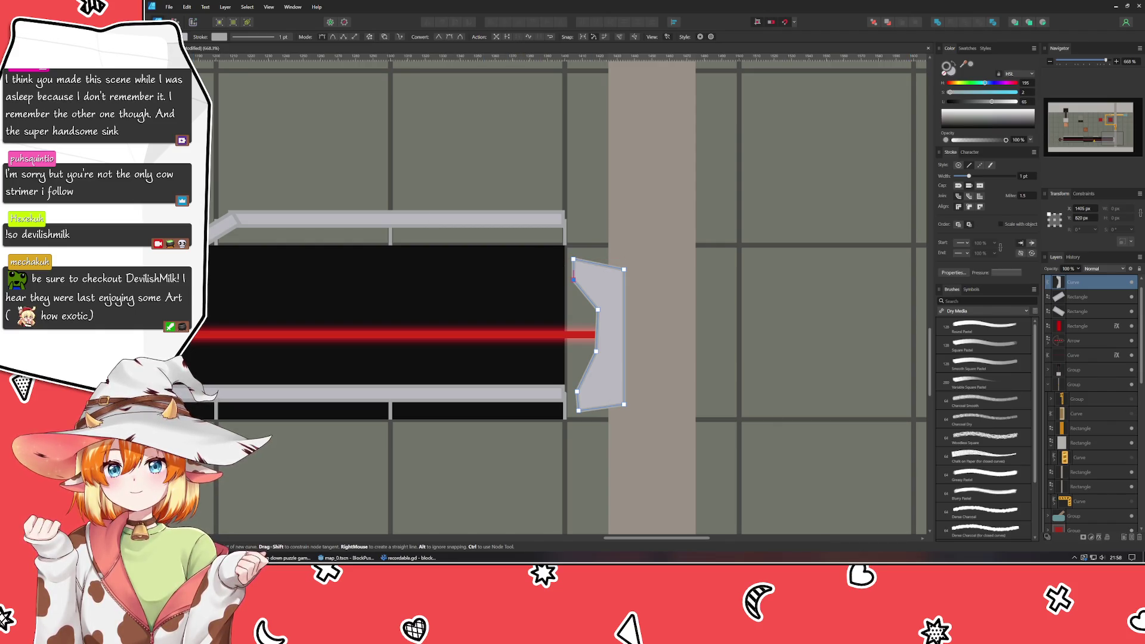
scroll(558, 289, right, 1)
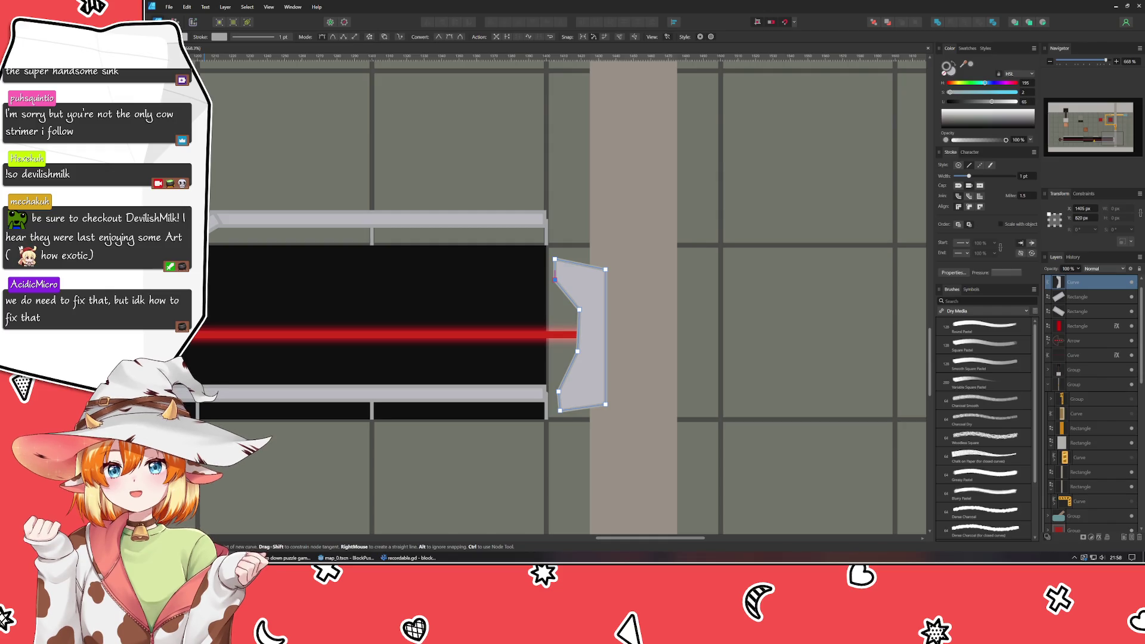
key(m)
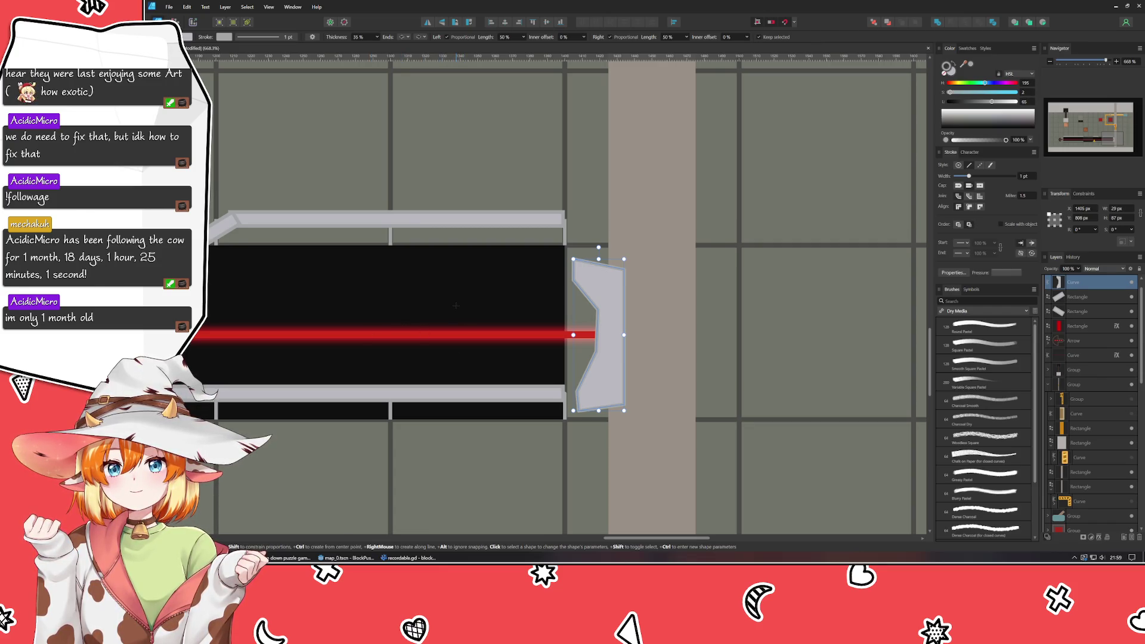
- Pull the bracket's right corners inward to straighten its edge and reposition the middle and bottom nodes
key(v)
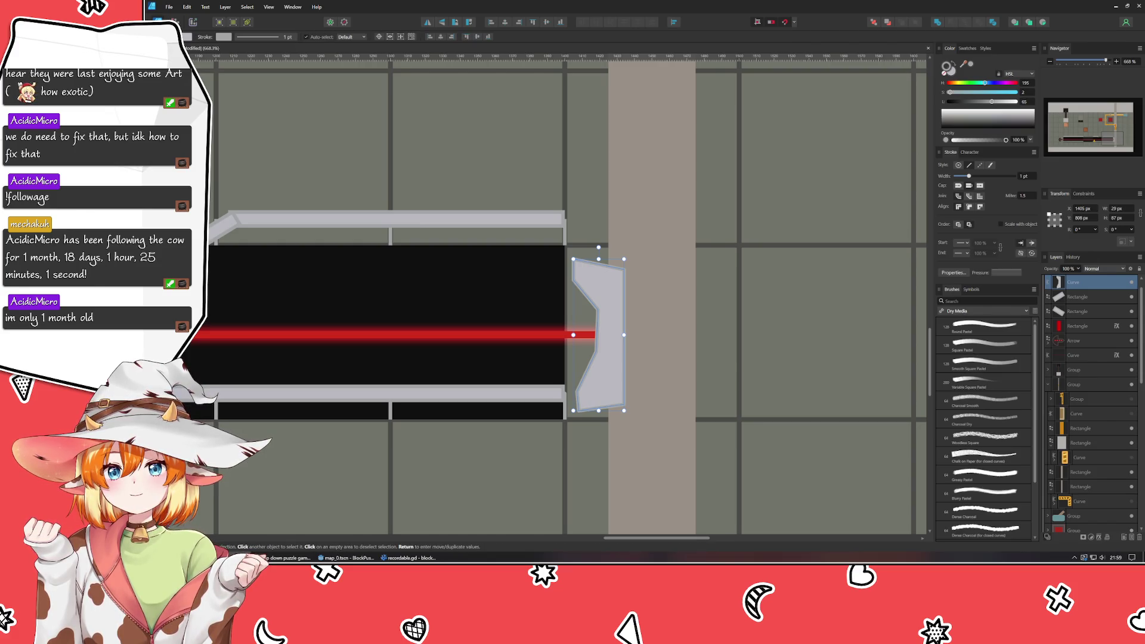
key(a)
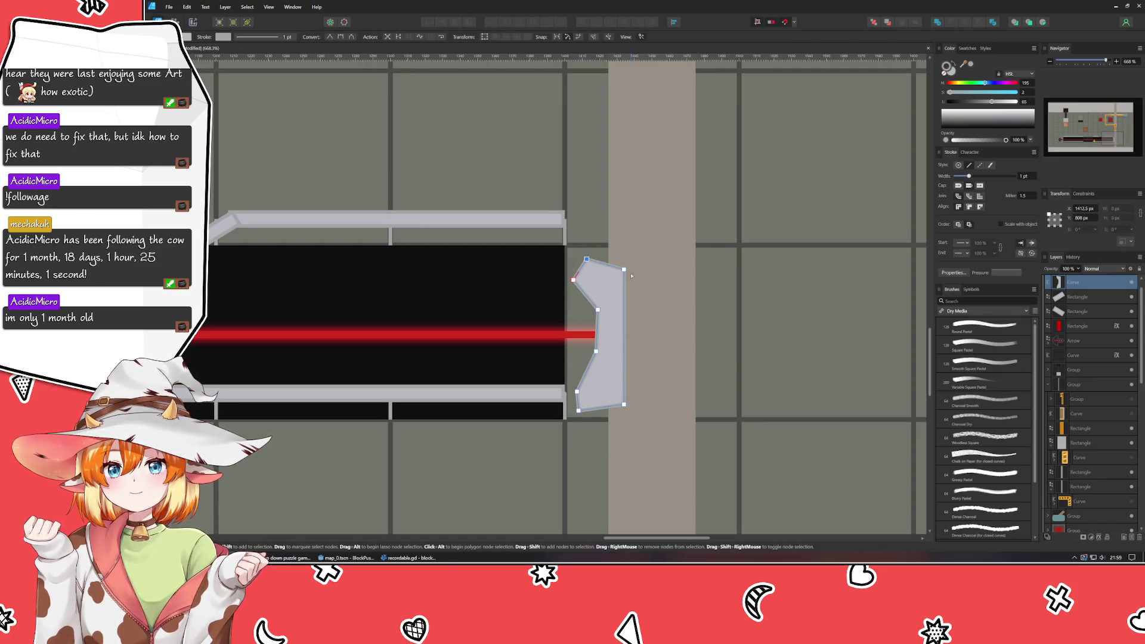
drag(624, 270, 609, 264)
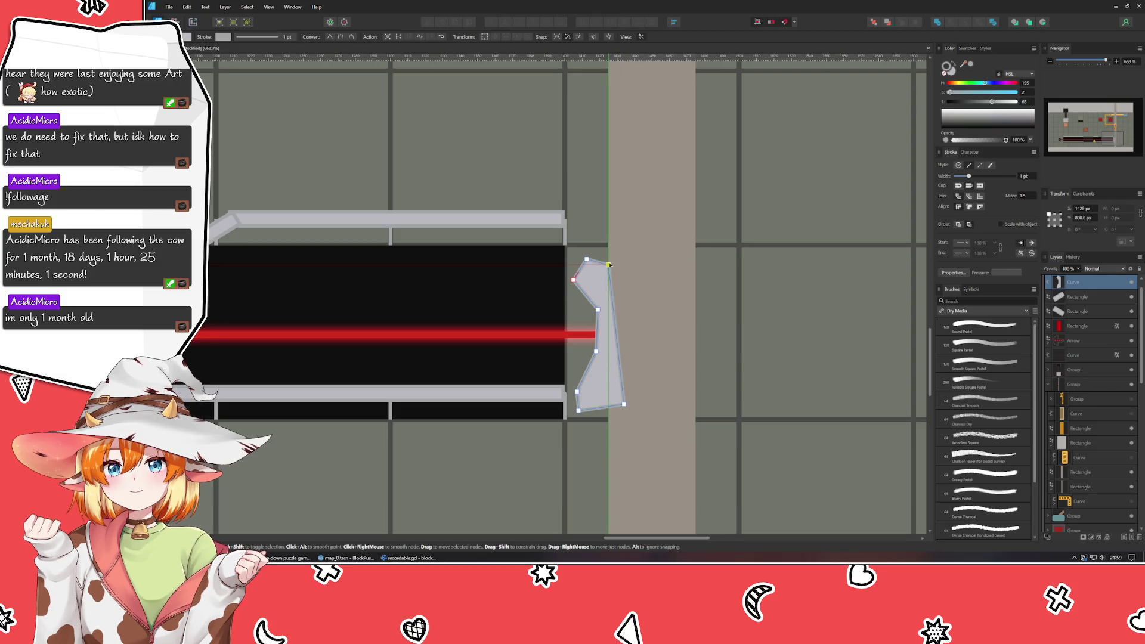
drag(624, 405, 609, 405)
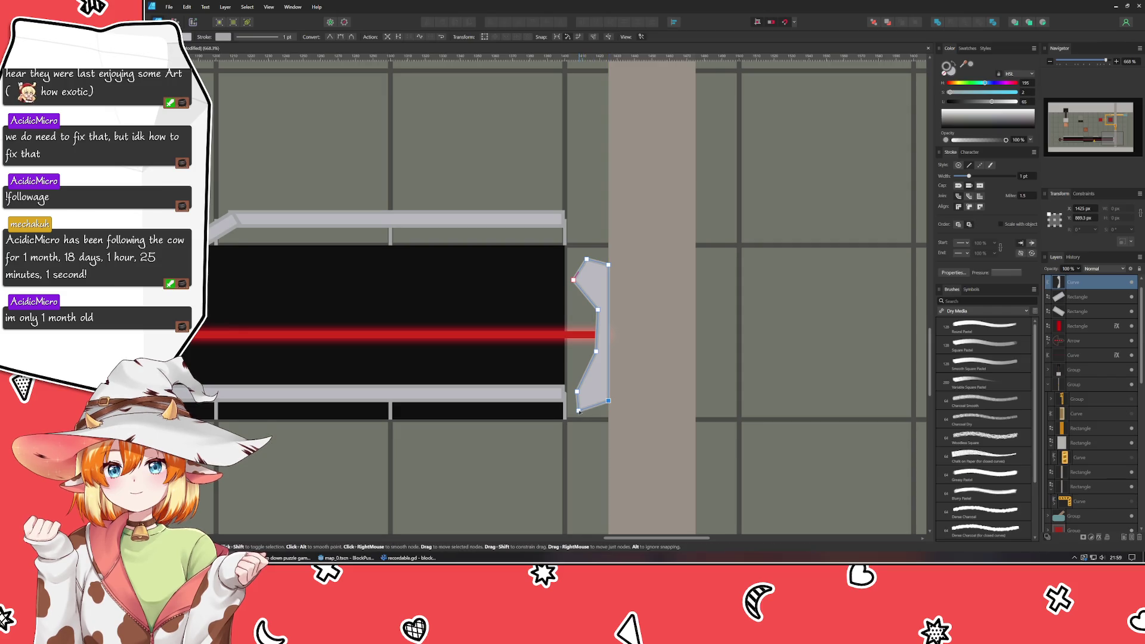
drag(579, 410, 585, 403)
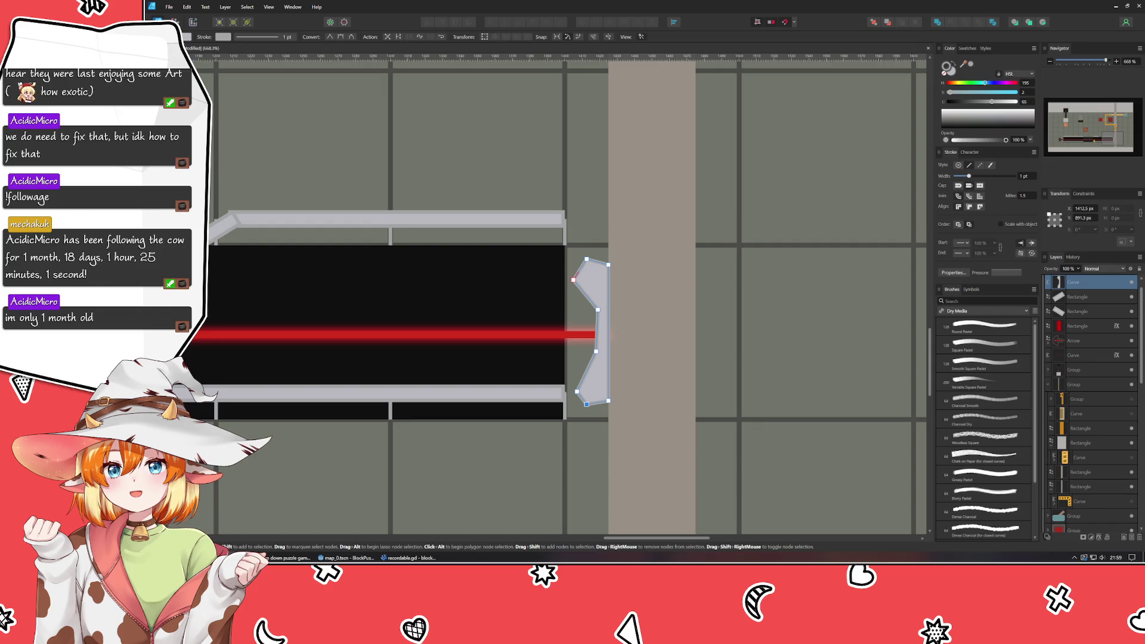
drag(597, 310, 577, 340)
scroll(575, 344, up, 2)
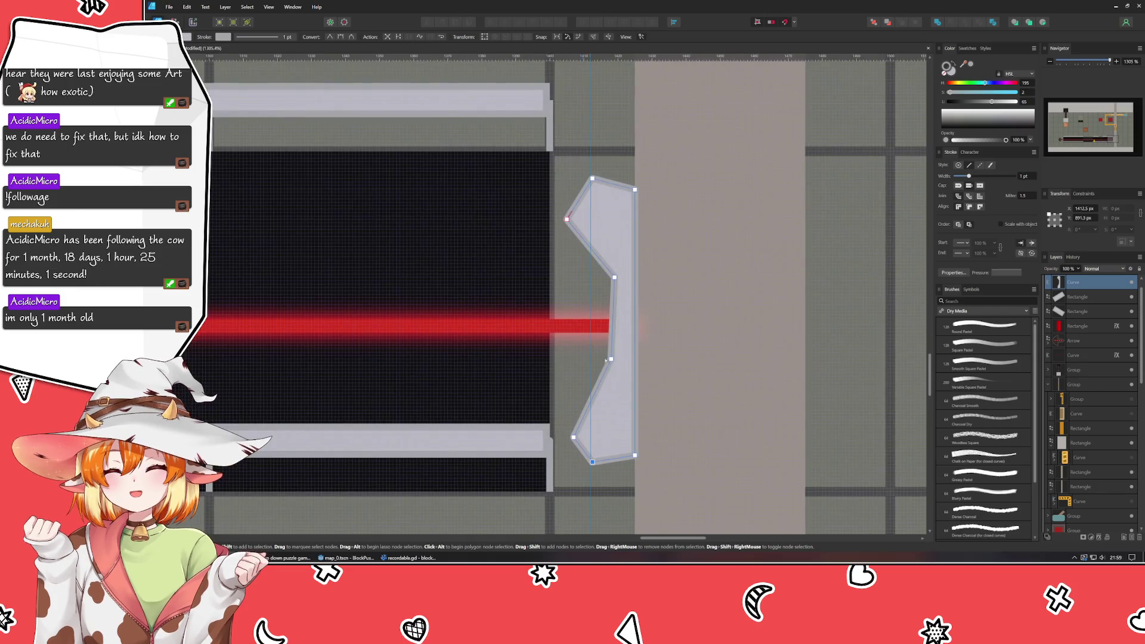
- Nudge the bottom node by half pixels, enable whole-pixel movement and check the top and bottom nodes
drag(591, 462, 589, 463)
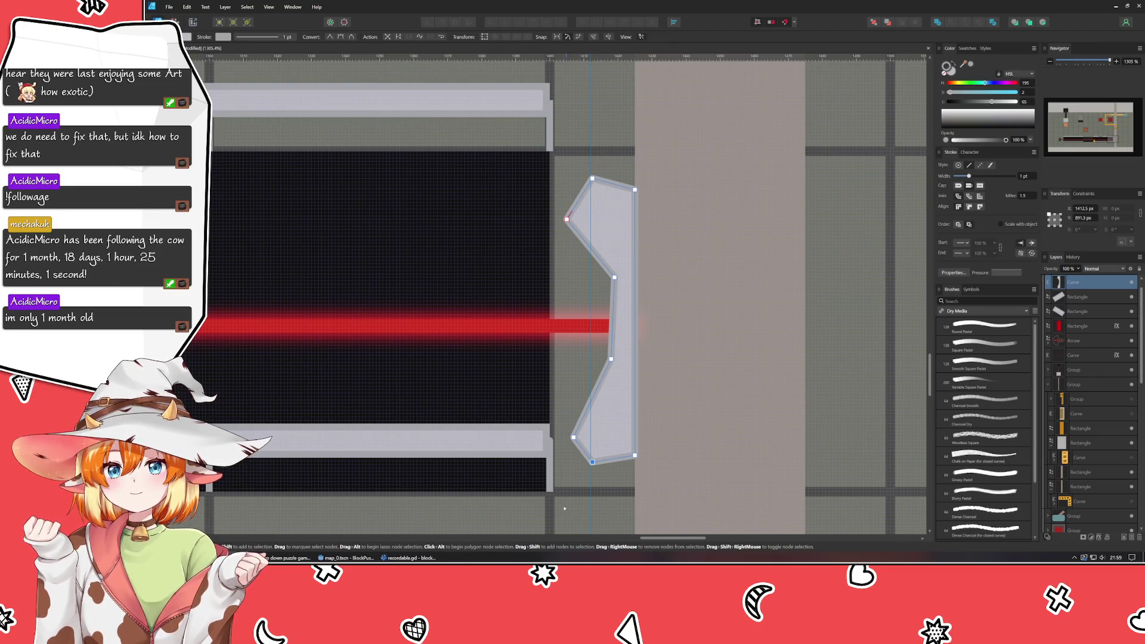
drag(589, 463, 590, 464)
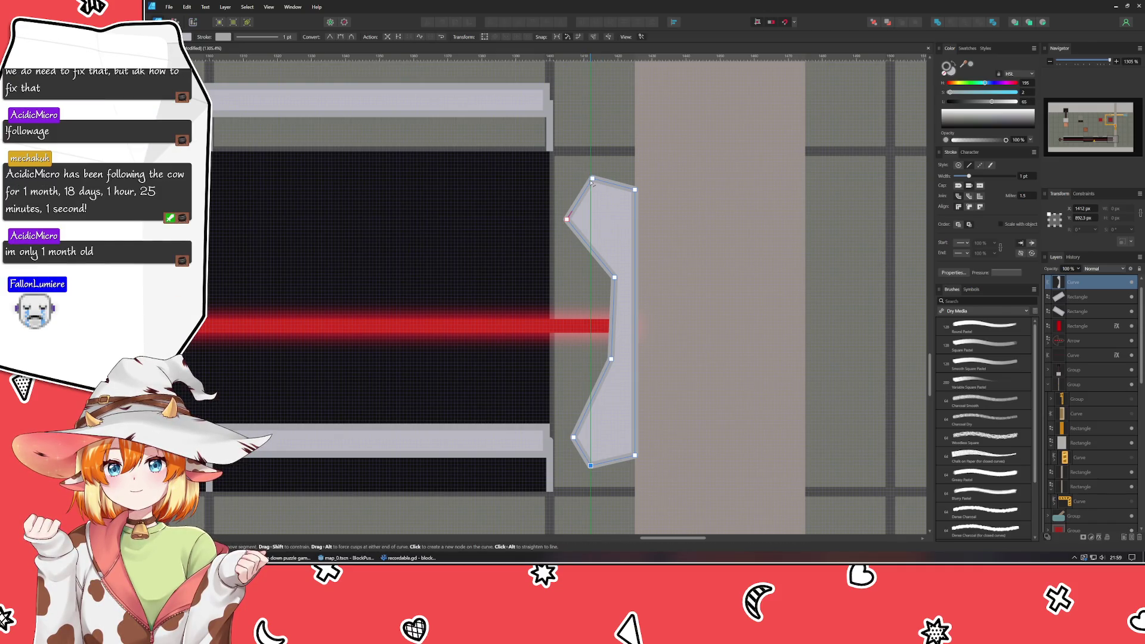
click(771, 22)
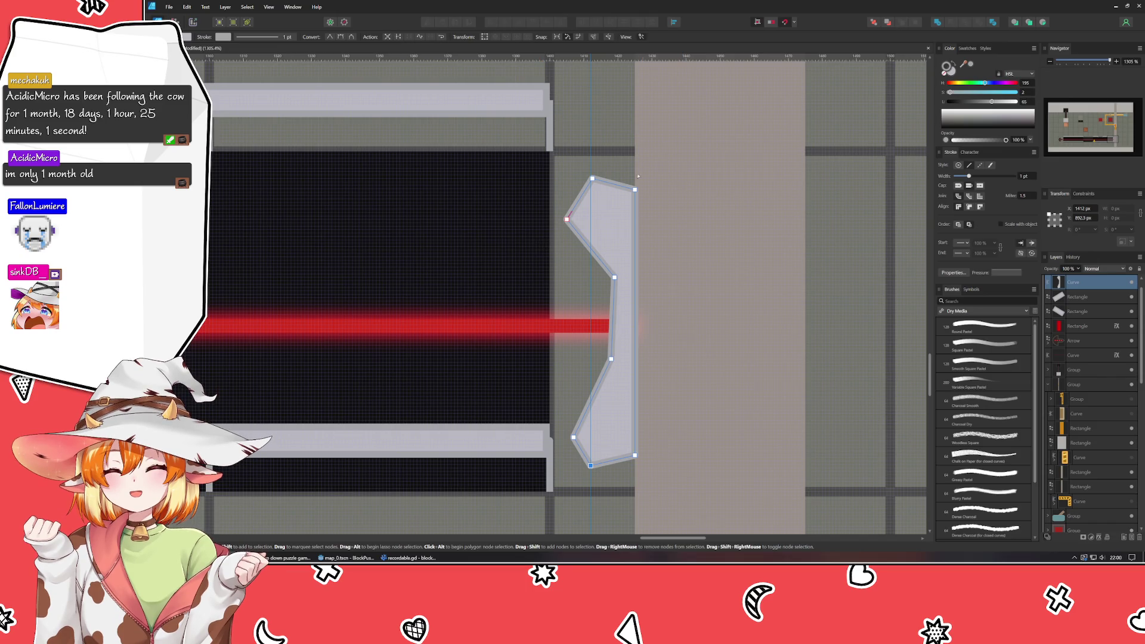
click(591, 178)
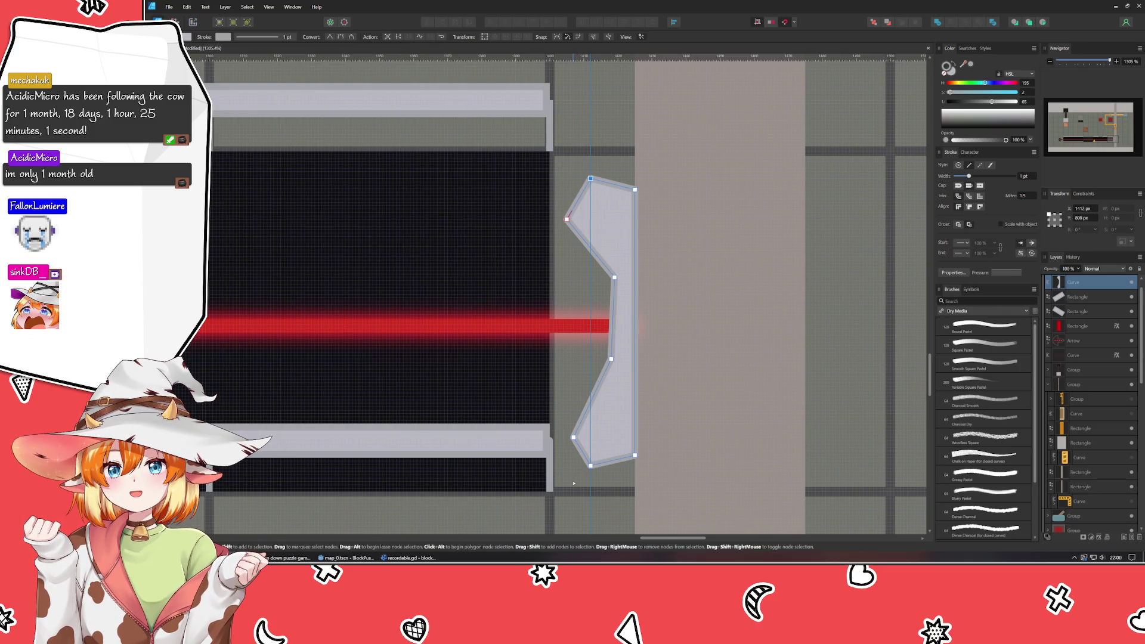
click(590, 465)
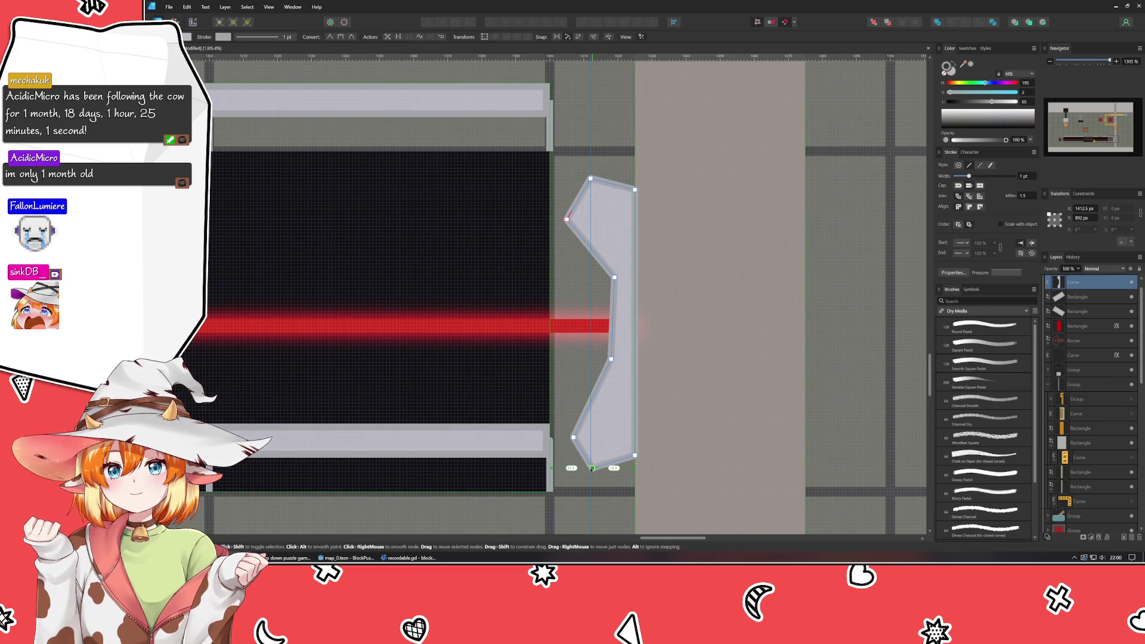
click(590, 465)
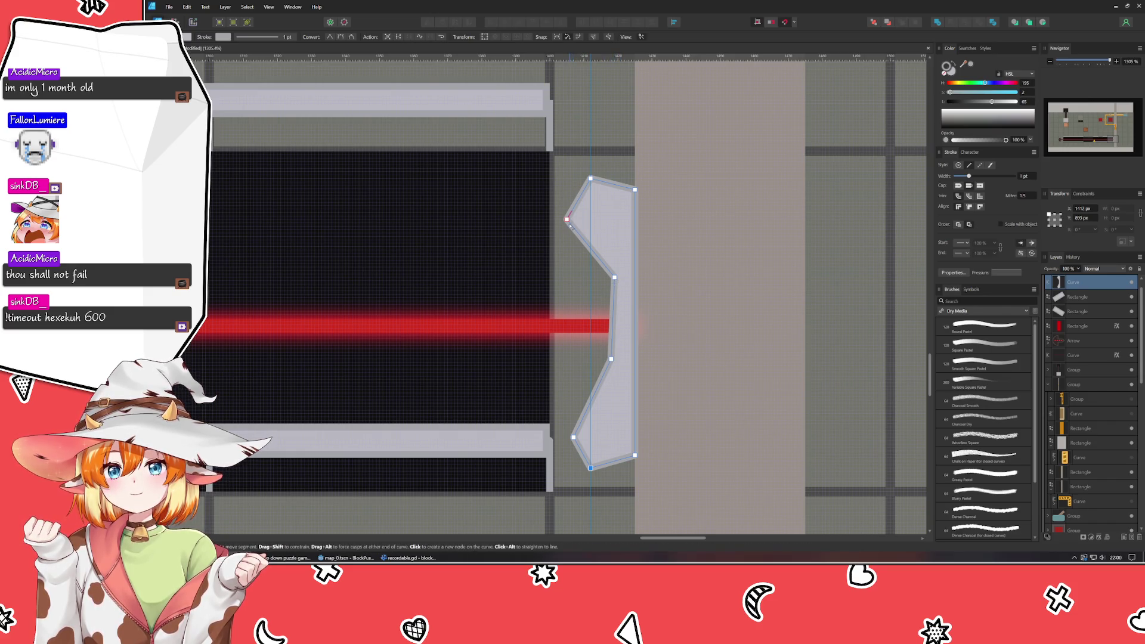
- Shift the bracket's left nodes and lower the notch's middle nodes so its flat face meets the beam
drag(566, 218, 573, 215)
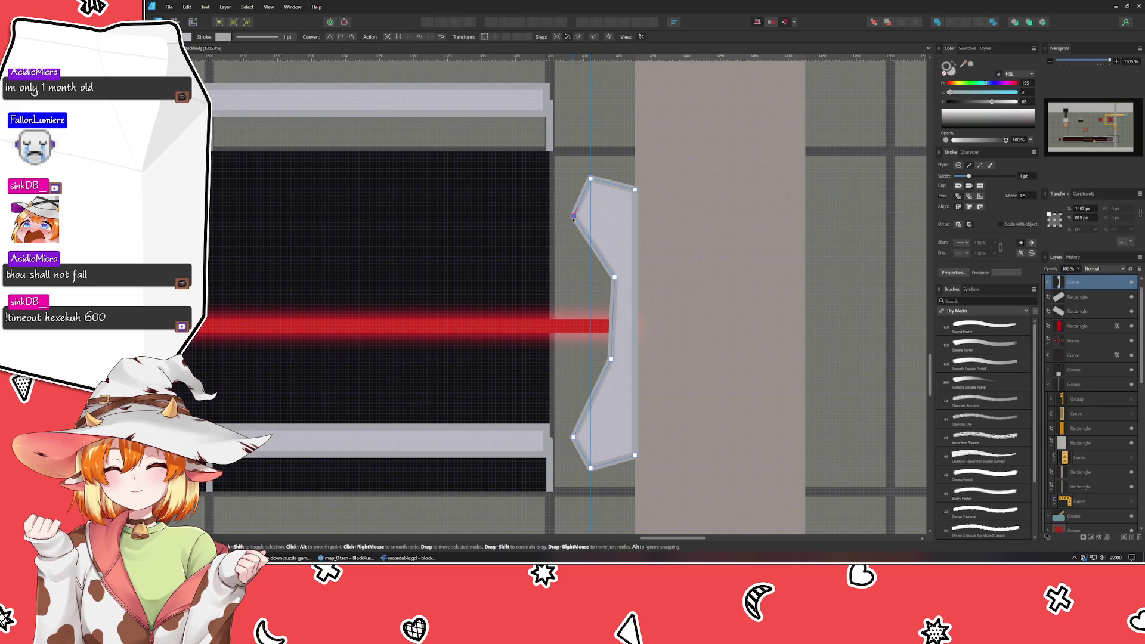
click(574, 438)
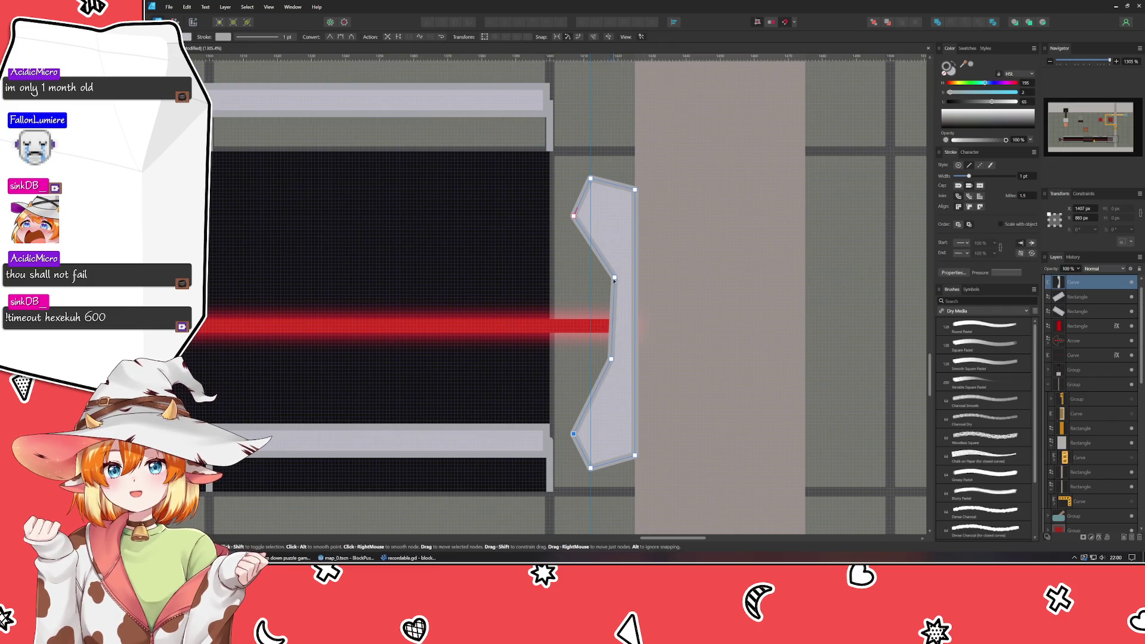
drag(614, 277, 611, 288)
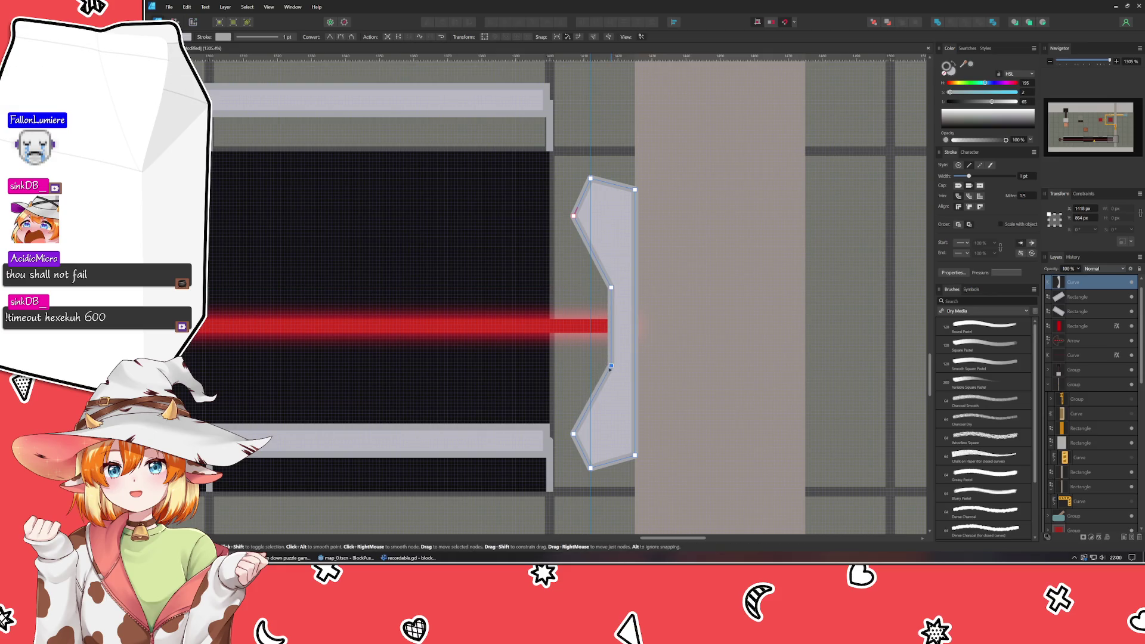
drag(610, 359, 610, 369)
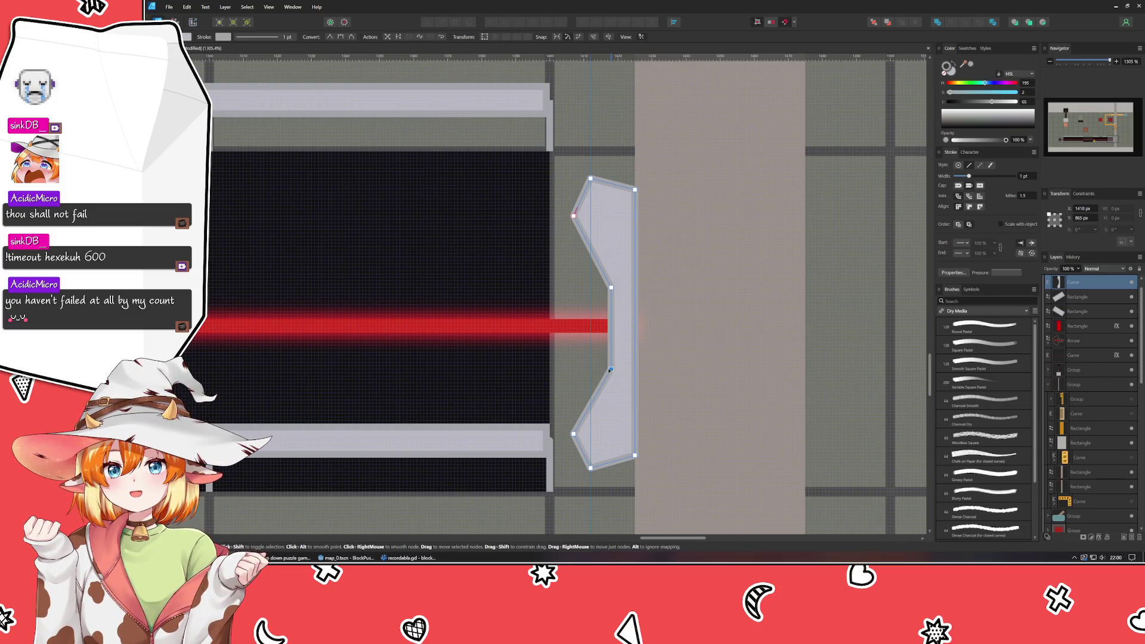
drag(611, 368, 611, 363)
key(Up)
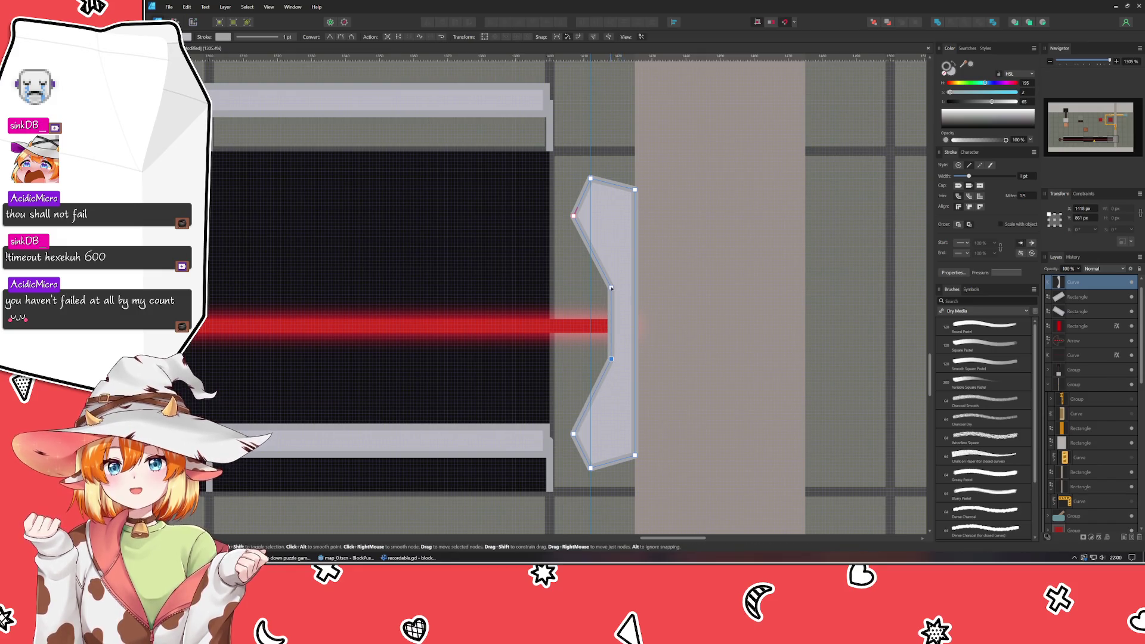
- Align the upper-middle node and marquee-select both middle nodes of the notch
drag(610, 288, 611, 288)
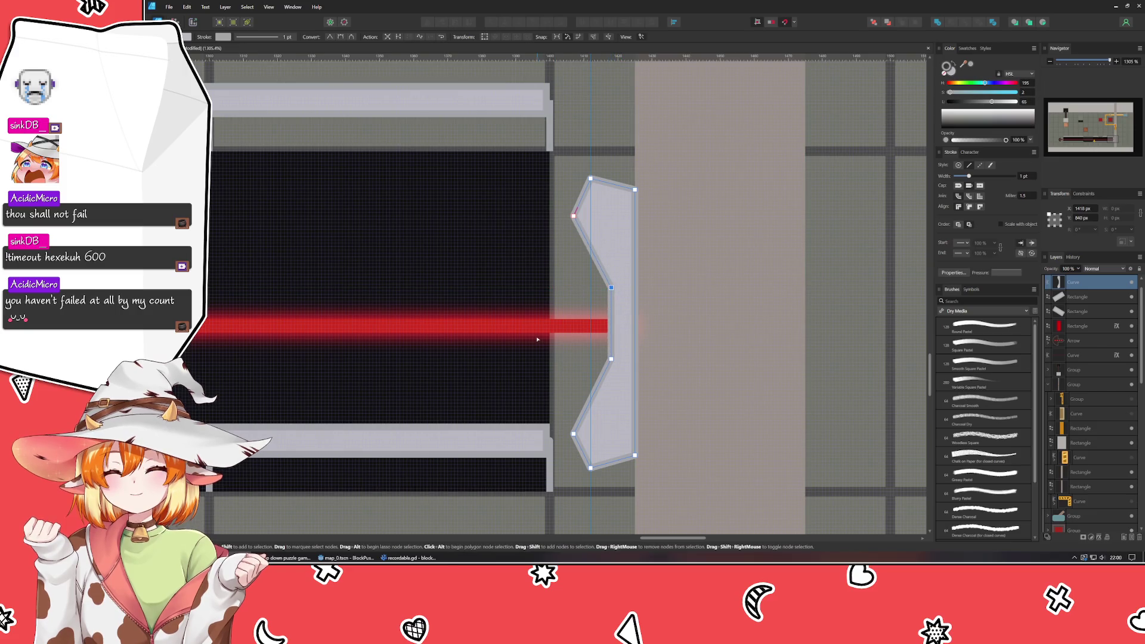
click(611, 359)
drag(590, 277, 611, 372)
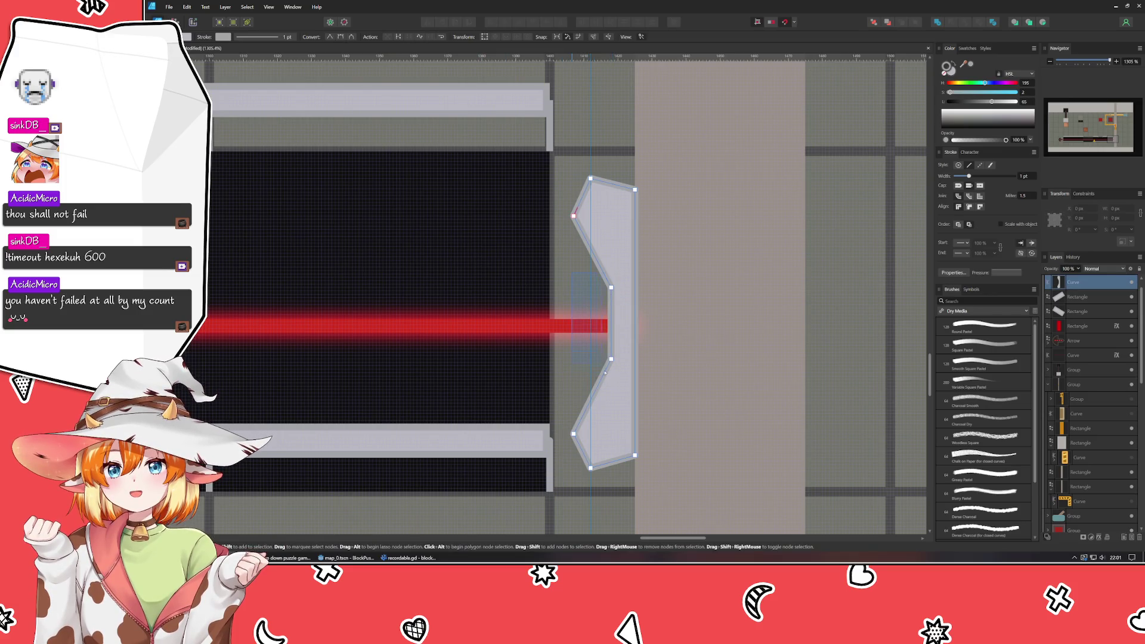
drag(571, 273, 611, 390)
ctrl+scroll(610, 291, up, 1)
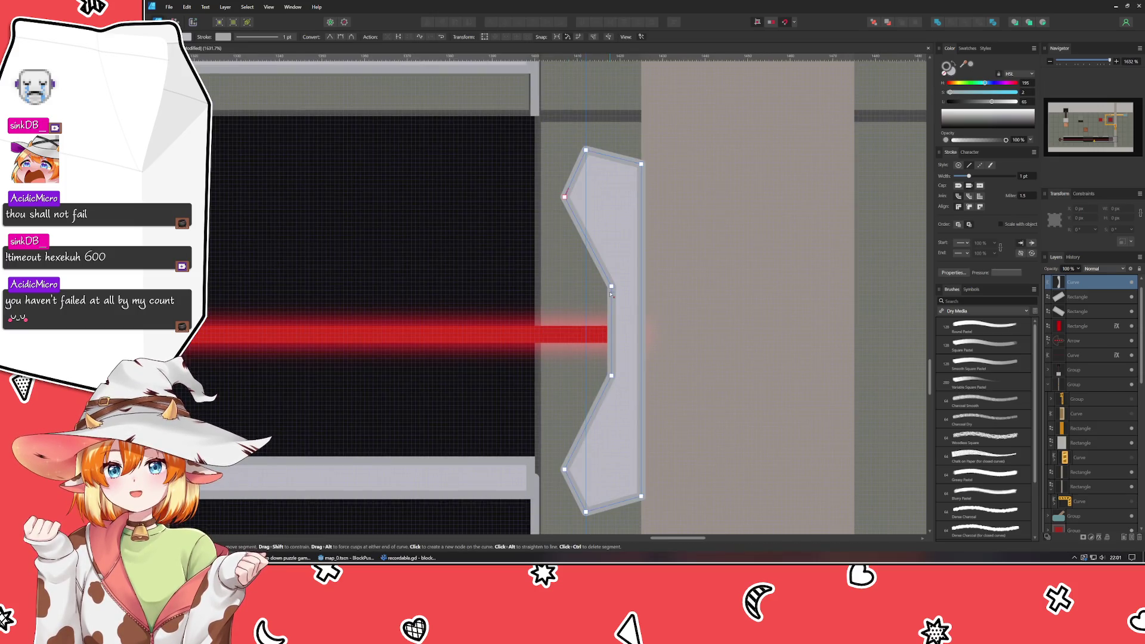
ctrl+scroll(611, 290, down, 1)
- Pull the red laser's end node back to the bracket's face and pan to review the corridor
key(ctrl+d)
ctrl+scroll(402, 260, down, 2)
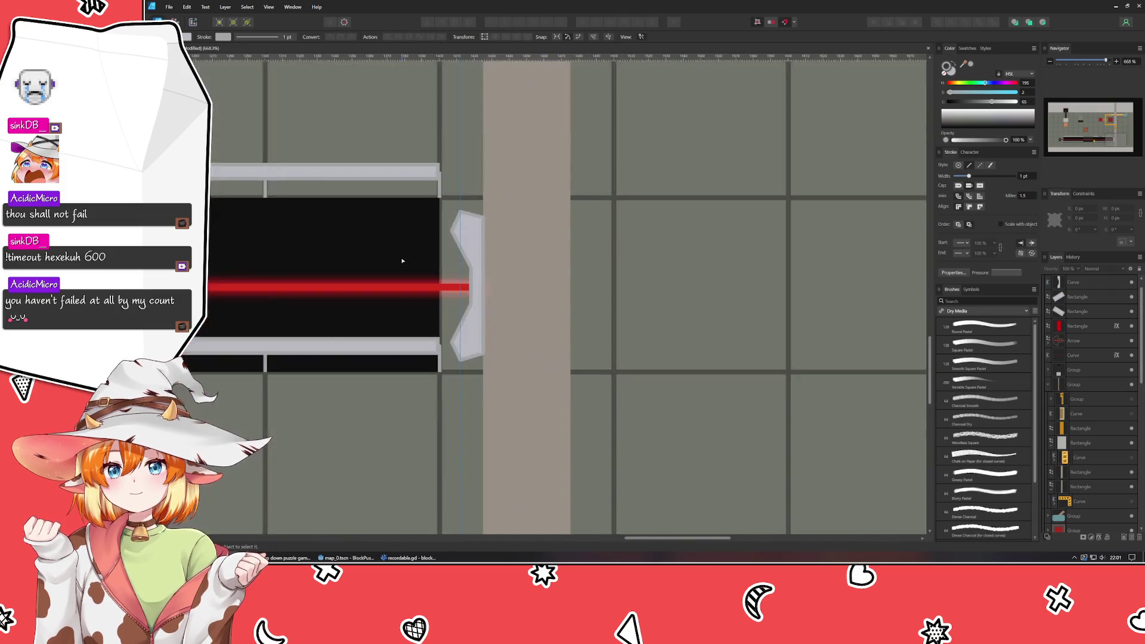
ctrl+scroll(402, 261, down, 1)
ctrl+scroll(402, 260, up, 1)
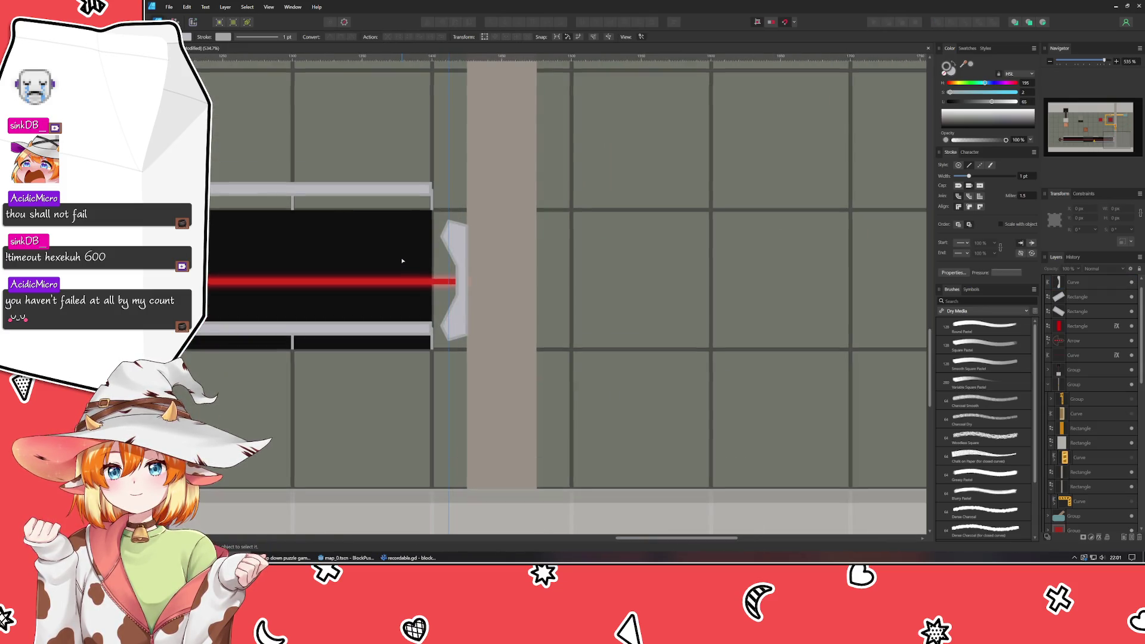
ctrl+scroll(549, 312, up, 2)
ctrl+scroll(554, 325, up, 1)
ctrl+scroll(616, 340, up, 1)
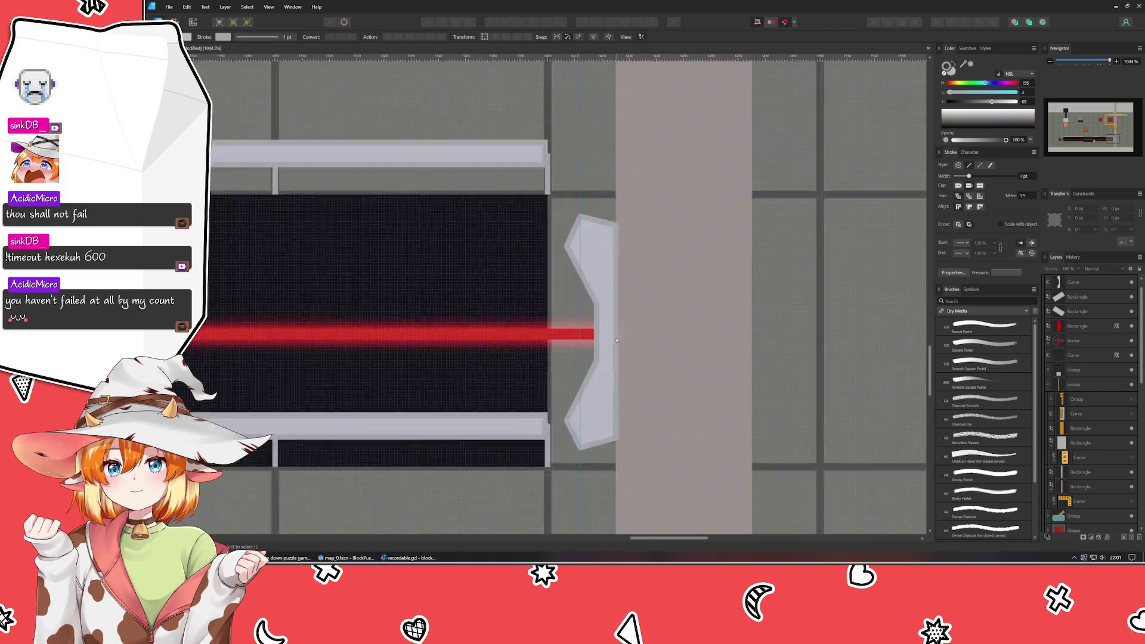
ctrl+scroll(616, 340, up, 1)
click(535, 330)
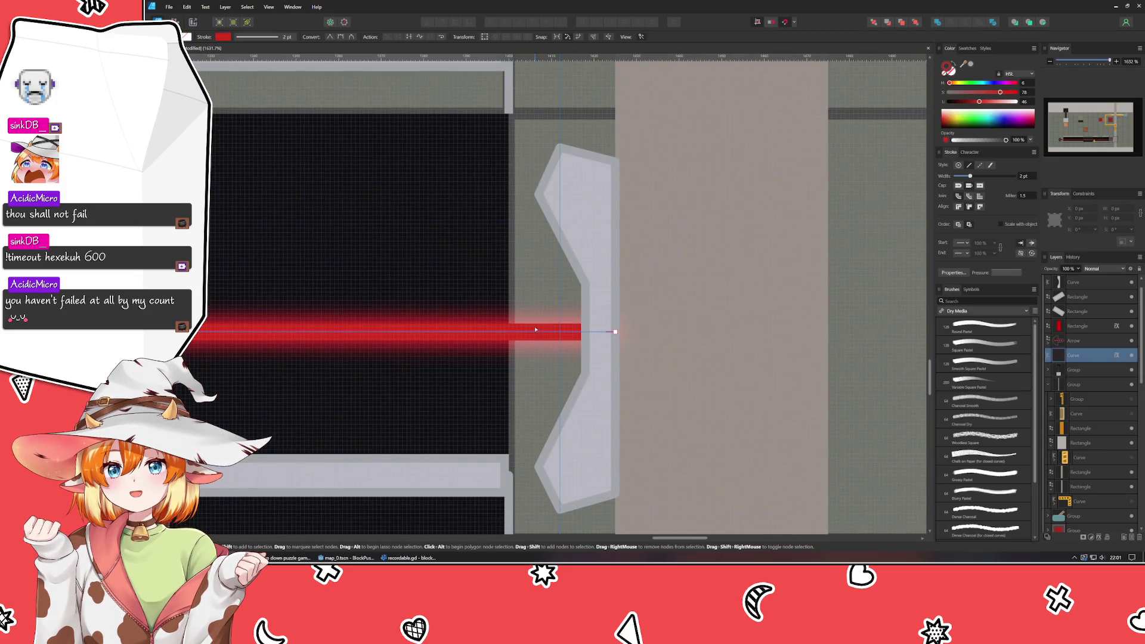
drag(614, 332, 598, 332)
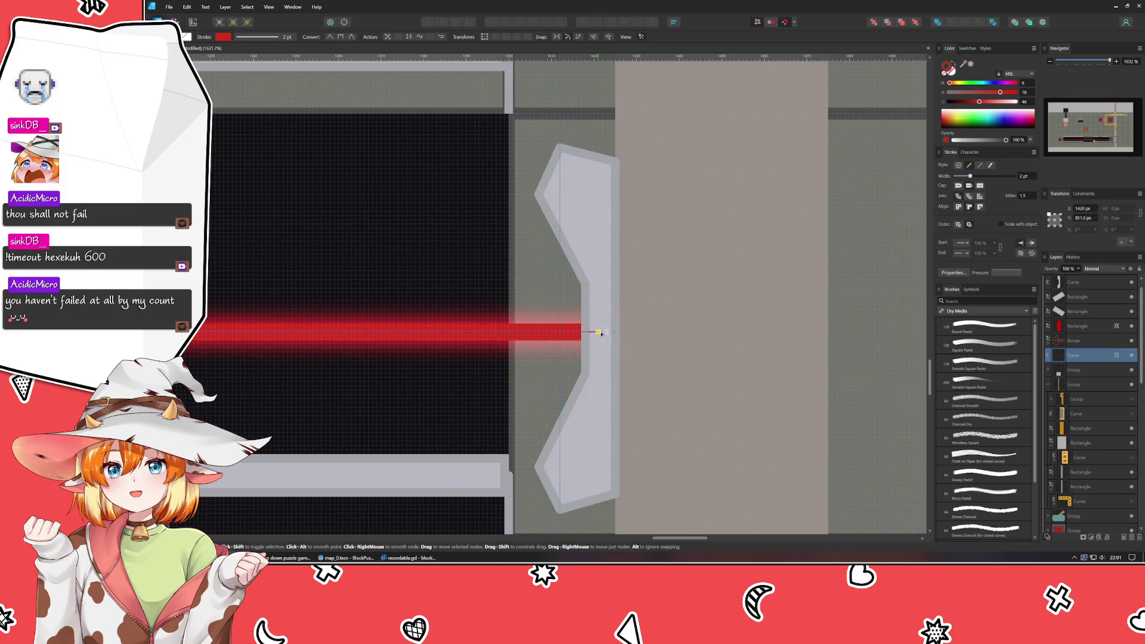
key(ctrl+d)
ctrl+scroll(318, 204, down, 3)
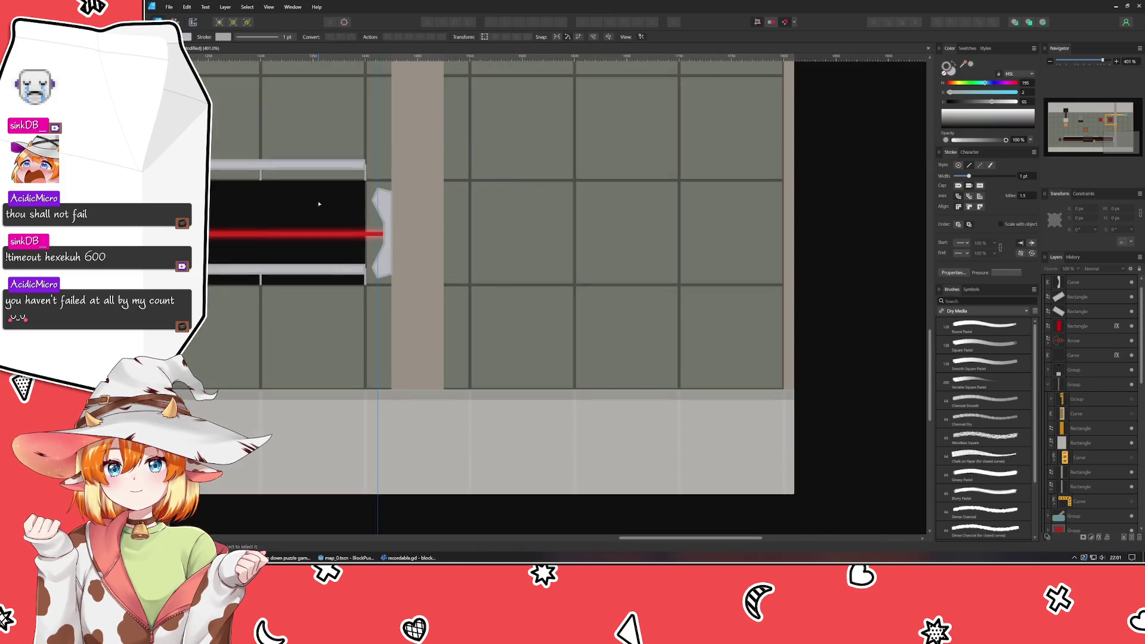
ctrl+scroll(772, 361, up, 2)
drag(772, 363, 609, 319)
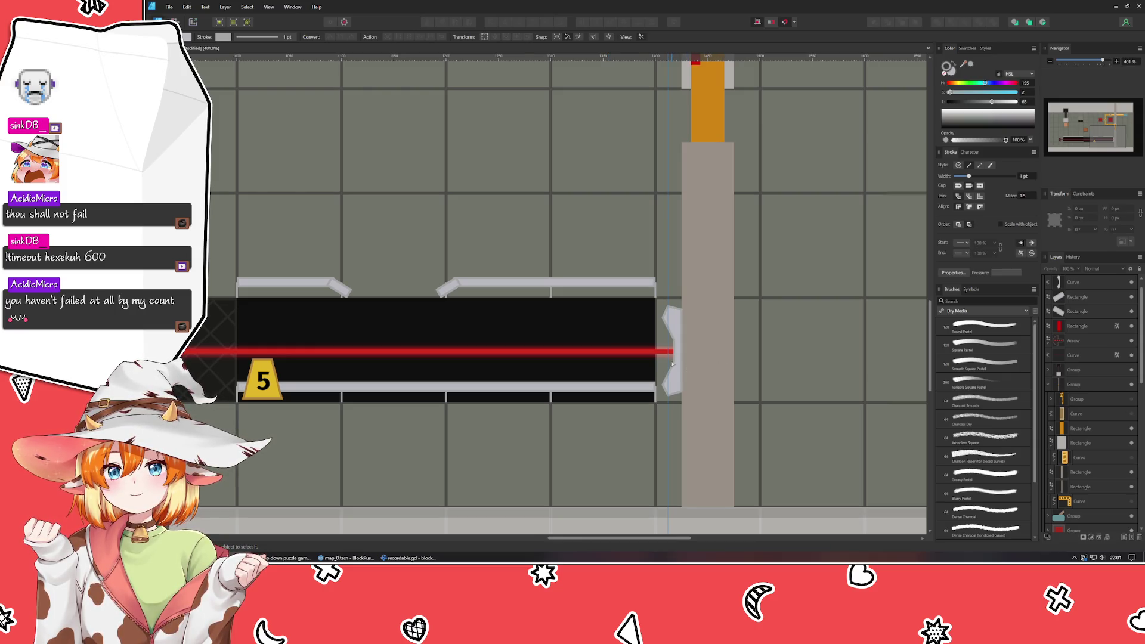
ctrl+scroll(671, 362, up, 1)
ctrl+scroll(671, 363, down, 3)
ctrl+scroll(666, 361, up, 2)
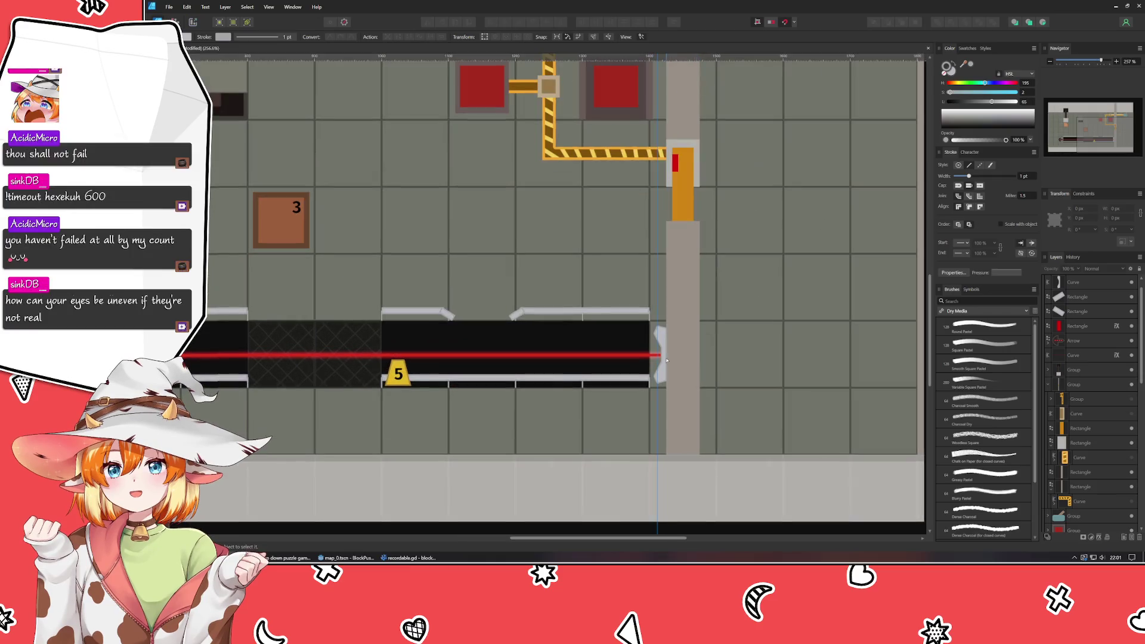
ctrl+scroll(667, 361, up, 1)
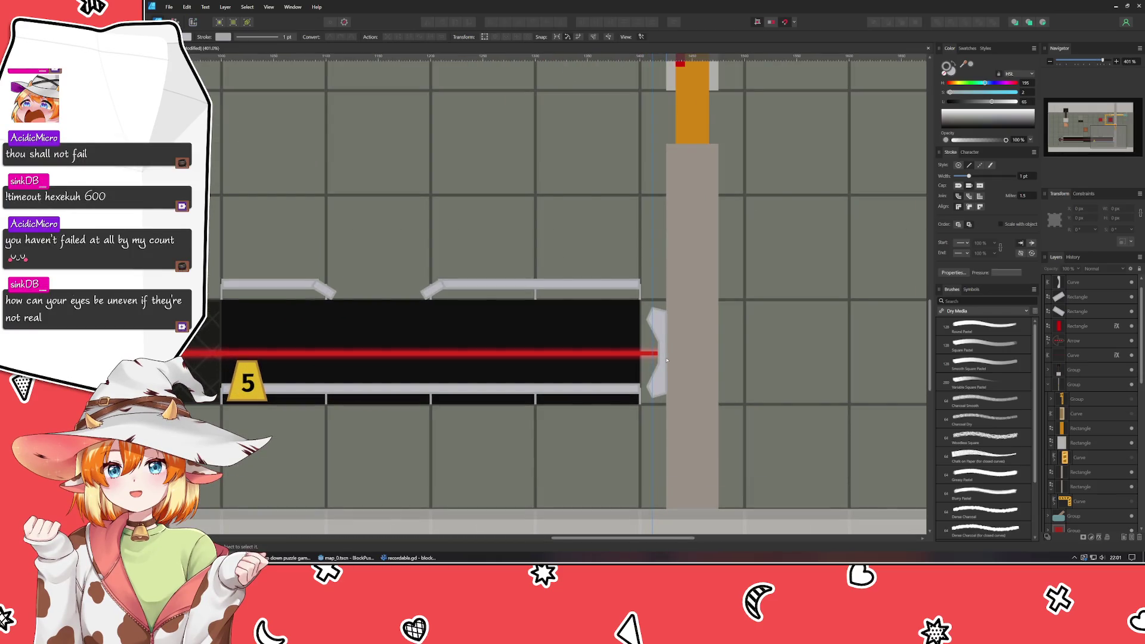
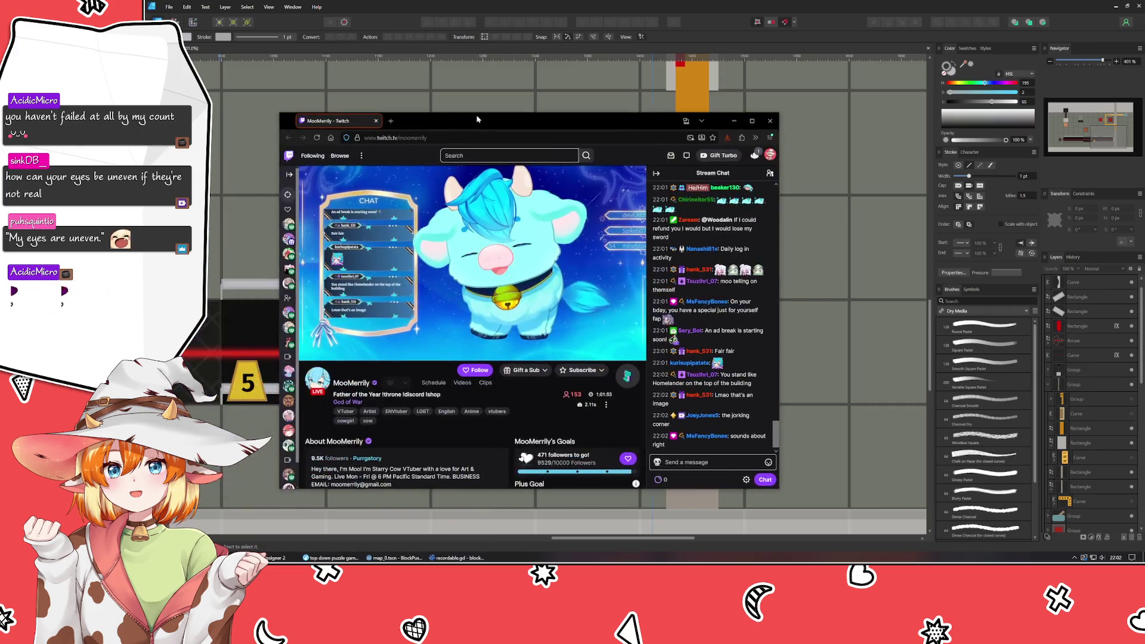
- Follow the streamer's Twitch channel and close the stream browser window
drag(460, 118, 505, 115)
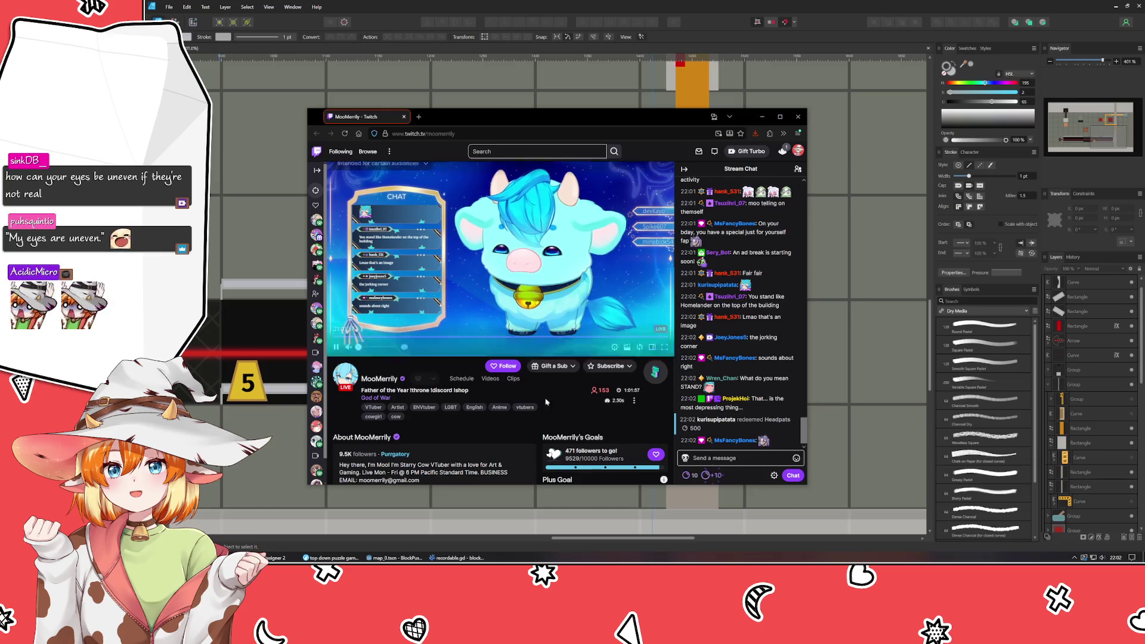
click(503, 366)
key(alt+F4)
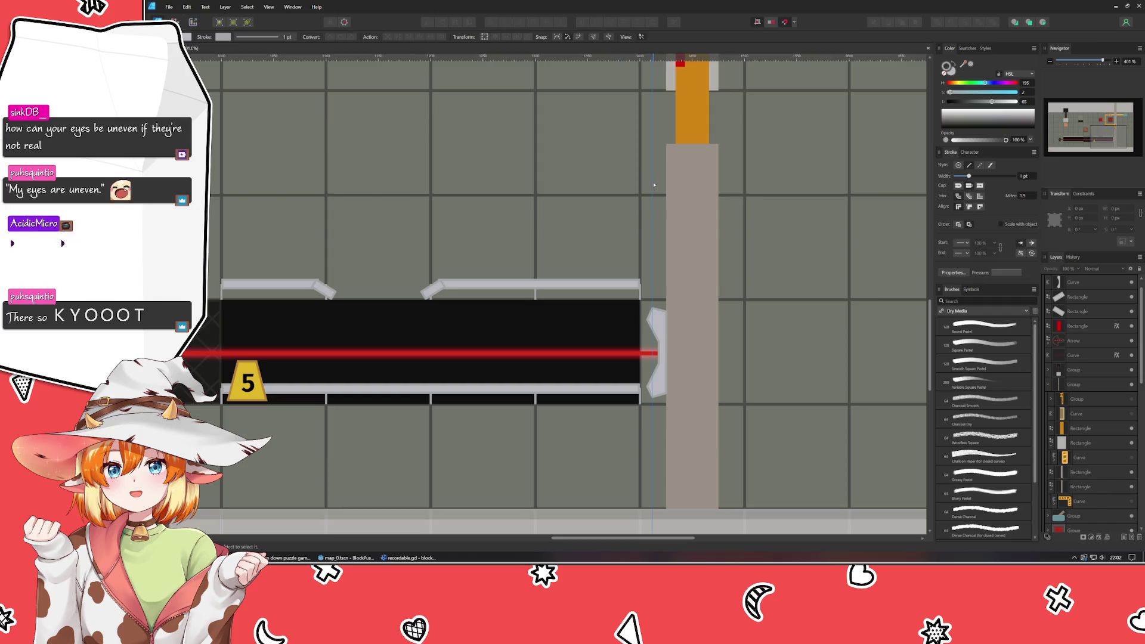
- Delete the 1412 px vertical guide in the Guides dialog, leaving no guides
key(v)
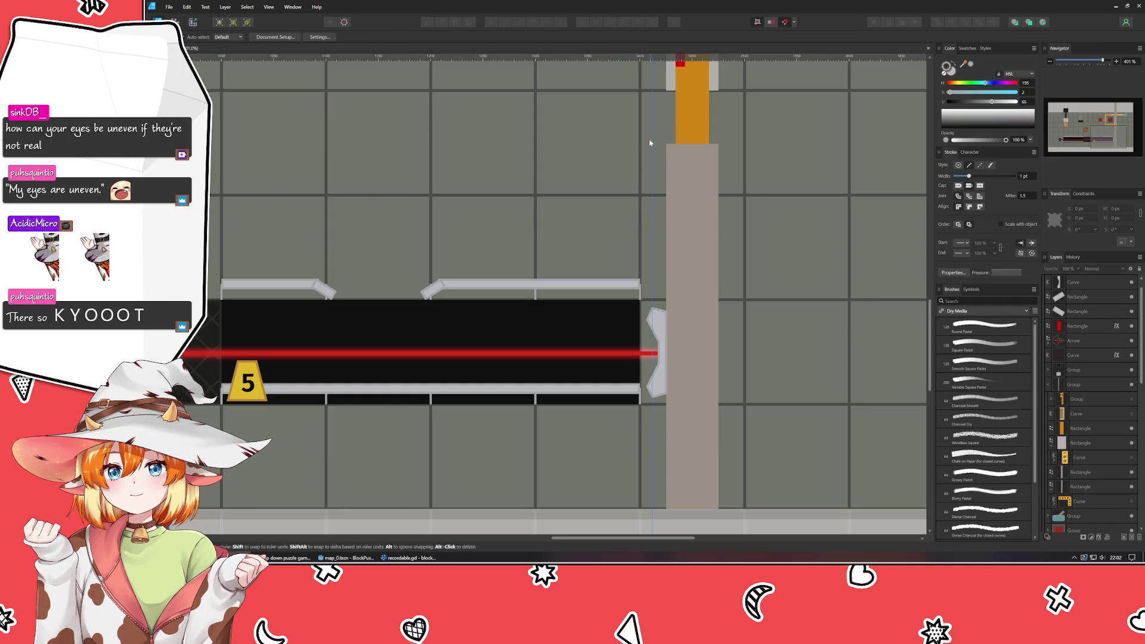
double_click(651, 145)
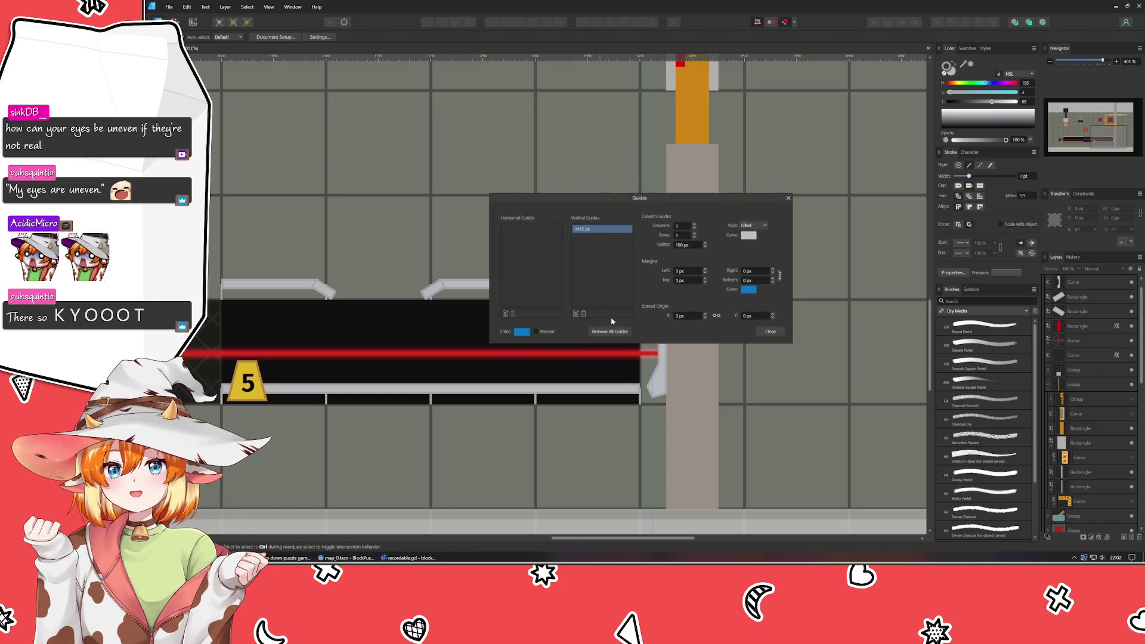
click(586, 317)
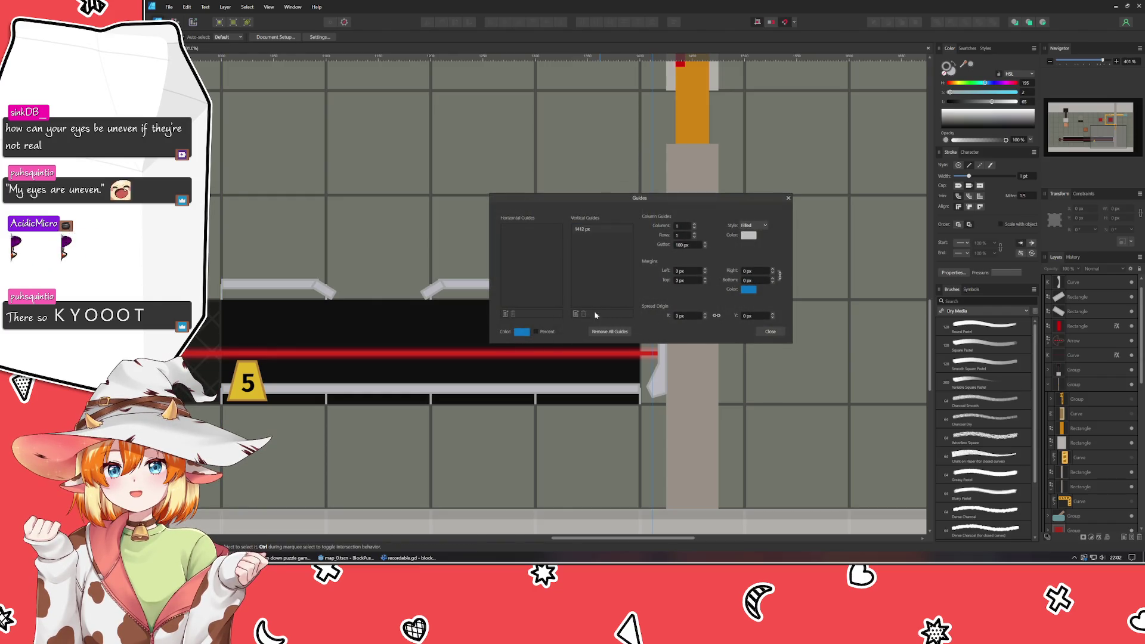
click(583, 313)
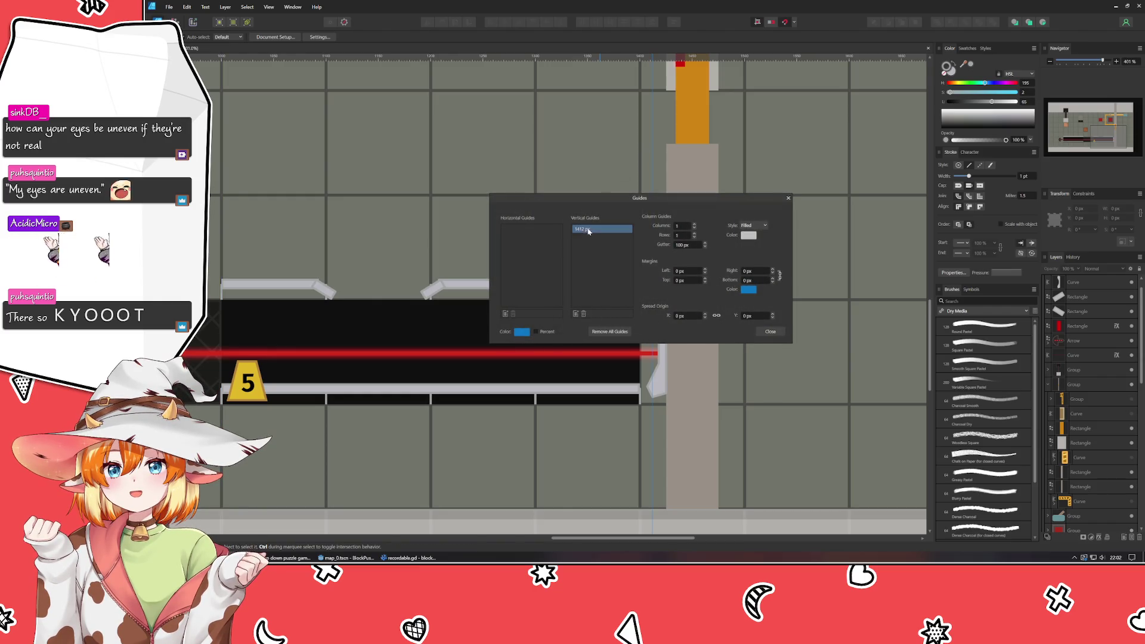
click(584, 315)
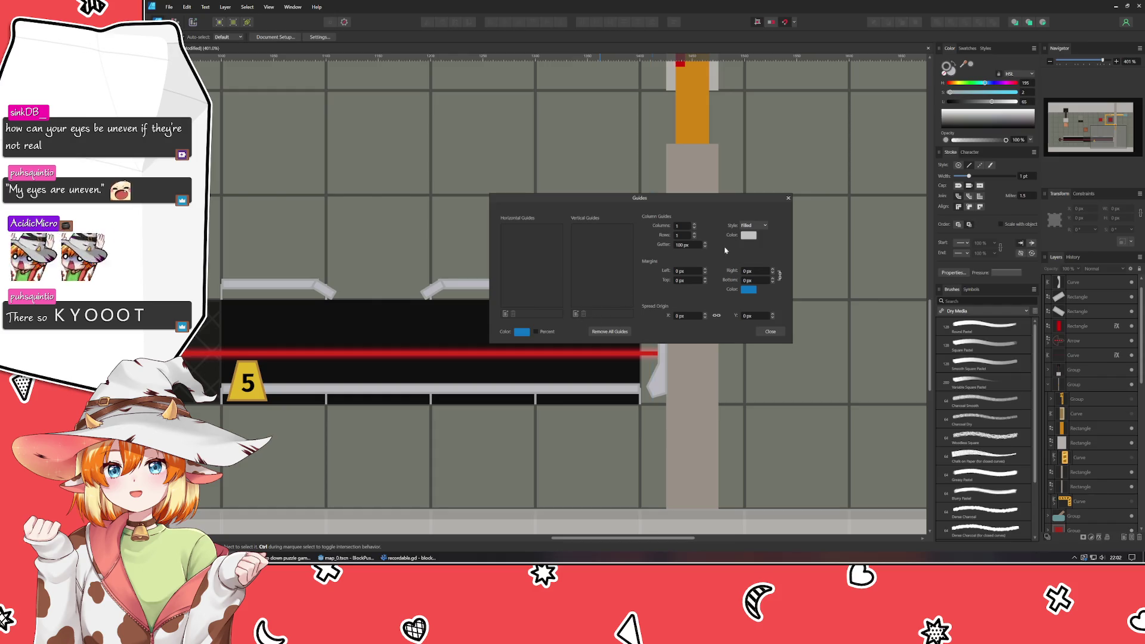
click(769, 331)
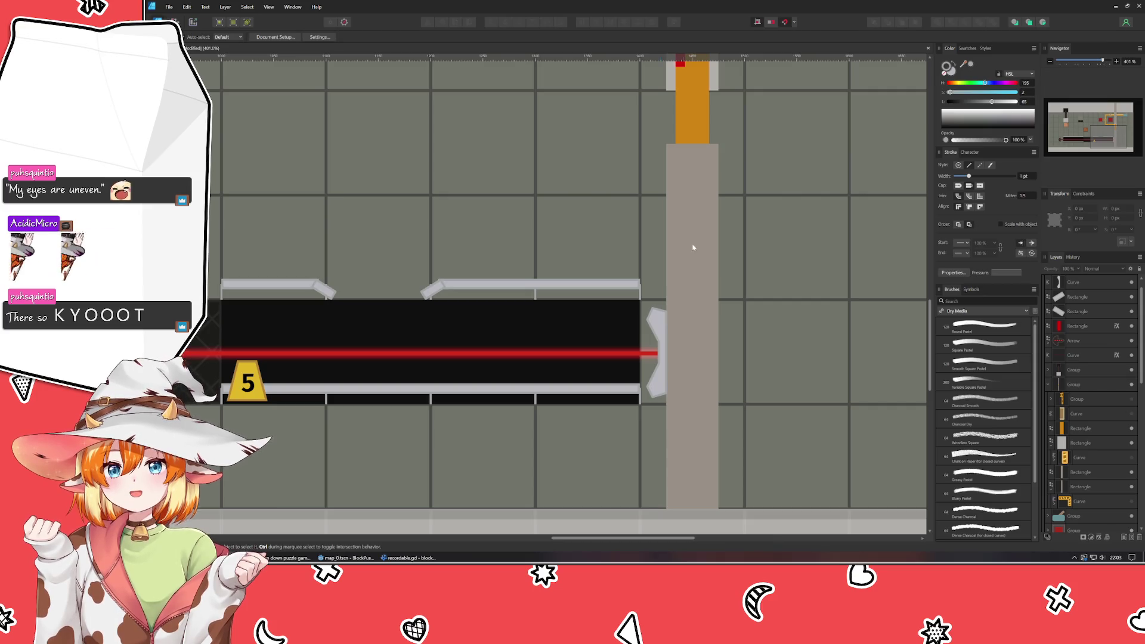
scroll(578, 183, up, 3)
- Draw a small three-point pen shape on the grey bracket beside the red laser
click(657, 190)
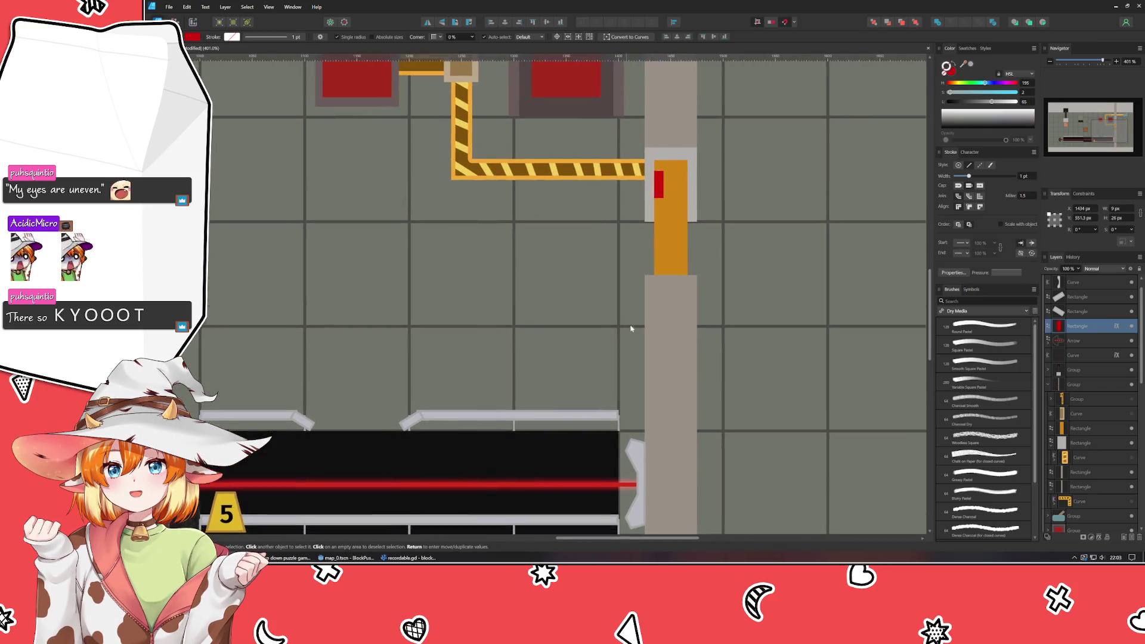
scroll(659, 218, down, 3)
scroll(697, 396, up, 3)
click(699, 401)
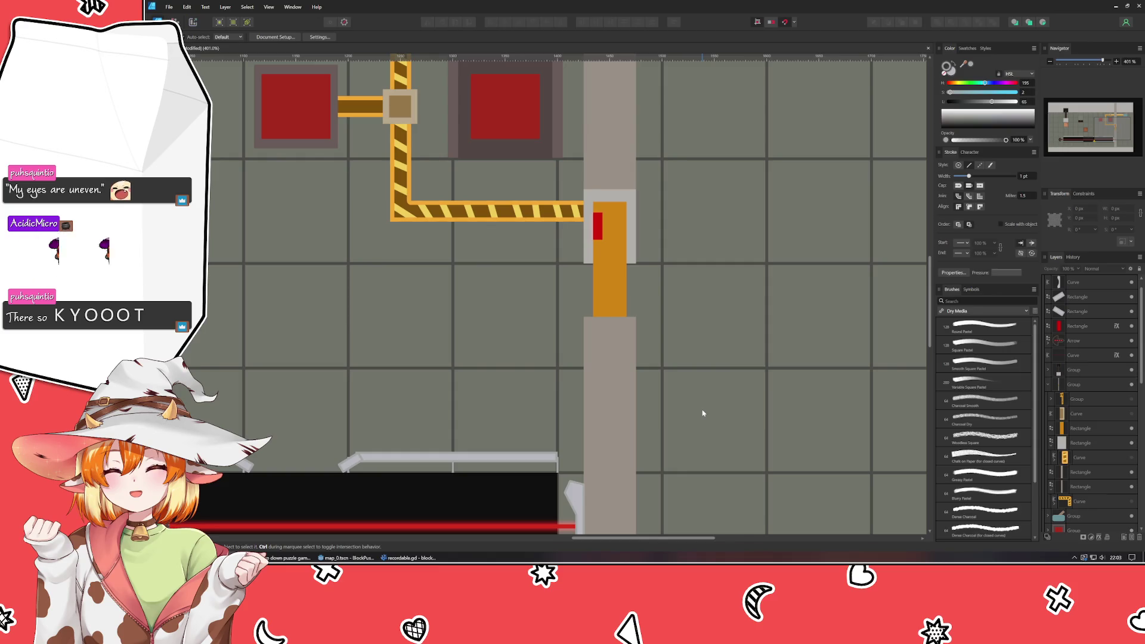
scroll(703, 413, down, 4)
scroll(529, 224, up, 2)
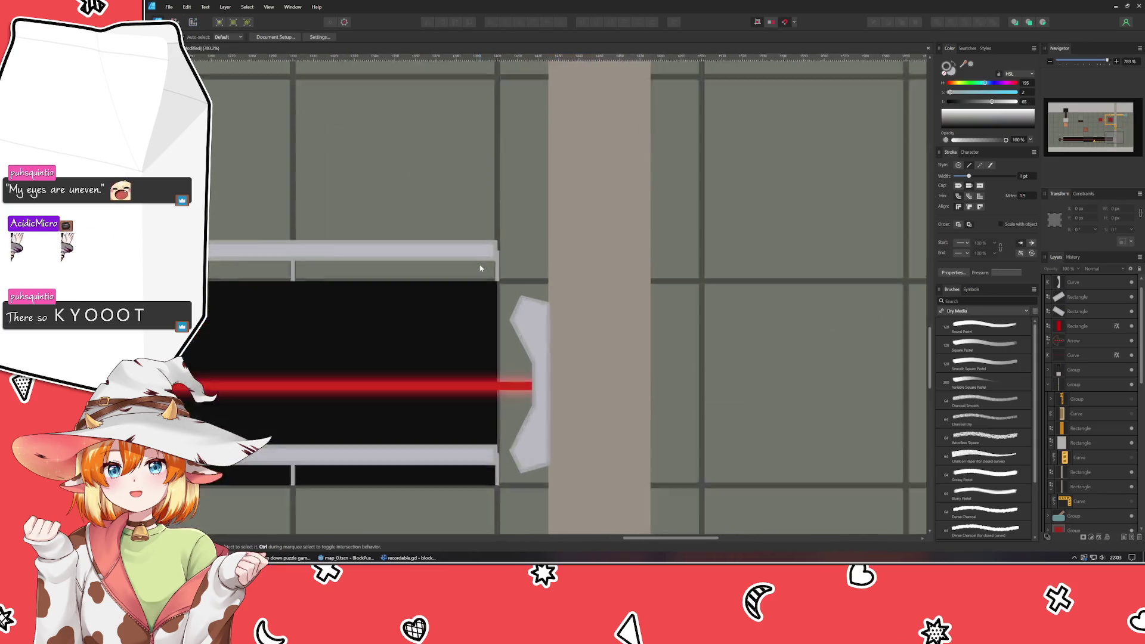
scroll(510, 268, up, 2)
key(p)
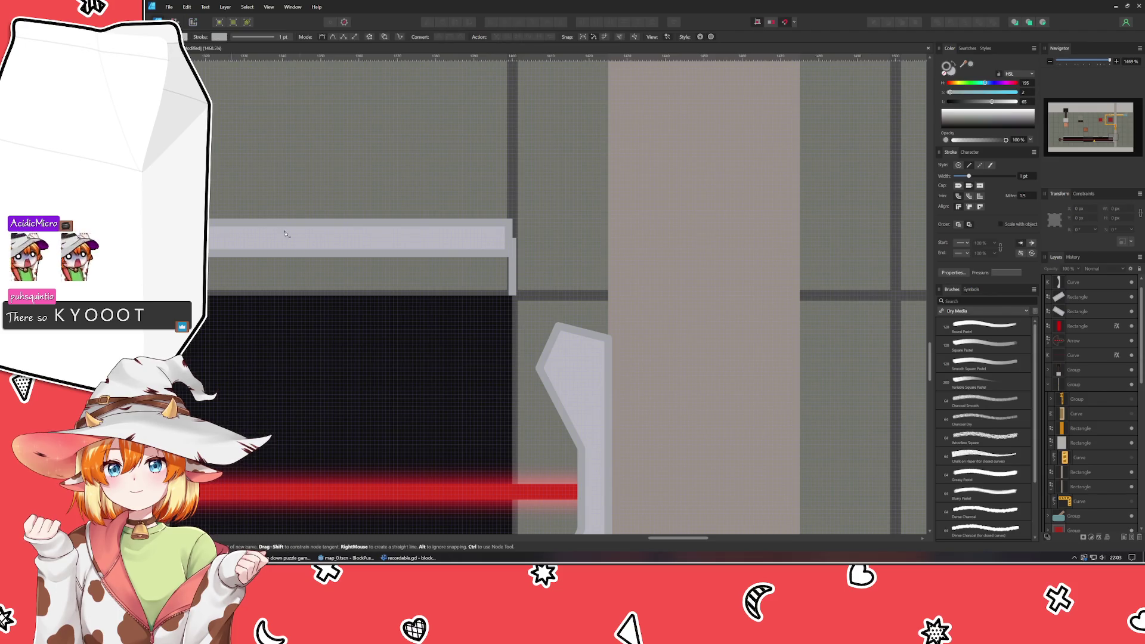
click(297, 248)
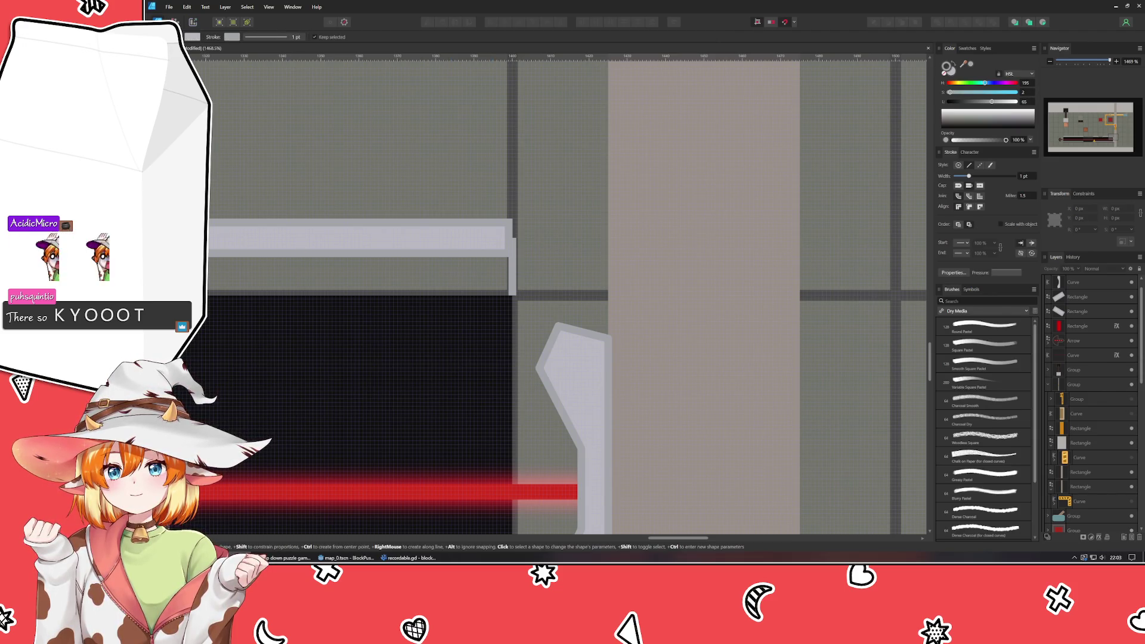
click(550, 366)
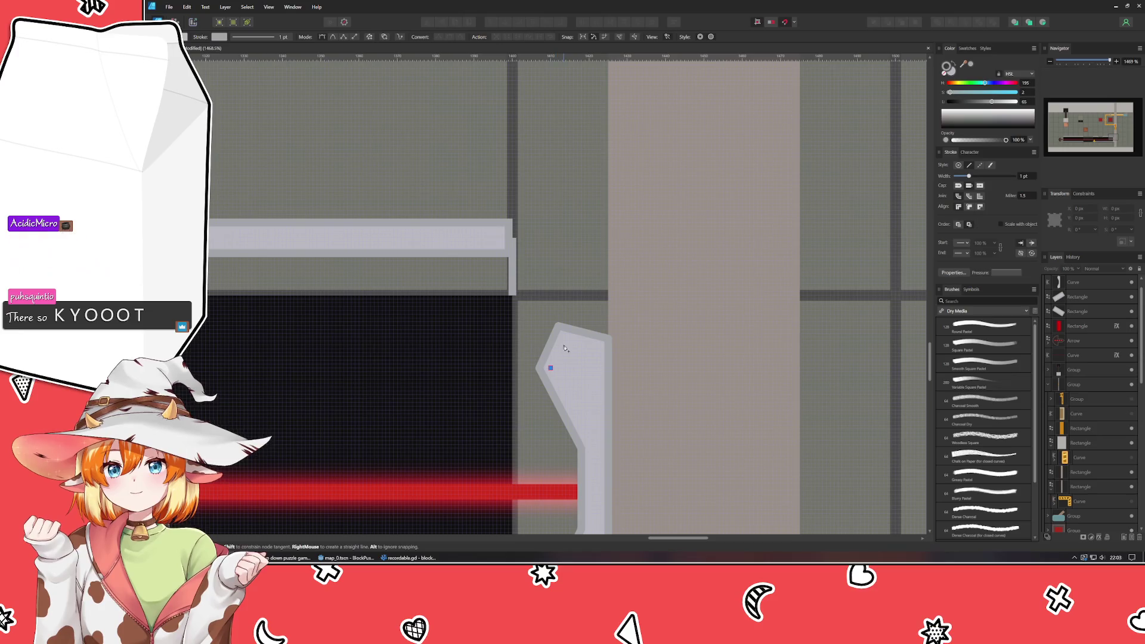
click(562, 340)
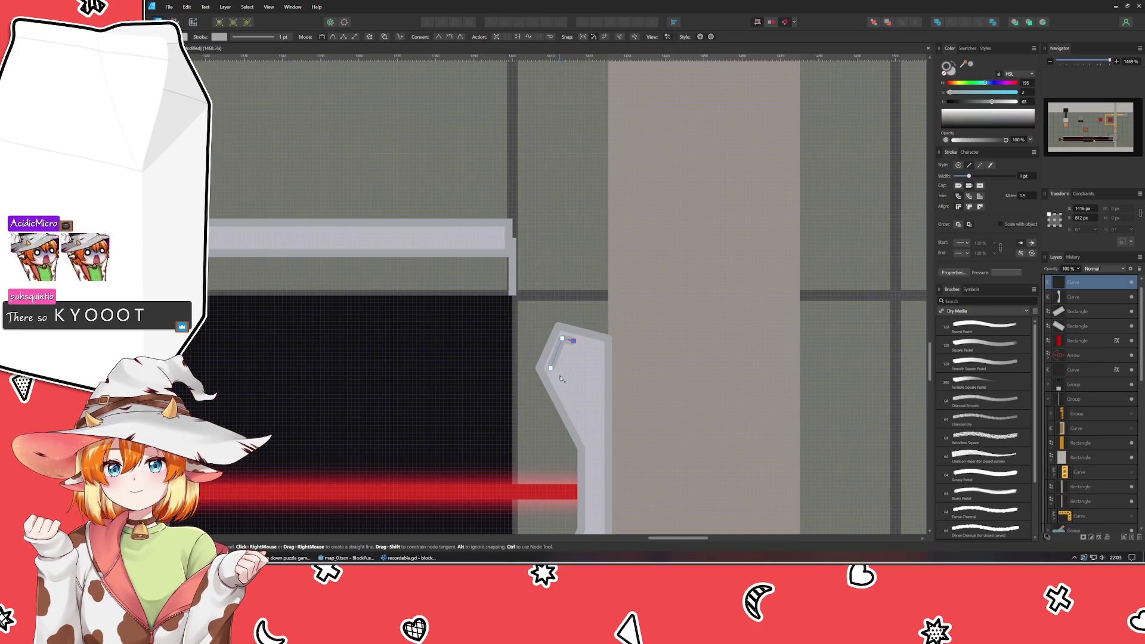
click(557, 375)
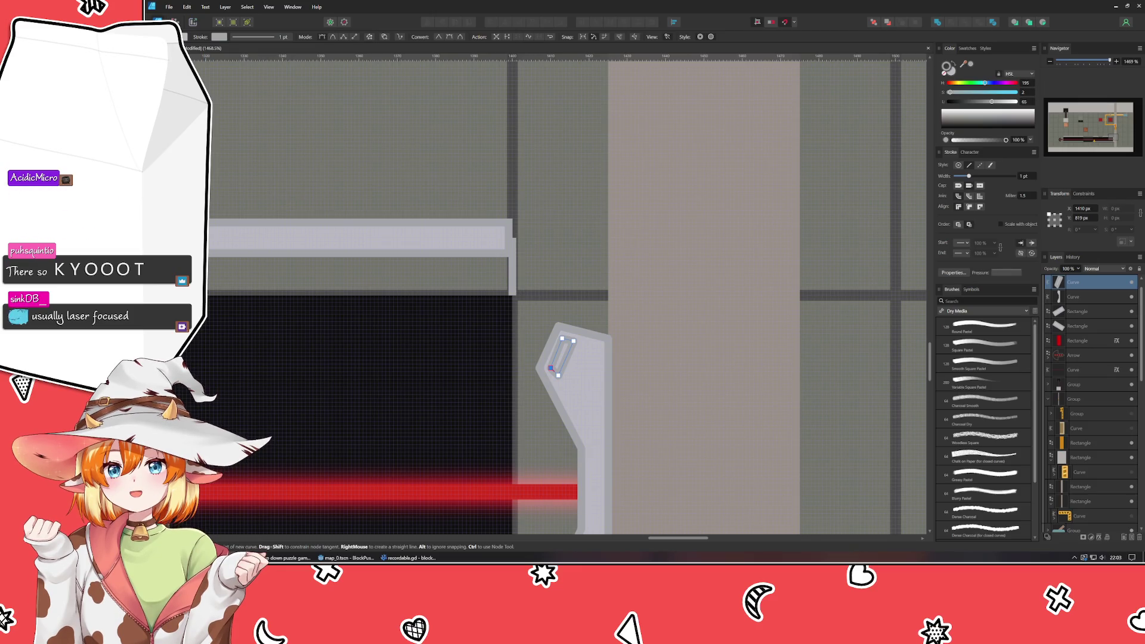
- Deselect the new curve and set its outline colour to green
key(a)
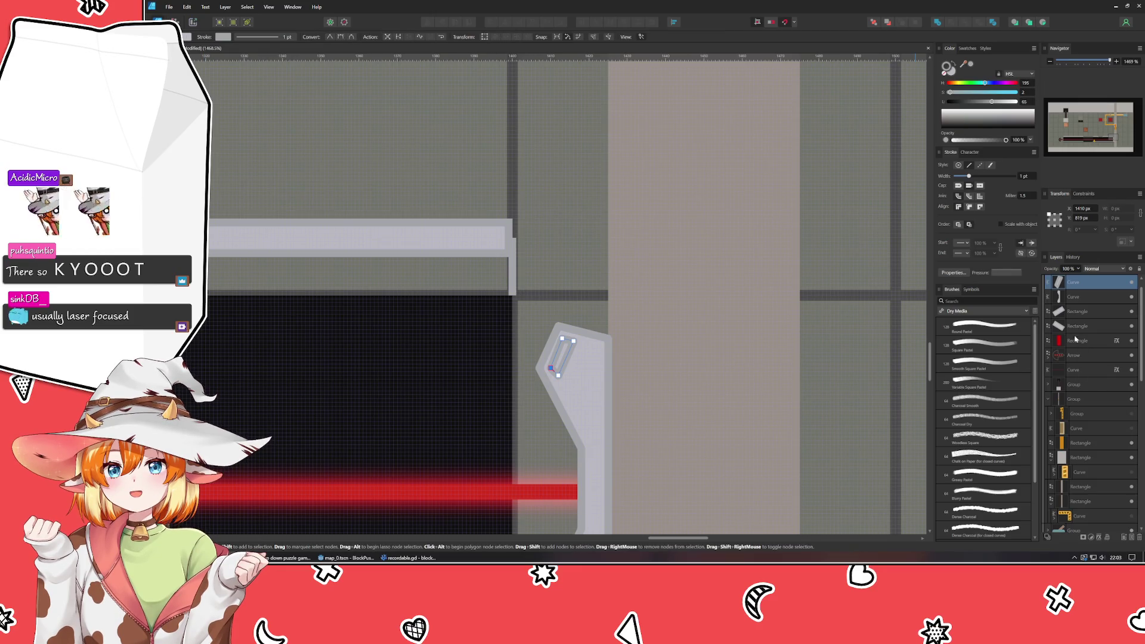
key(ctrl+d)
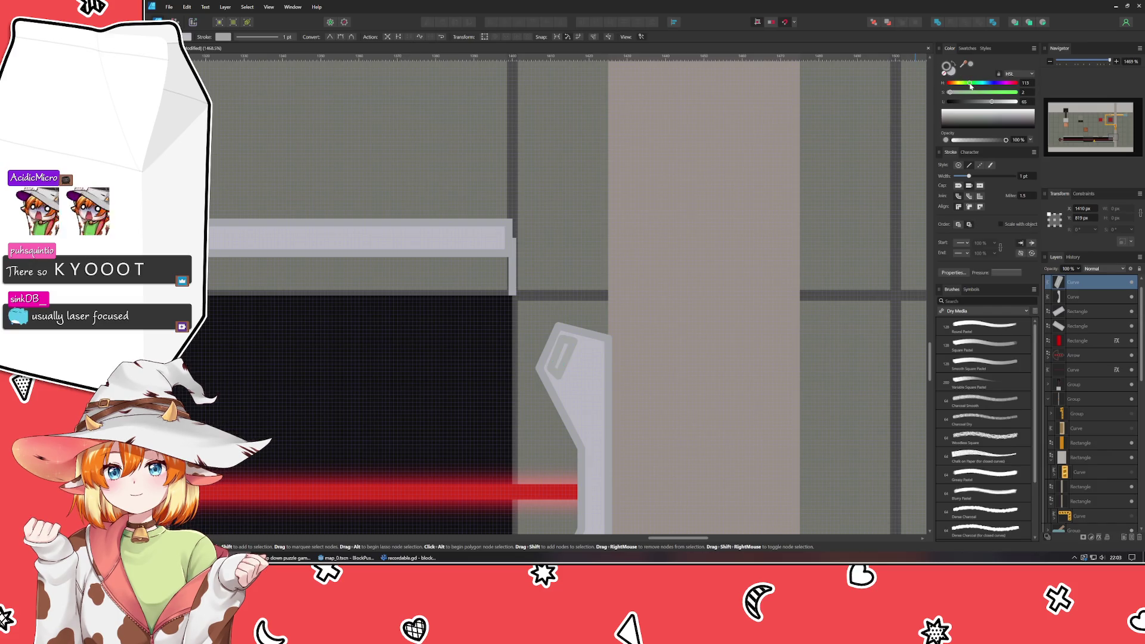
key(ctrl+d)
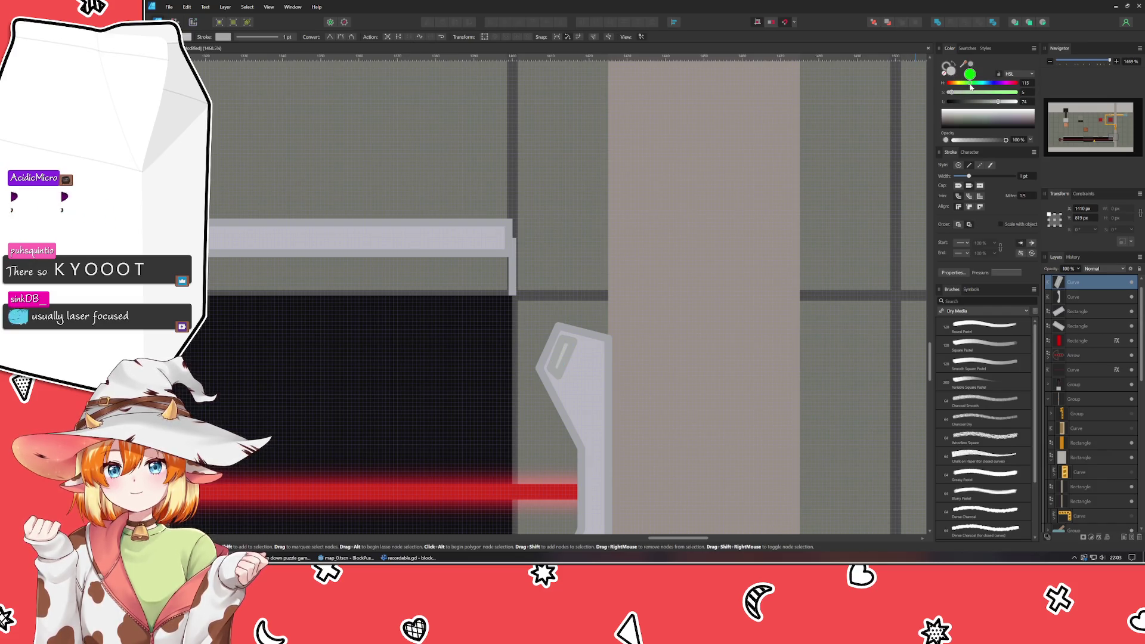
mouse_move(1017, 99)
mouse_down()
mouse_move(985, 105)
mouse_move(981, 94)
mouse_up()
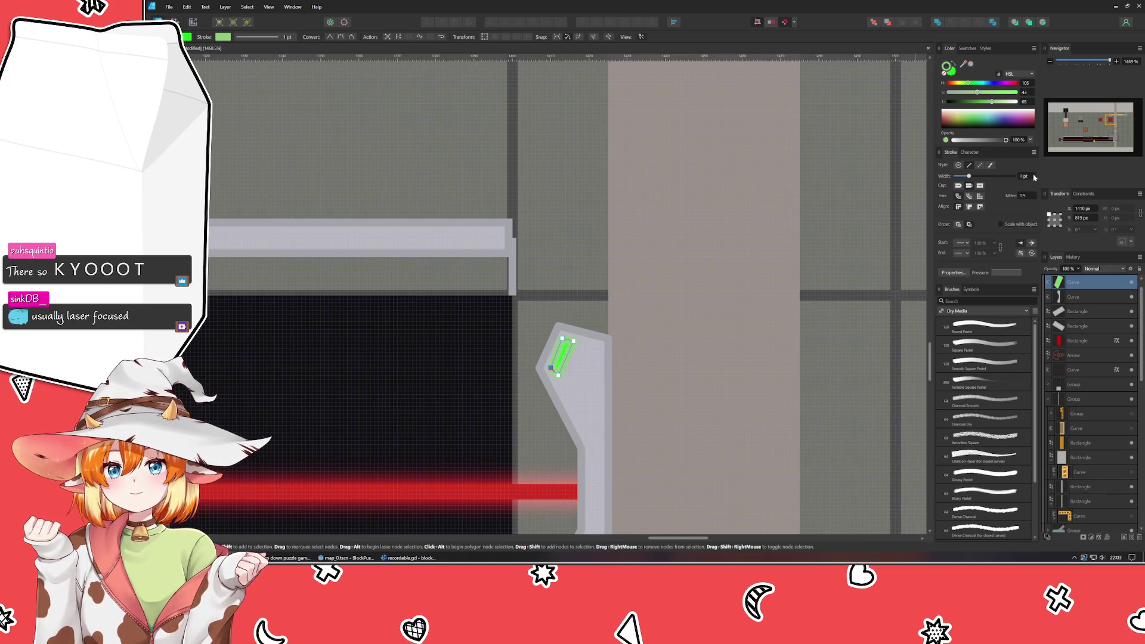
- Thin the green outline to 0.5 pt and nudge its corner nodes to fit the bracket's slant
drag(959, 177, 961, 179)
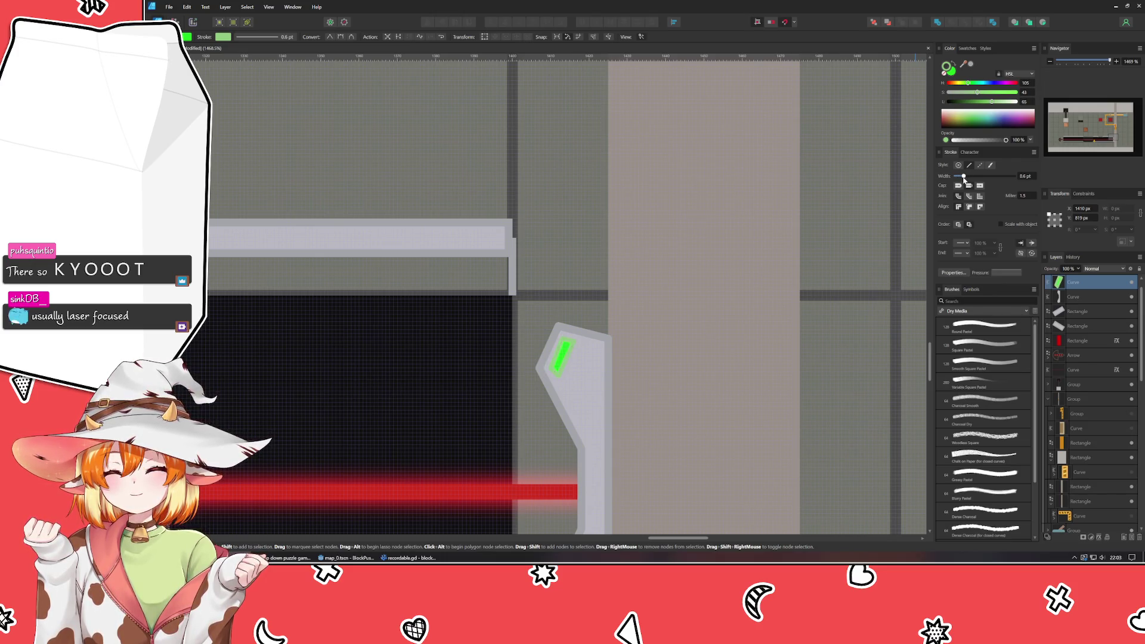
scroll(567, 437, up, 2)
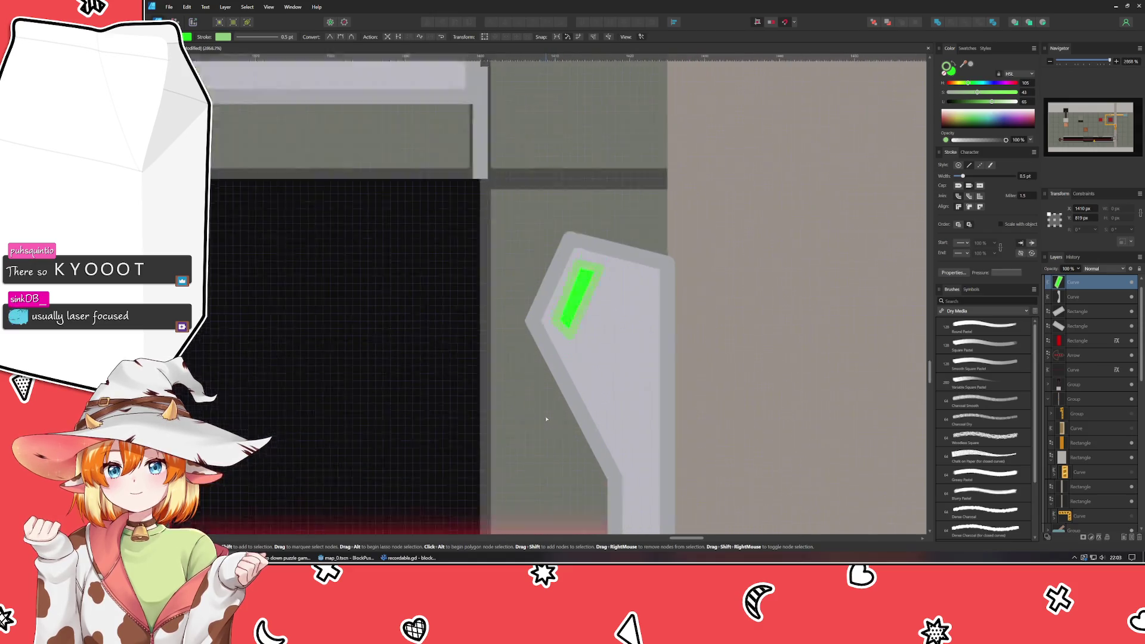
scroll(567, 437, up, 2)
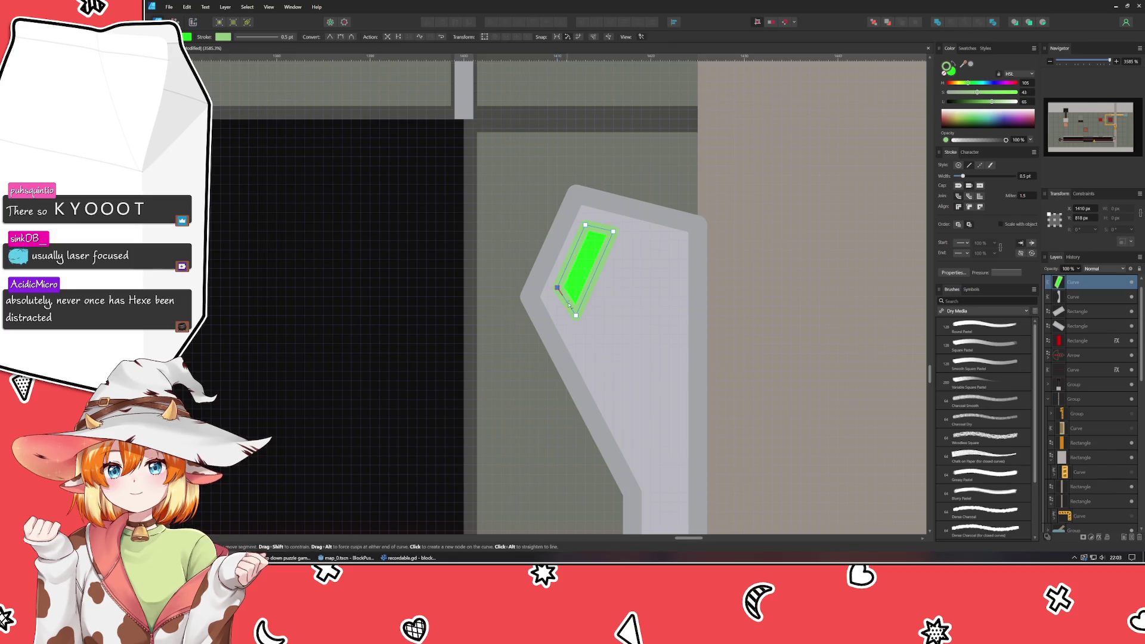
drag(576, 314, 566, 315)
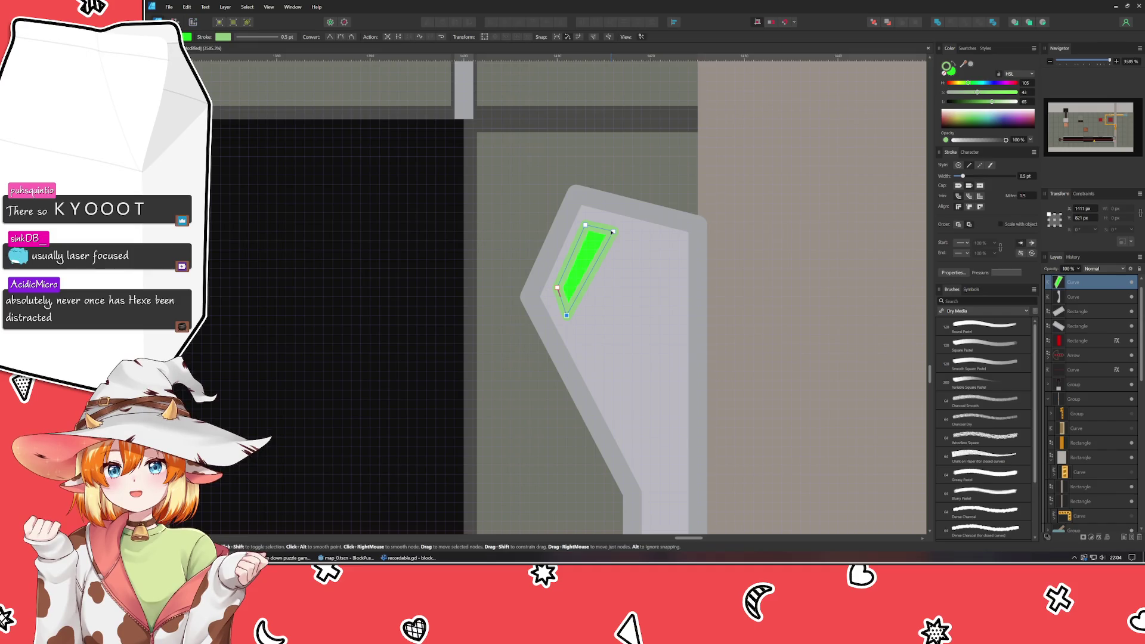
drag(612, 232, 604, 232)
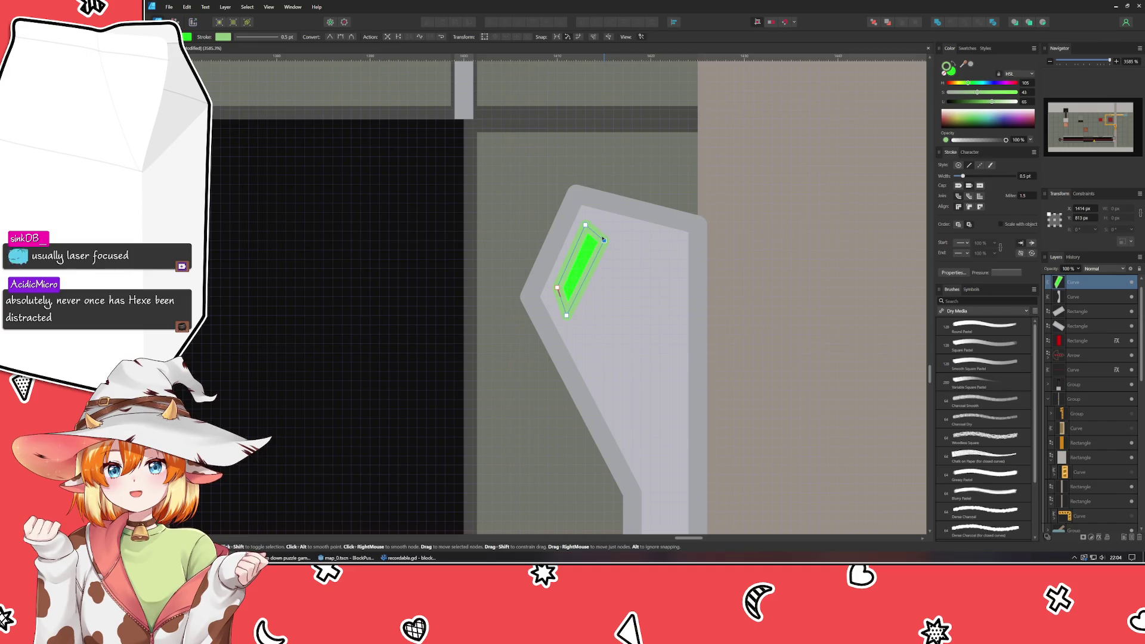
click(493, 196)
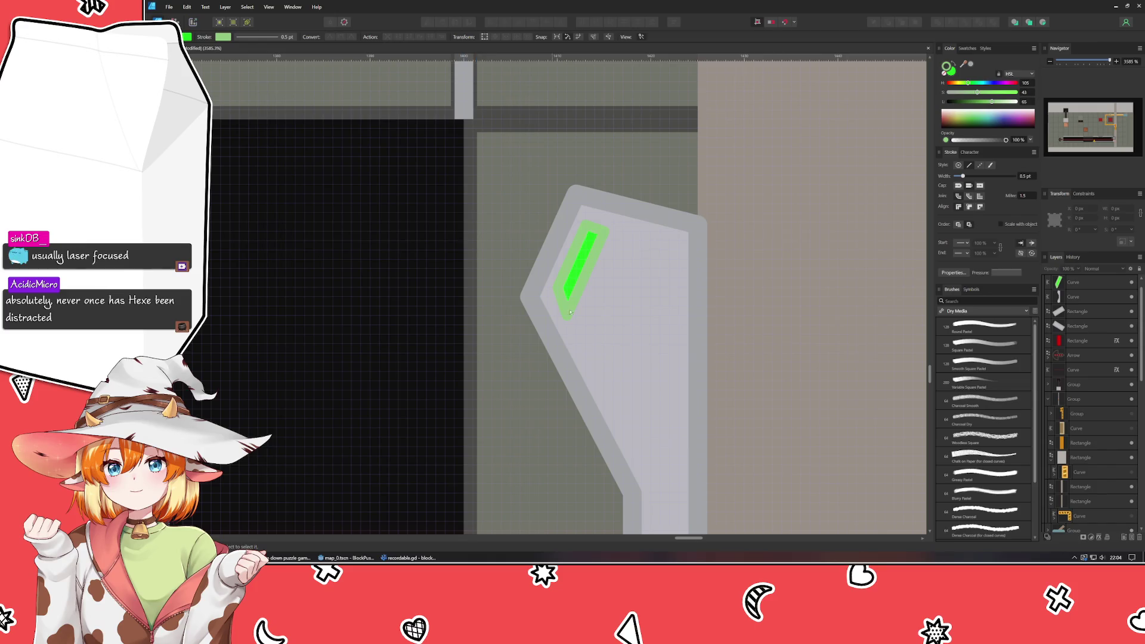
click(578, 265)
drag(566, 314, 567, 301)
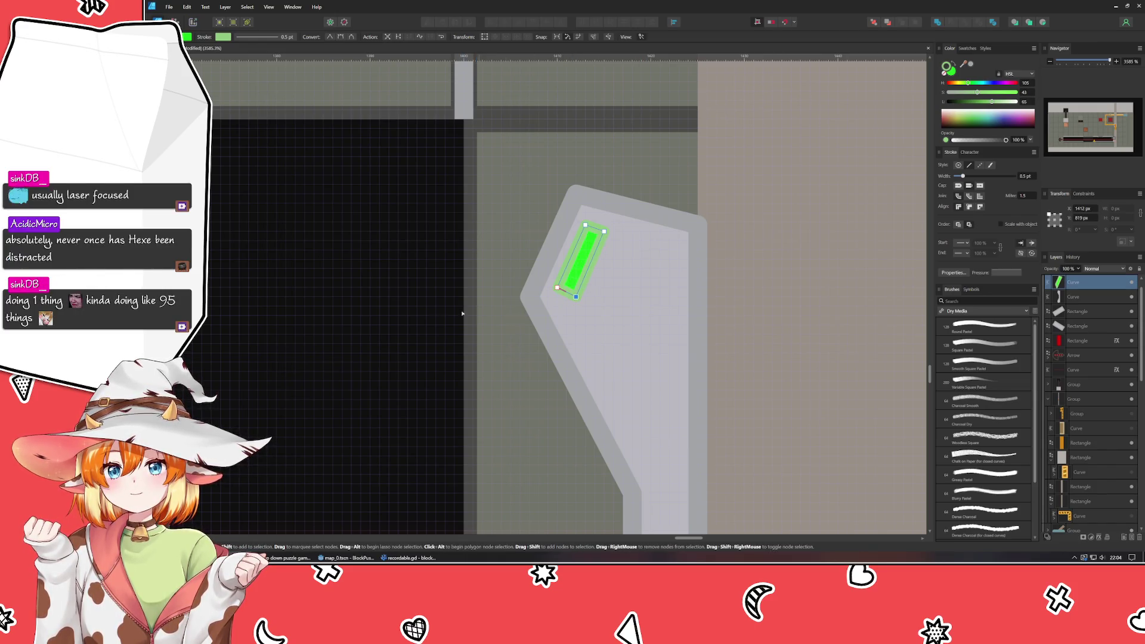
click(350, 297)
scroll(351, 298, down, 5)
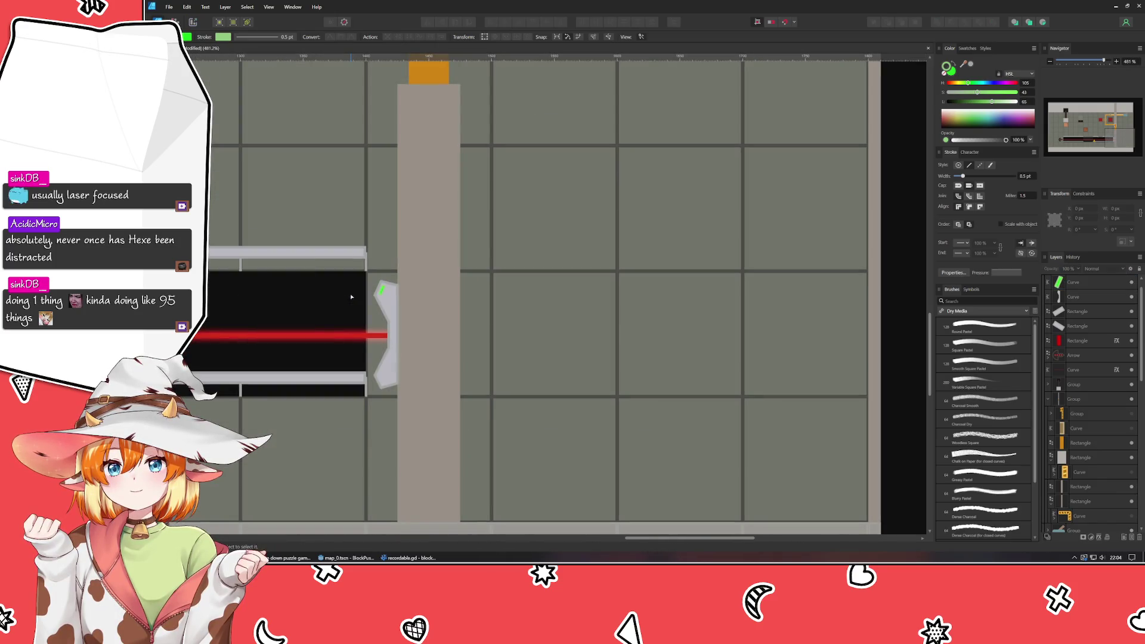
- Move the small red marker down the orange bar and shorten it
mouse_move(351, 297)
mouse_down()
mouse_move(548, 356)
mouse_move(493, 402)
mouse_move(550, 391)
mouse_up()
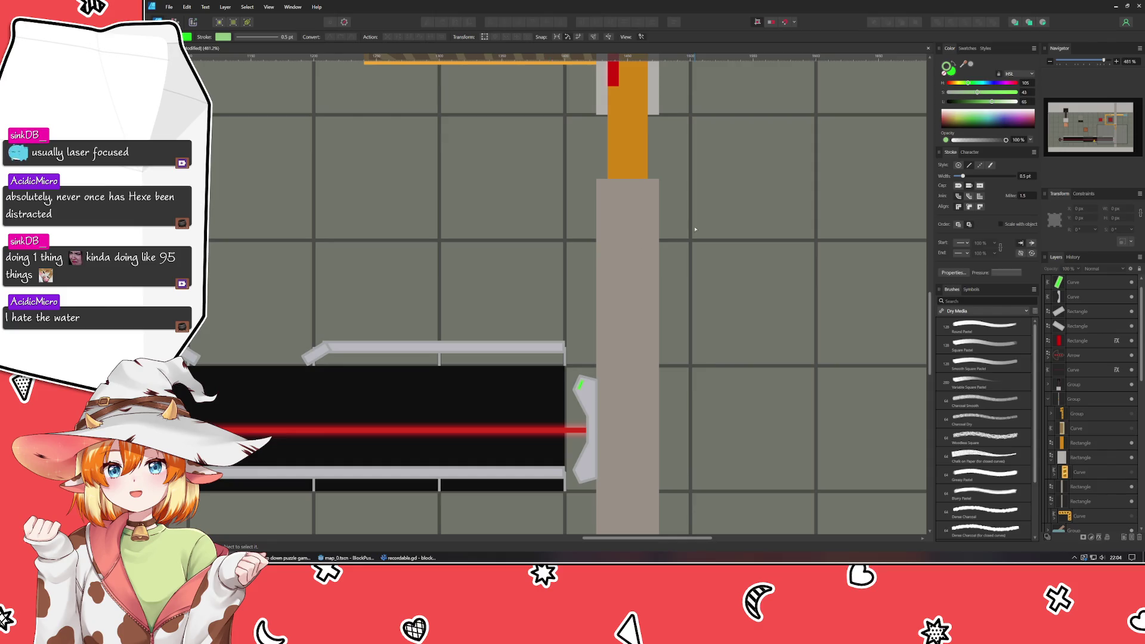
drag(687, 225, 701, 272)
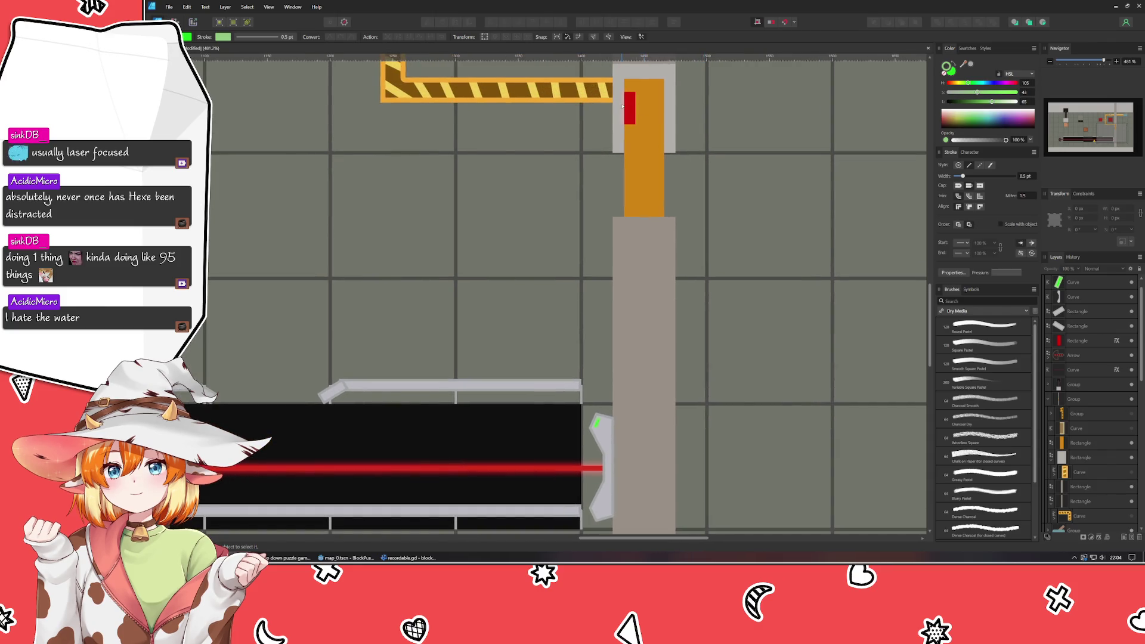
drag(629, 112, 638, 206)
scroll(637, 204, up, 3)
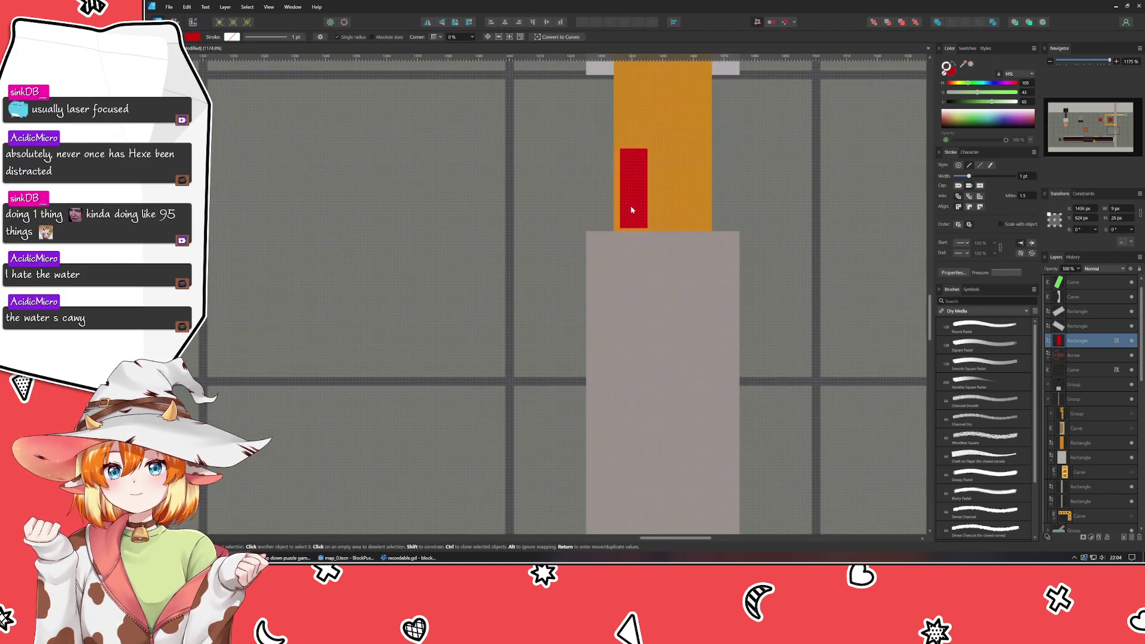
drag(638, 148, 636, 185)
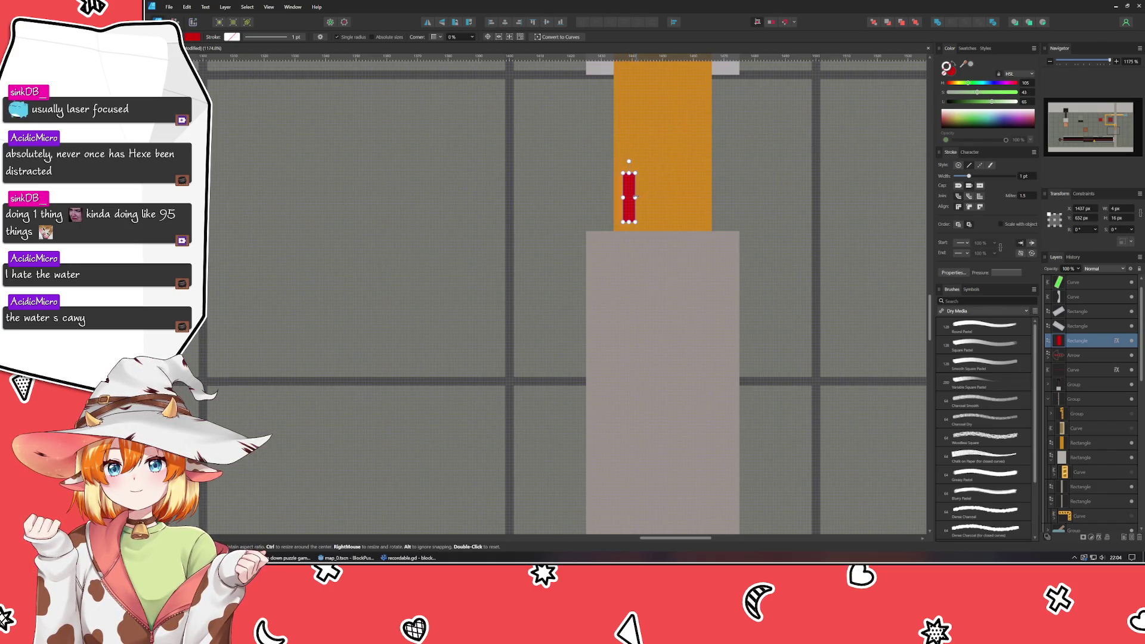
click(1118, 344)
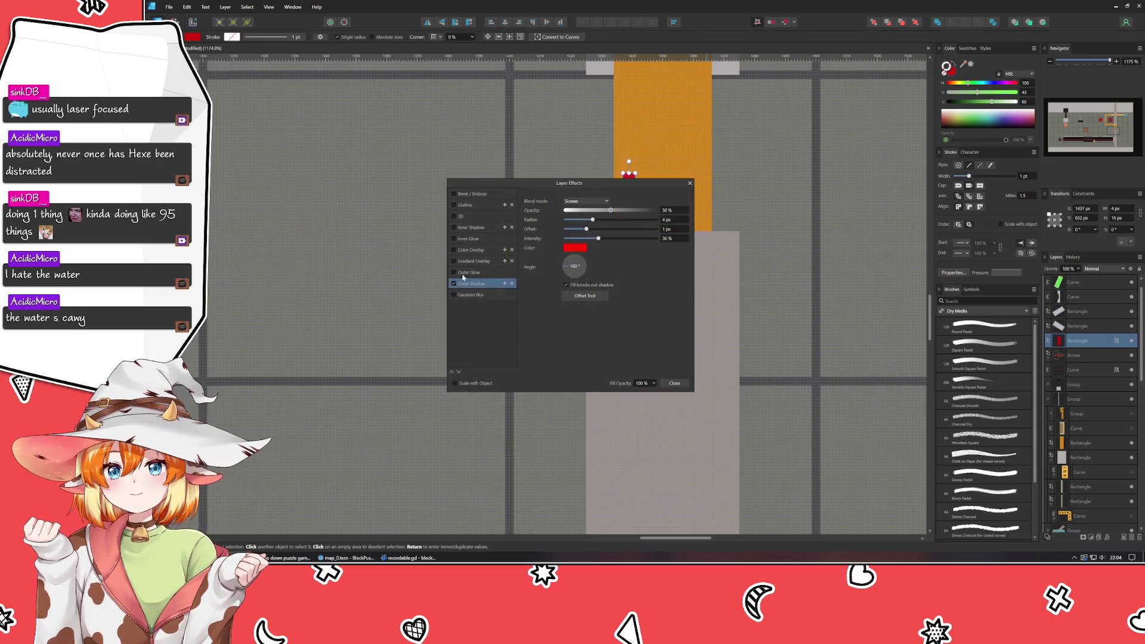
click(674, 383)
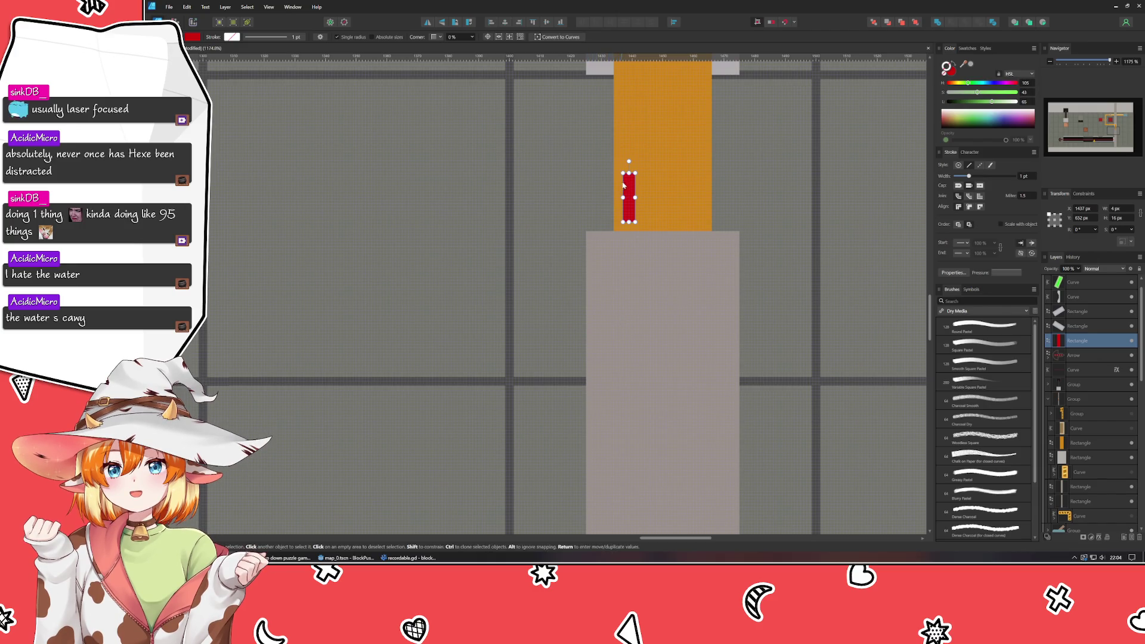
drag(628, 173, 629, 182)
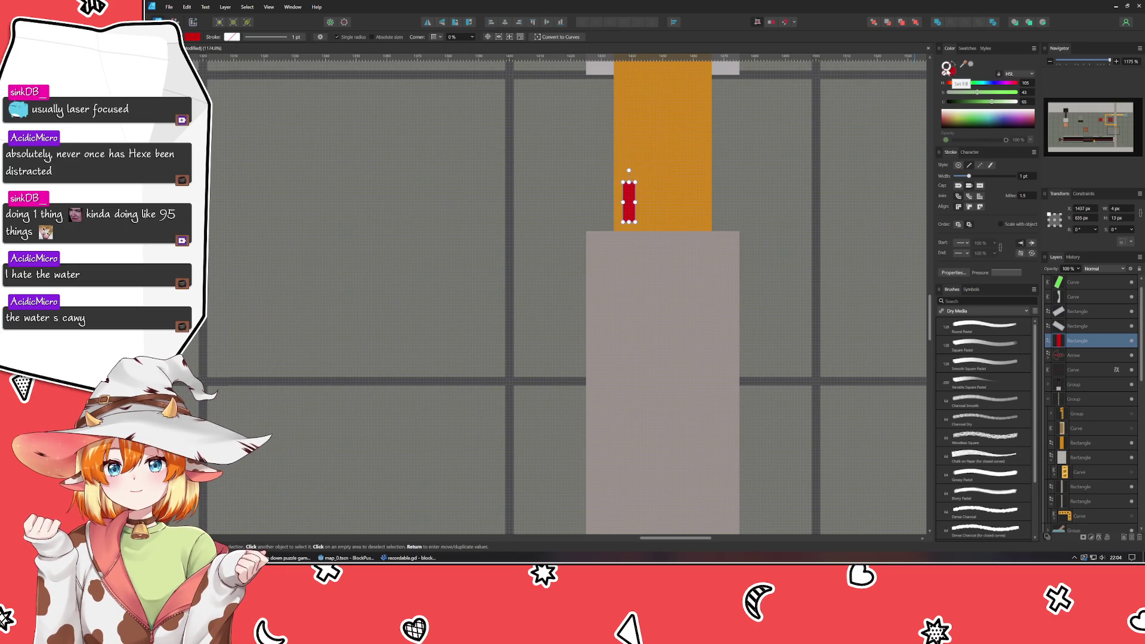
- Give the red marker a lighter red colour and a 0.5 pt outline
drag(1016, 93, 983, 104)
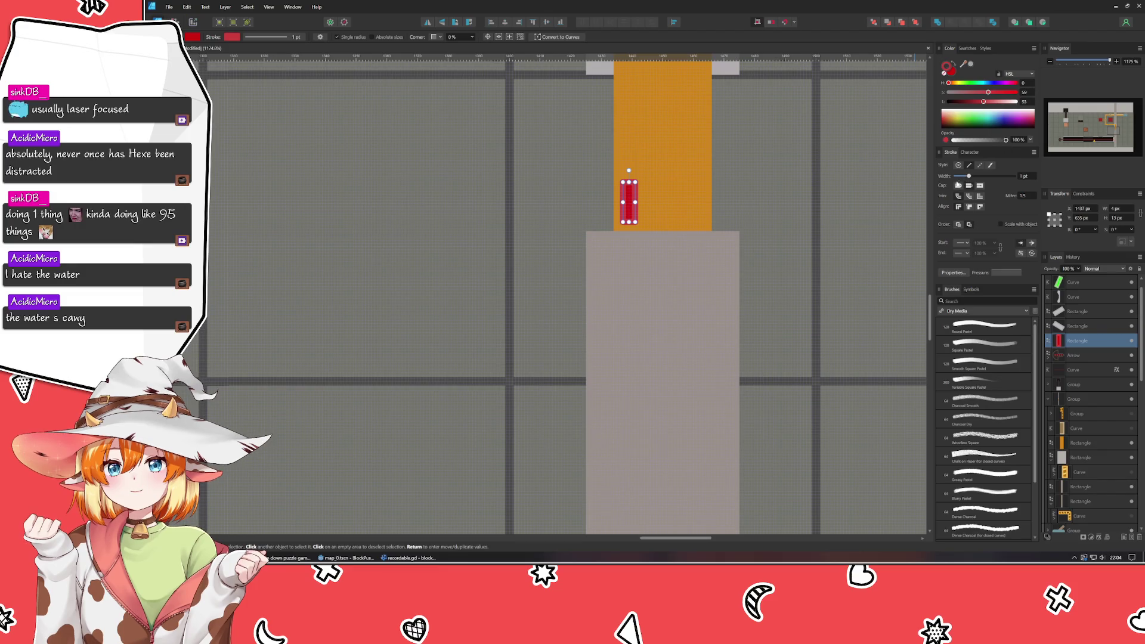
drag(969, 176, 961, 176)
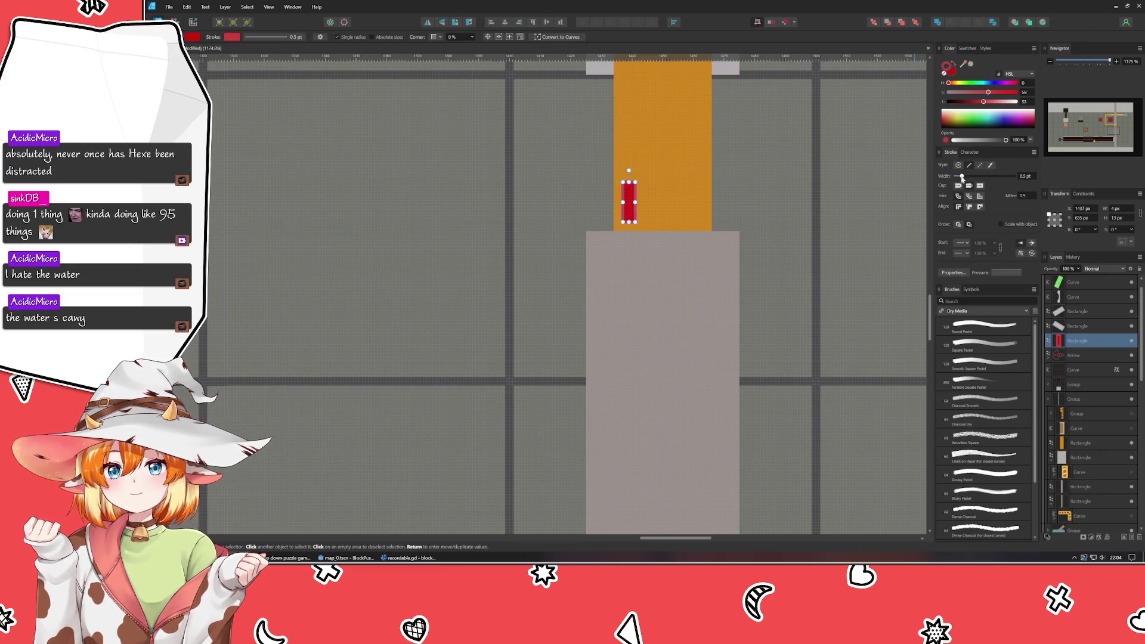
click(796, 185)
scroll(795, 184, down, 3)
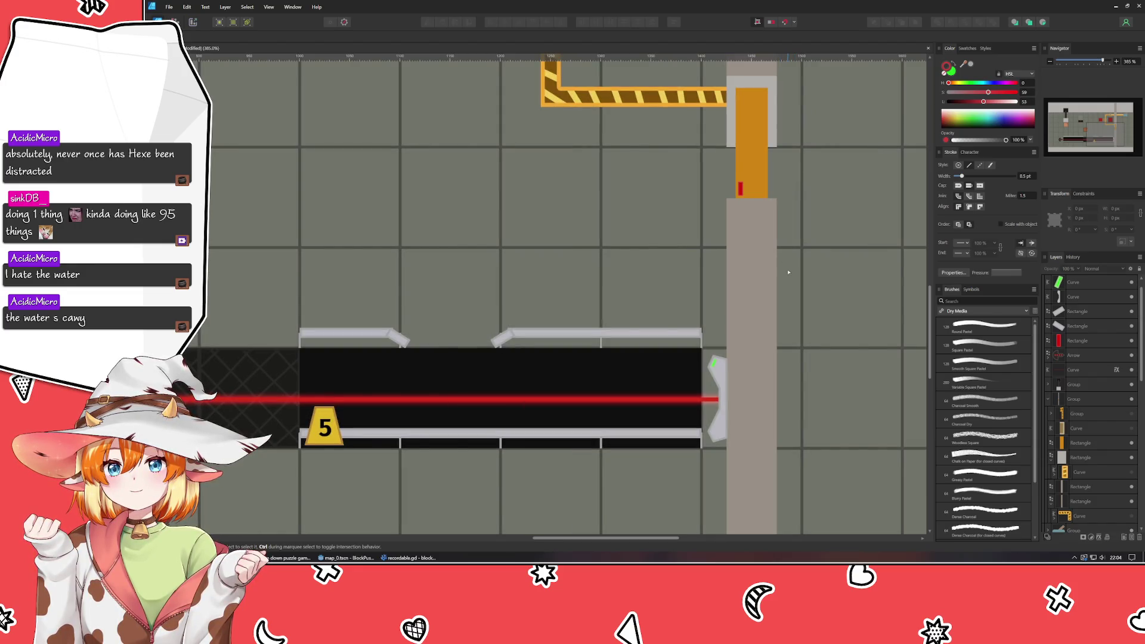
scroll(713, 379, up, 3)
scroll(712, 379, up, 2)
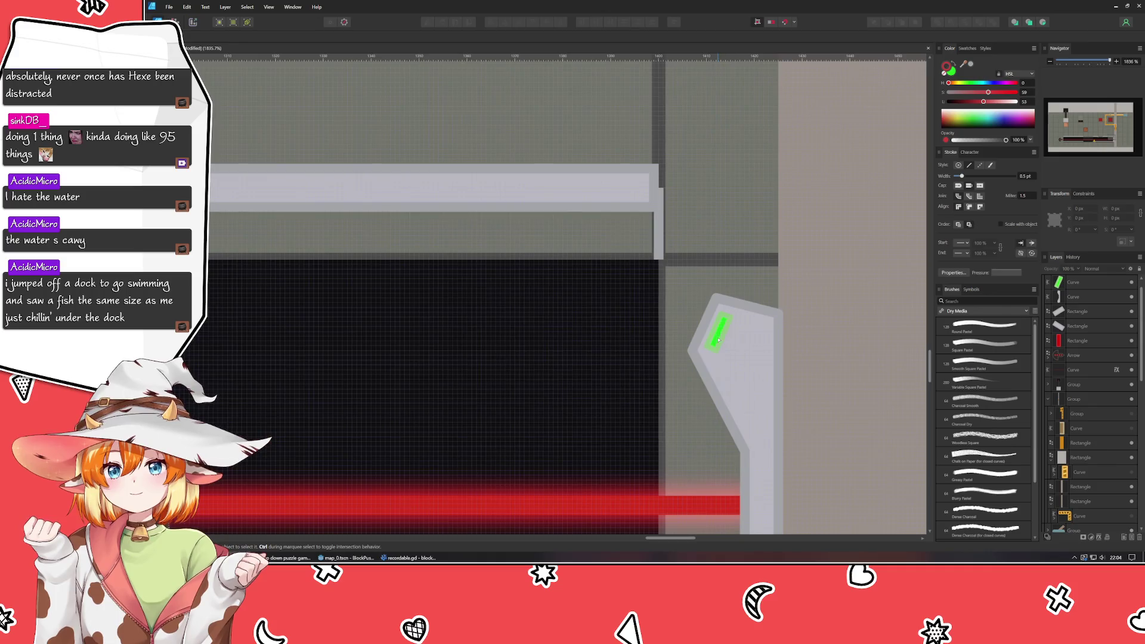
- Rotate the green light strip about -4.5° to follow the emitter's slanted edge
click(720, 332)
click(731, 317)
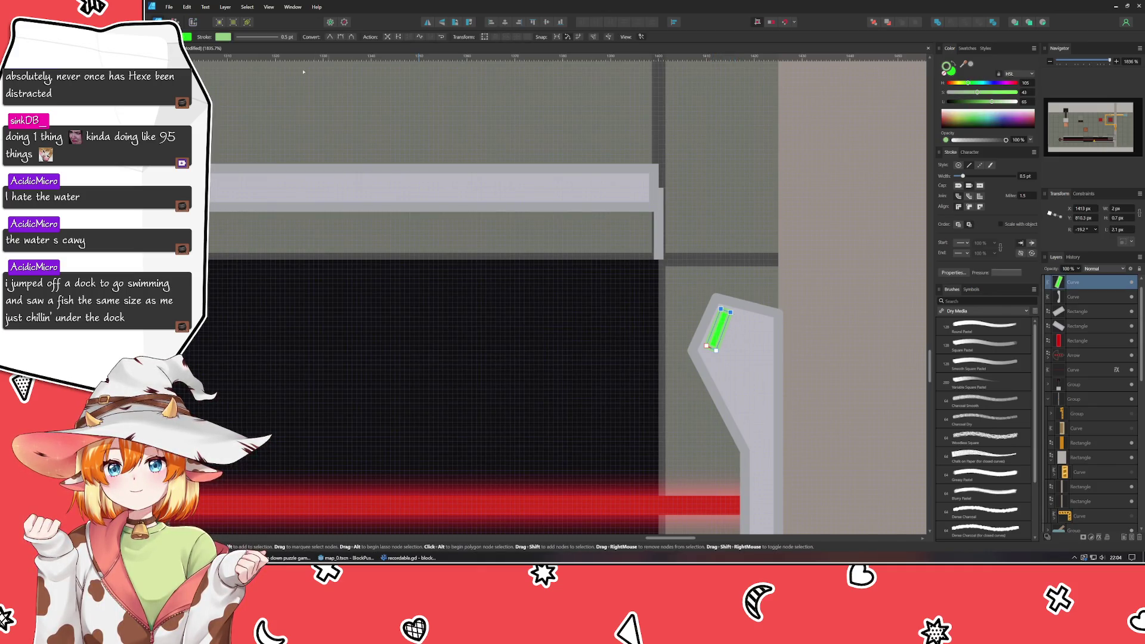
key(v)
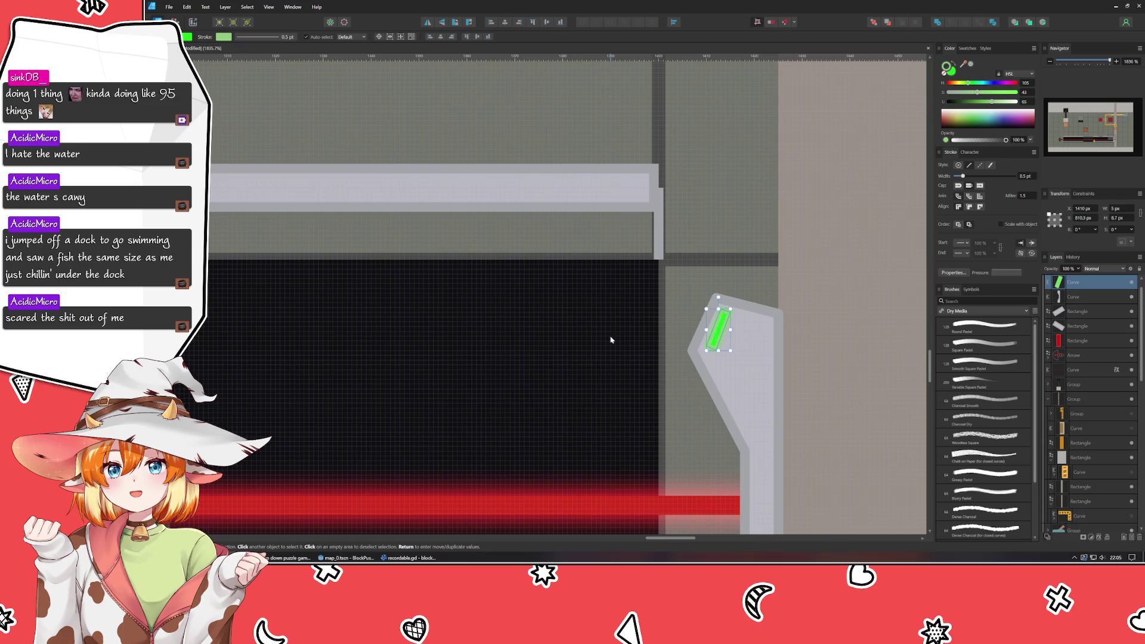
drag(717, 296, 722, 296)
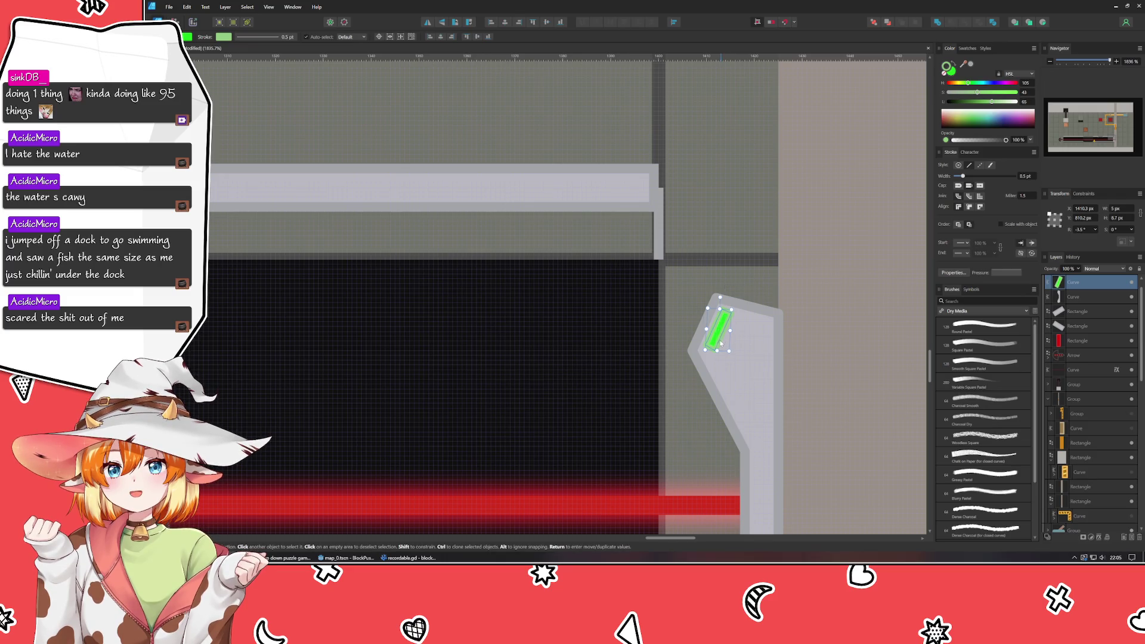
key(ctrl+d)
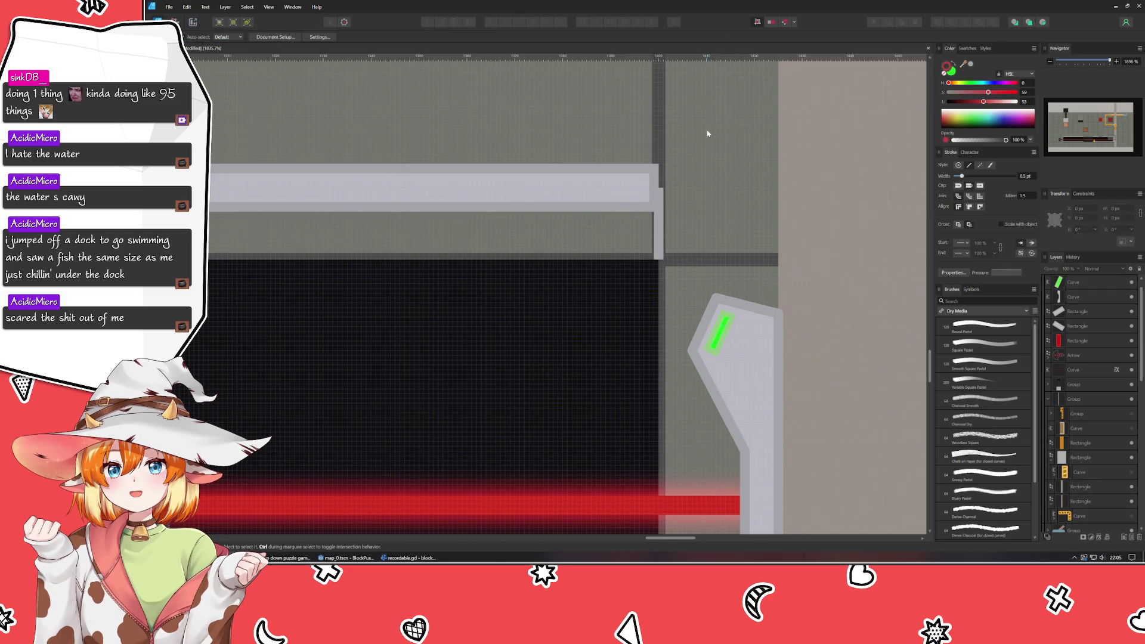
scroll(690, 80, down, 2)
scroll(690, 80, down, 2)
drag(780, 93, 691, 303)
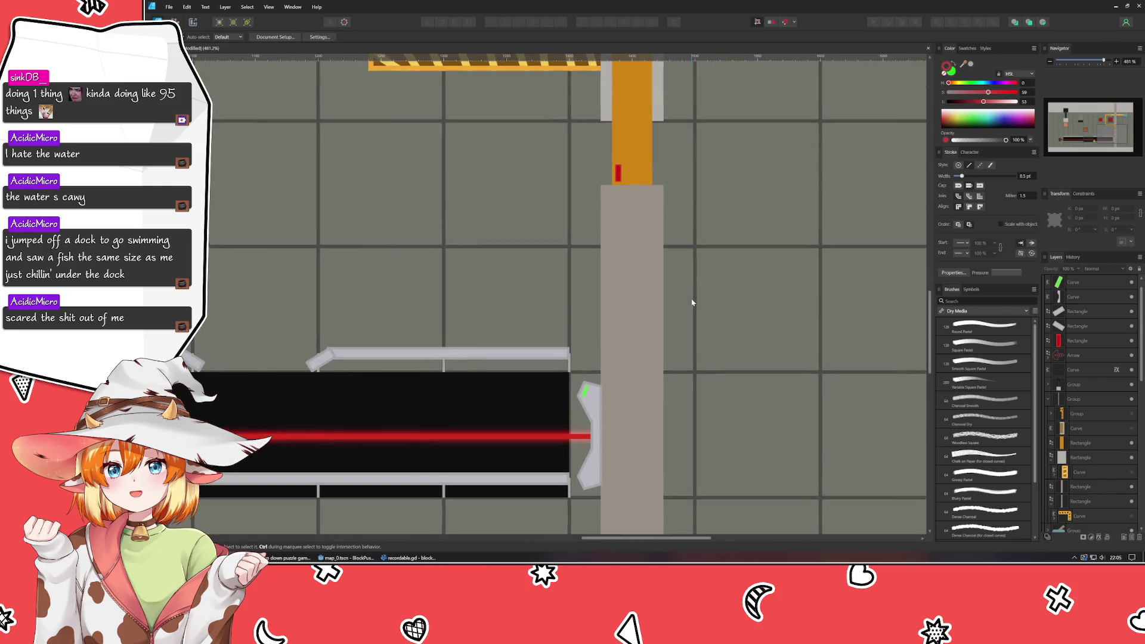
scroll(693, 302, down, 2)
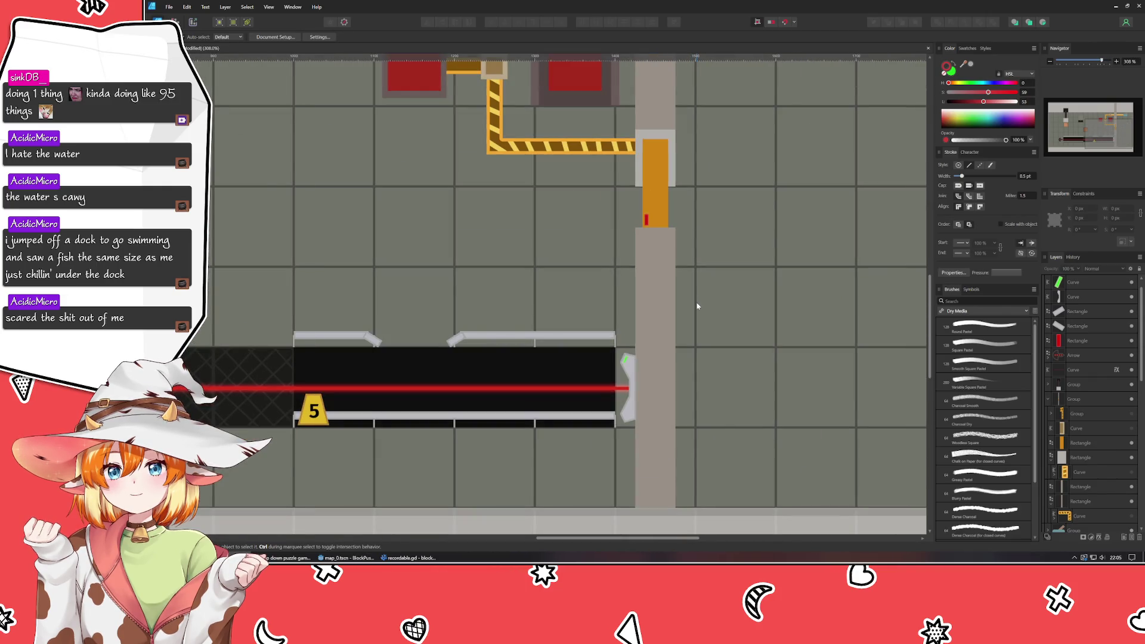
scroll(651, 219, up, 4)
click(627, 234)
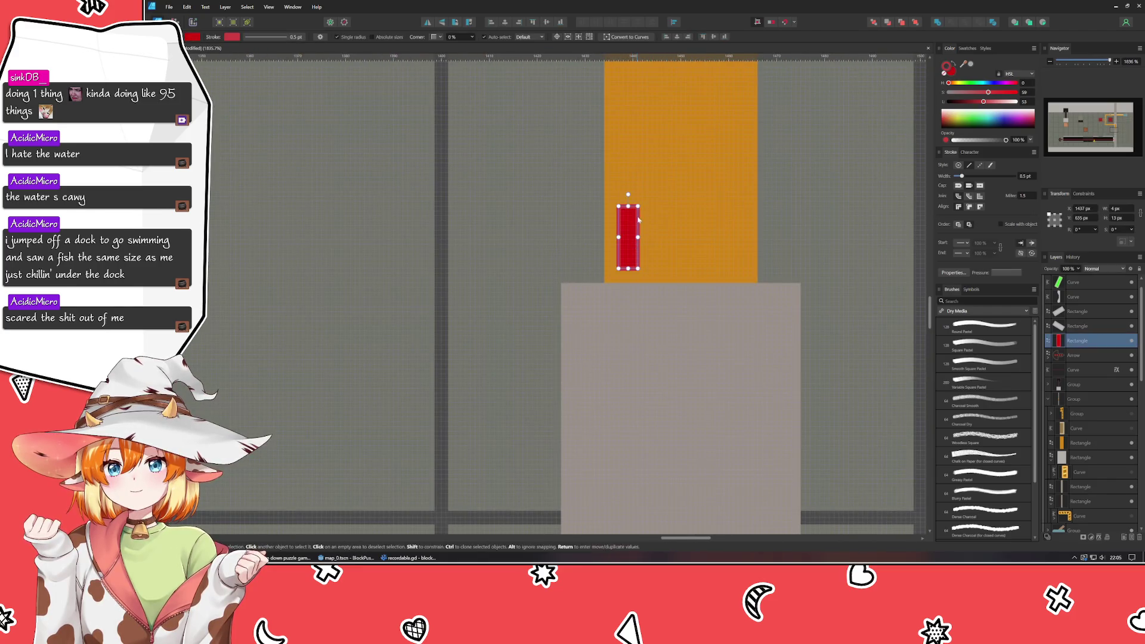
key(ctrl+d)
scroll(491, 232, down, 5)
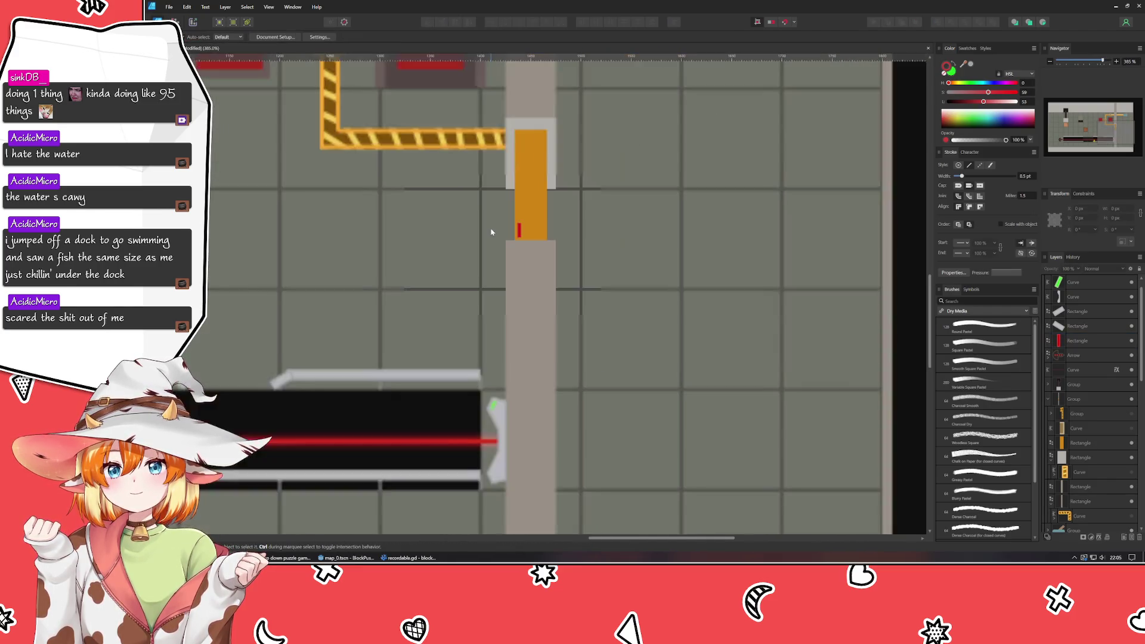
scroll(491, 232, down, 4)
scroll(491, 233, up, 5)
scroll(493, 249, down, 3)
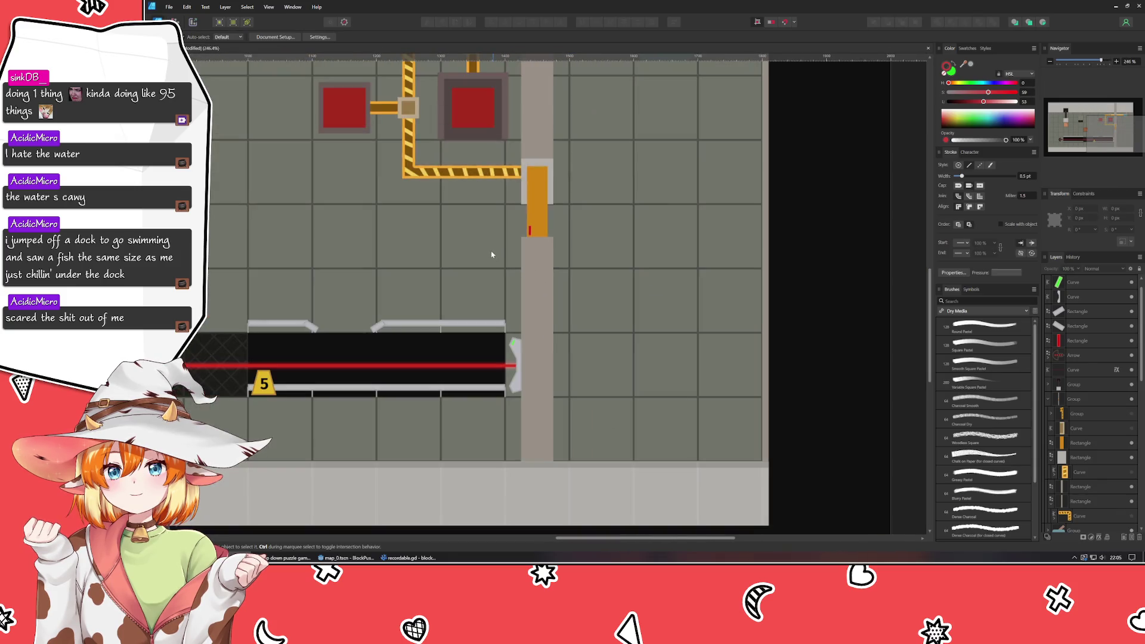
drag(493, 250, 624, 254)
scroll(623, 254, up, 1)
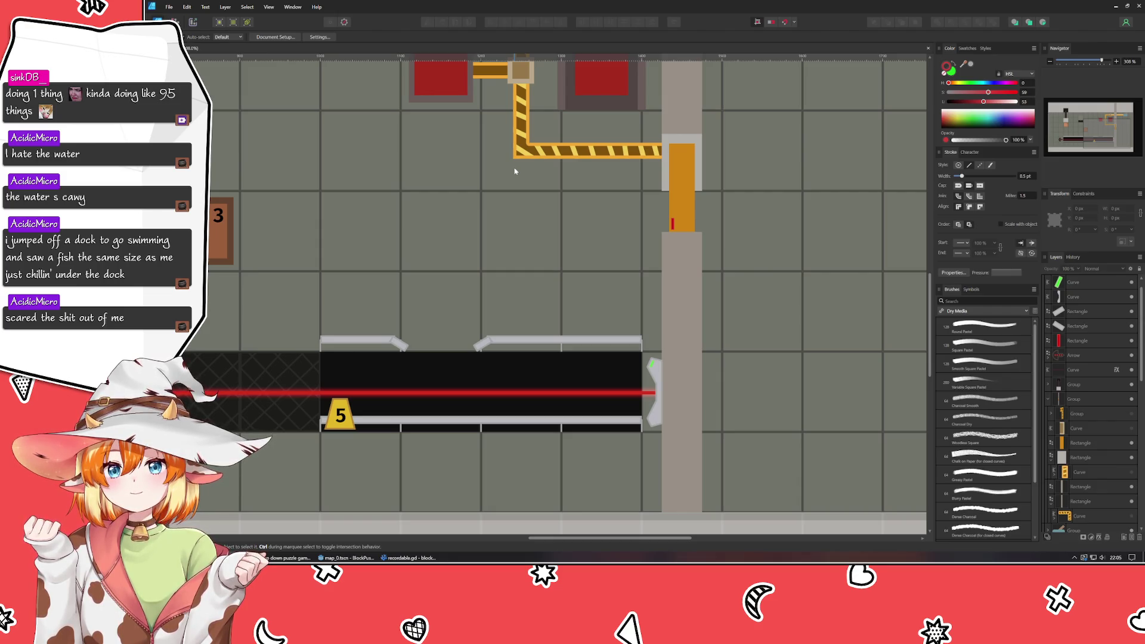
scroll(548, 181, up, 2)
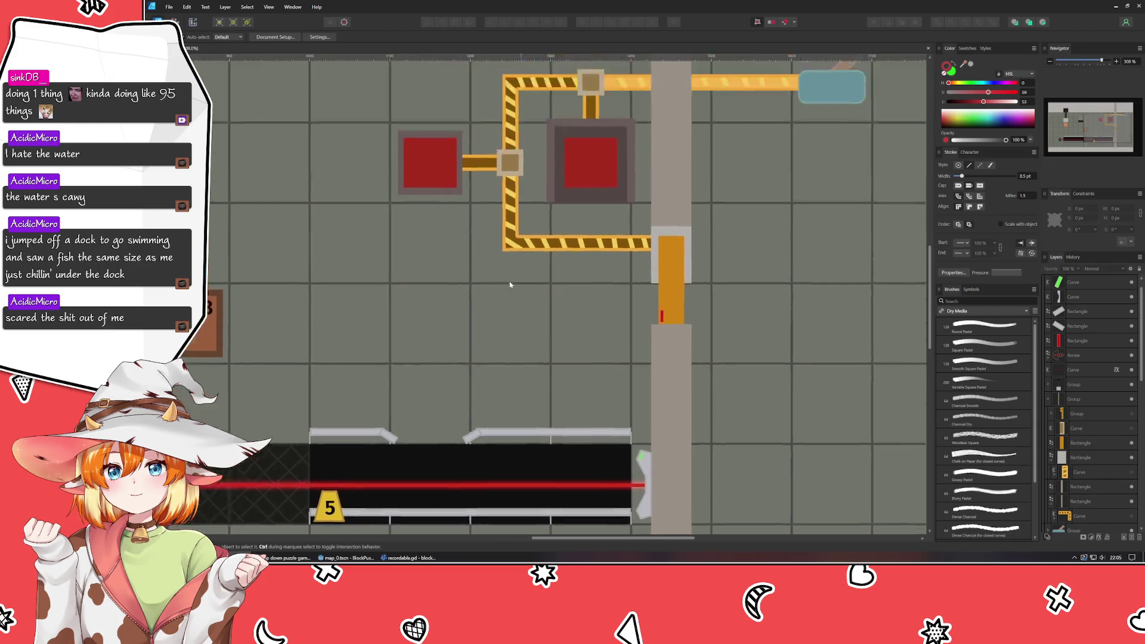
scroll(434, 204, up, 3)
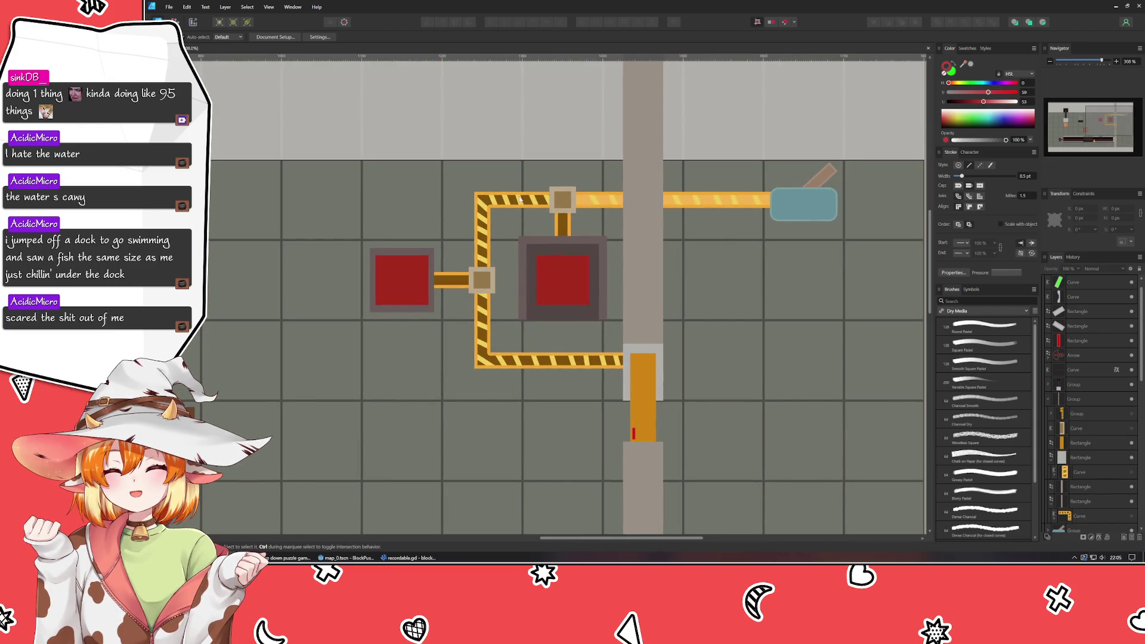
scroll(488, 388, down, 3)
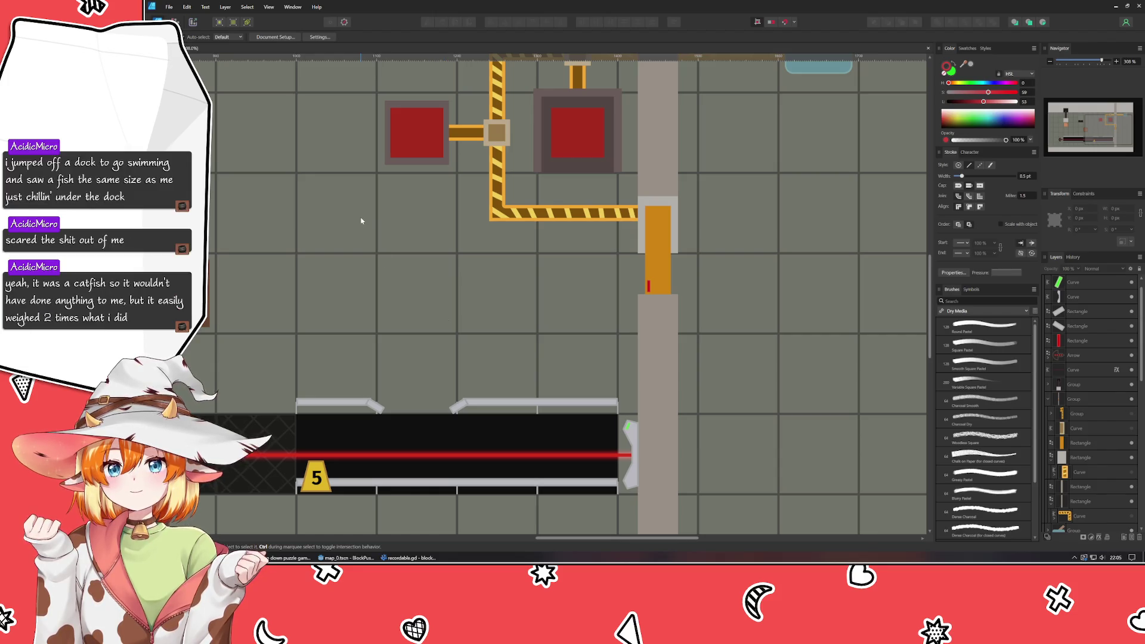
- Frame the whole level in view and add a new empty layer (Ctrl+Shift+N)
mouse_move(358, 223)
mouse_down()
mouse_move(350, 355)
mouse_move(360, 366)
mouse_move(385, 285)
mouse_move(415, 244)
mouse_move(477, 201)
mouse_move(379, 140)
mouse_move(348, 166)
mouse_move(399, 310)
mouse_move(504, 244)
mouse_move(563, 250)
mouse_up()
scroll(342, 304, down, 3)
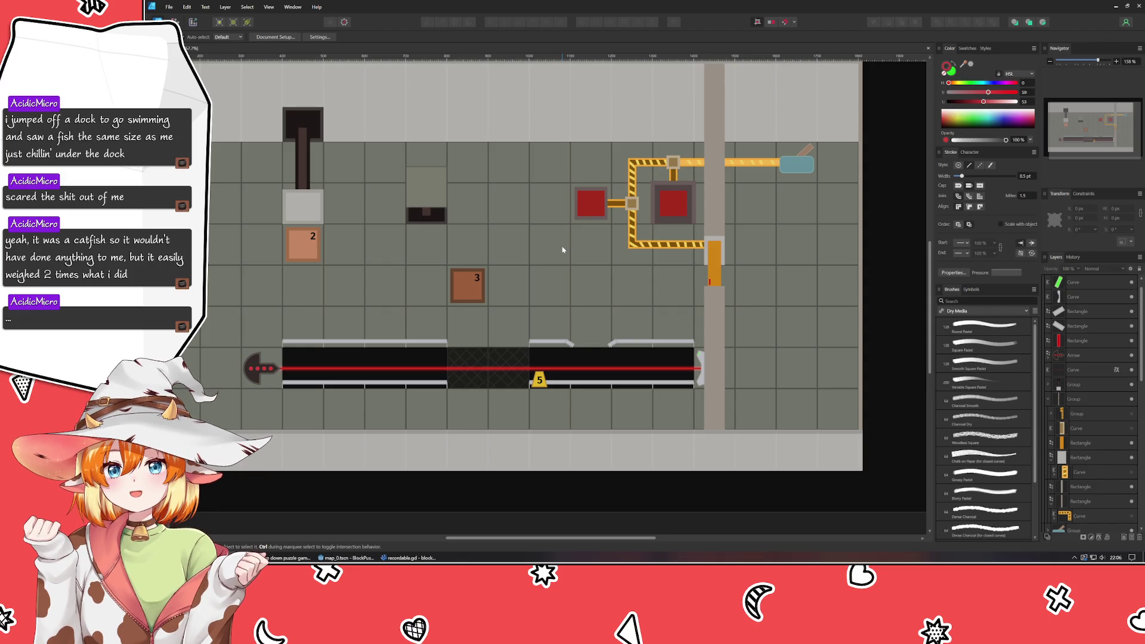
scroll(259, 513, up, 1)
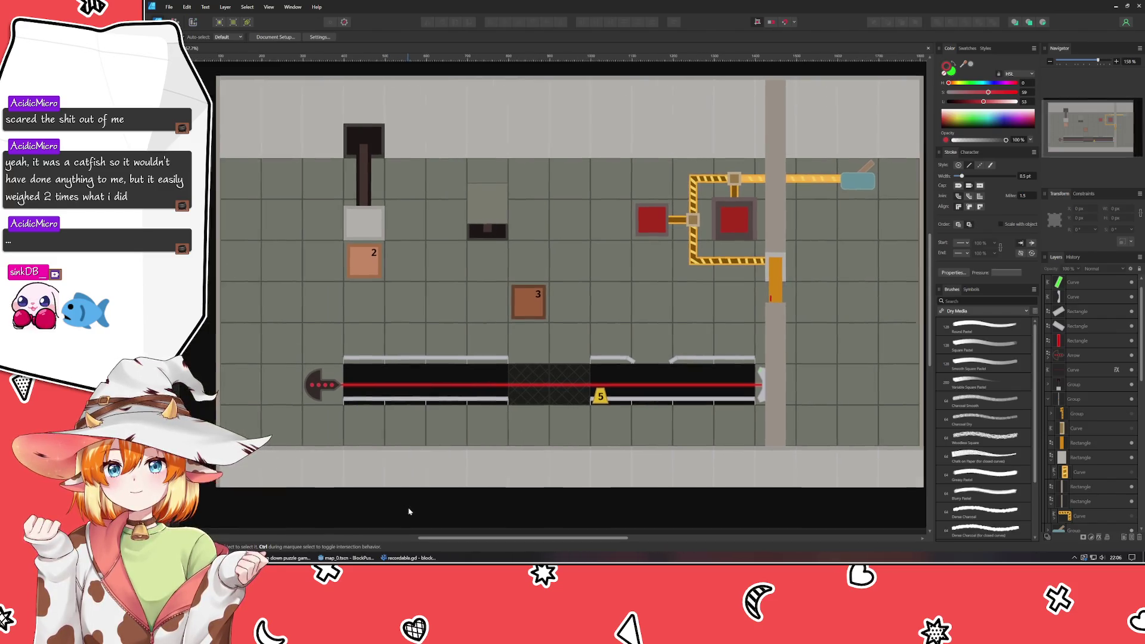
mouse_move(349, 510)
mouse_down()
mouse_move(223, 497)
mouse_move(249, 512)
mouse_up()
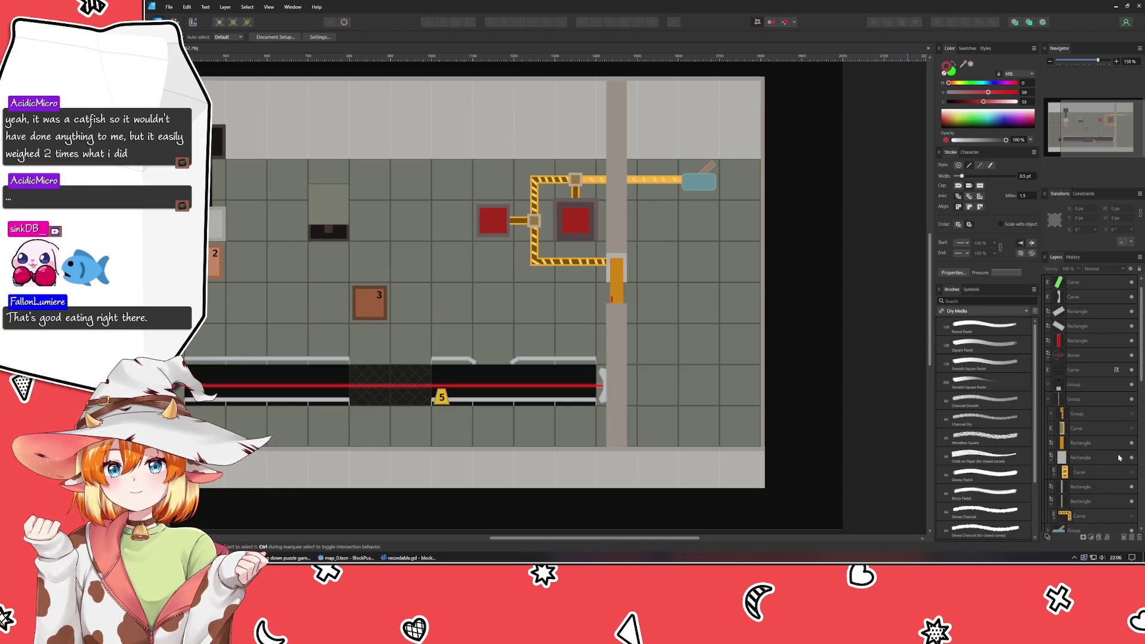
key(ctrl+shift+n)
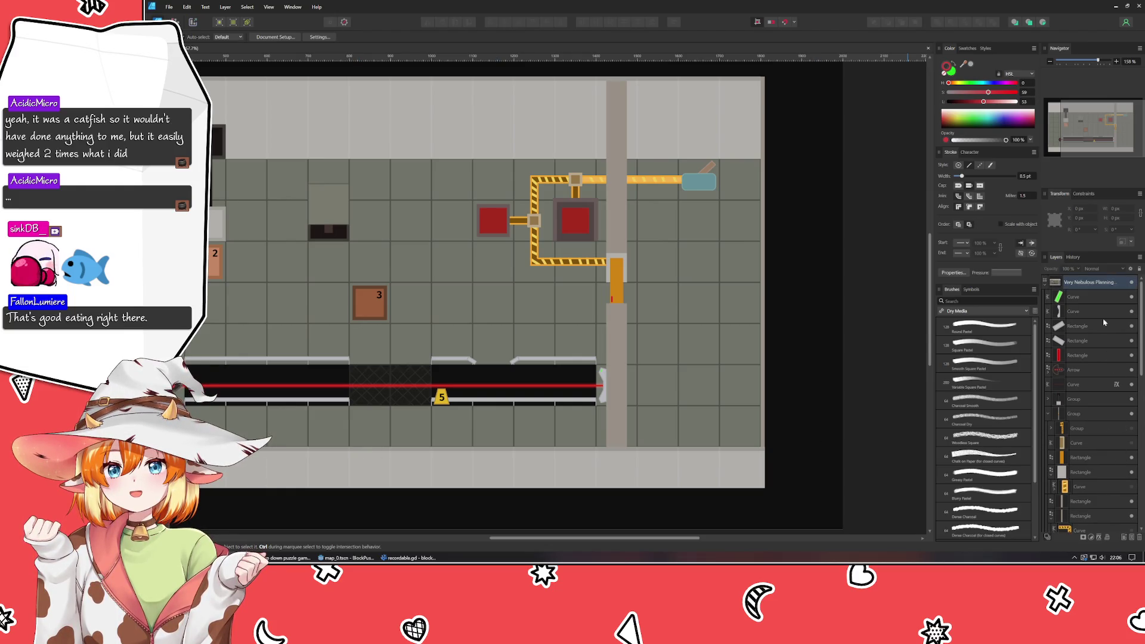
scroll(1092, 403, down, 5)
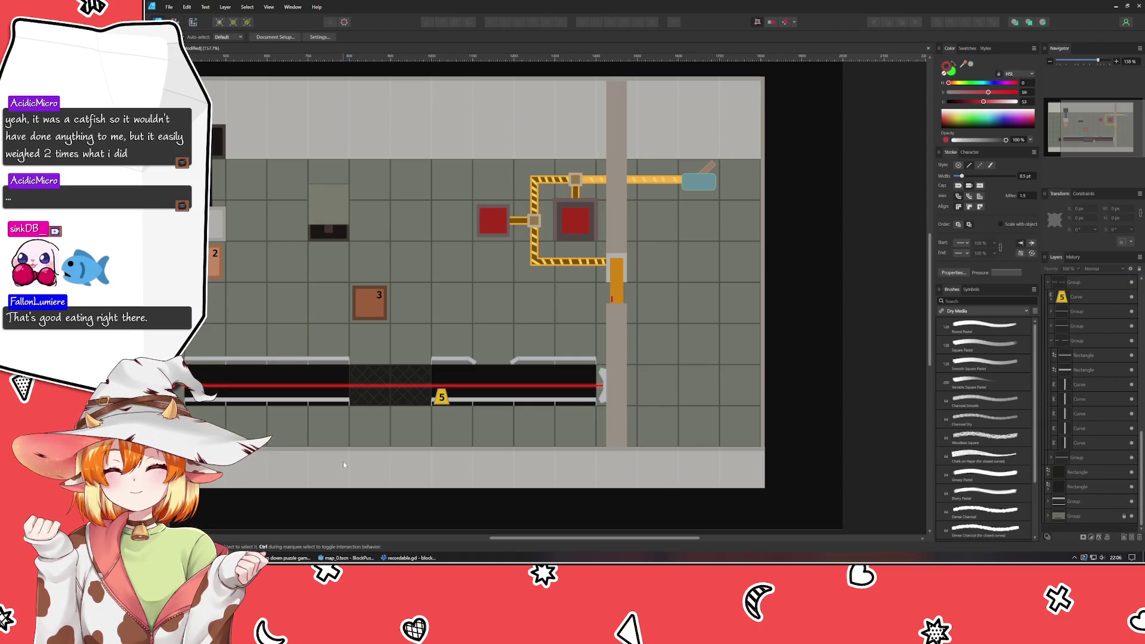
- Make the bottom strip taller, set its blend mode to Normal and its fill to mid grey (L 55)
click(365, 451)
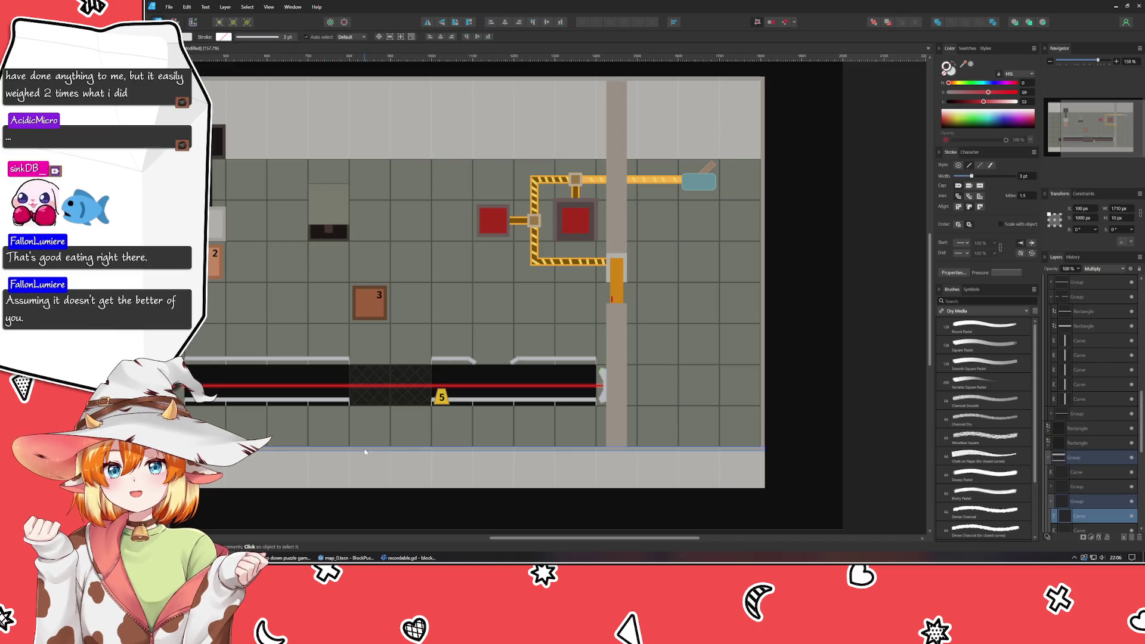
scroll(365, 452, up, 2)
scroll(462, 460, up, 1)
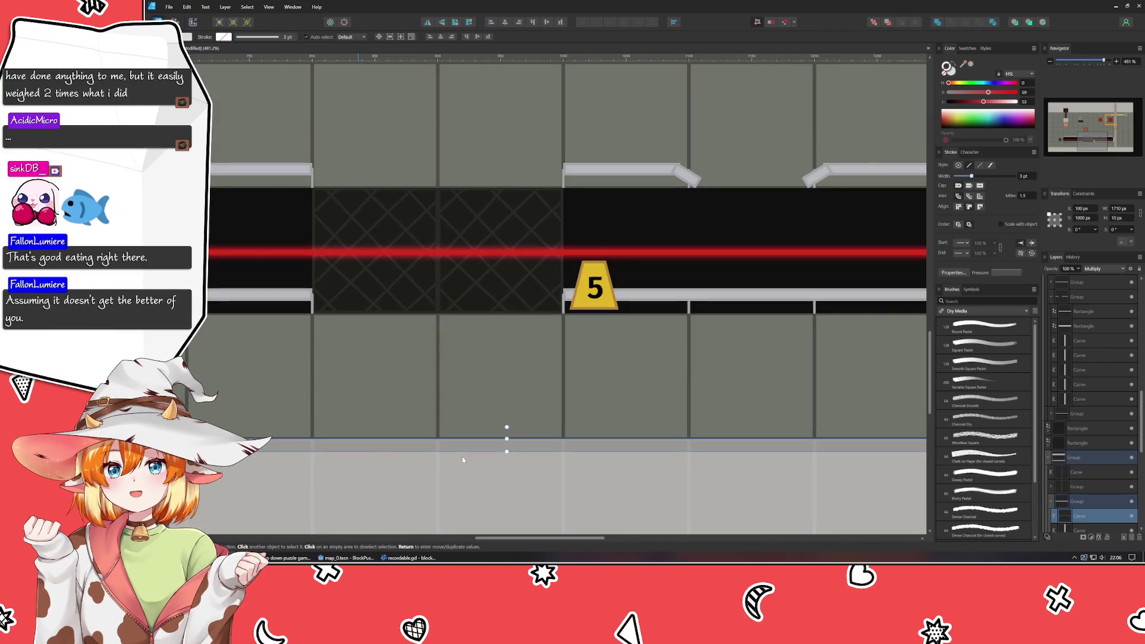
drag(506, 452, 506, 466)
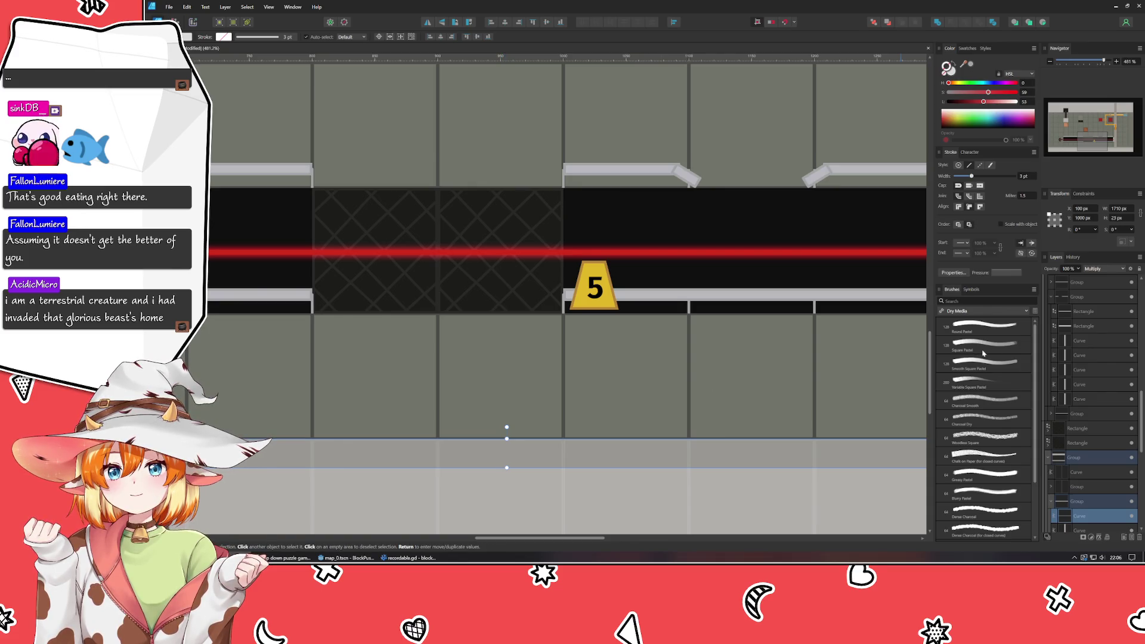
click(1094, 269)
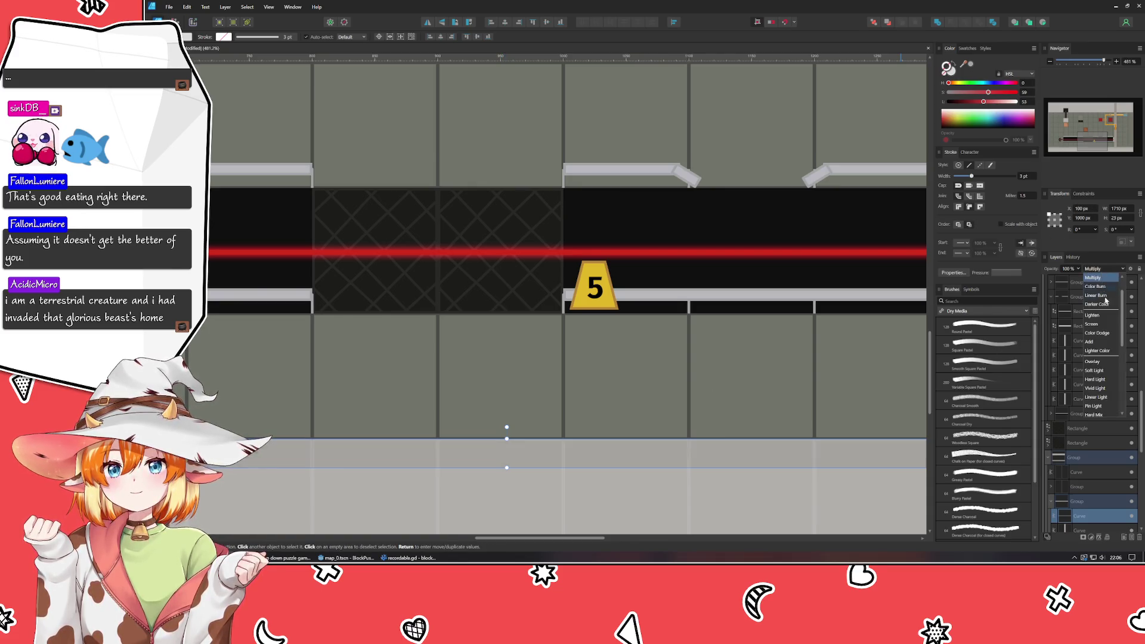
click(1076, 256)
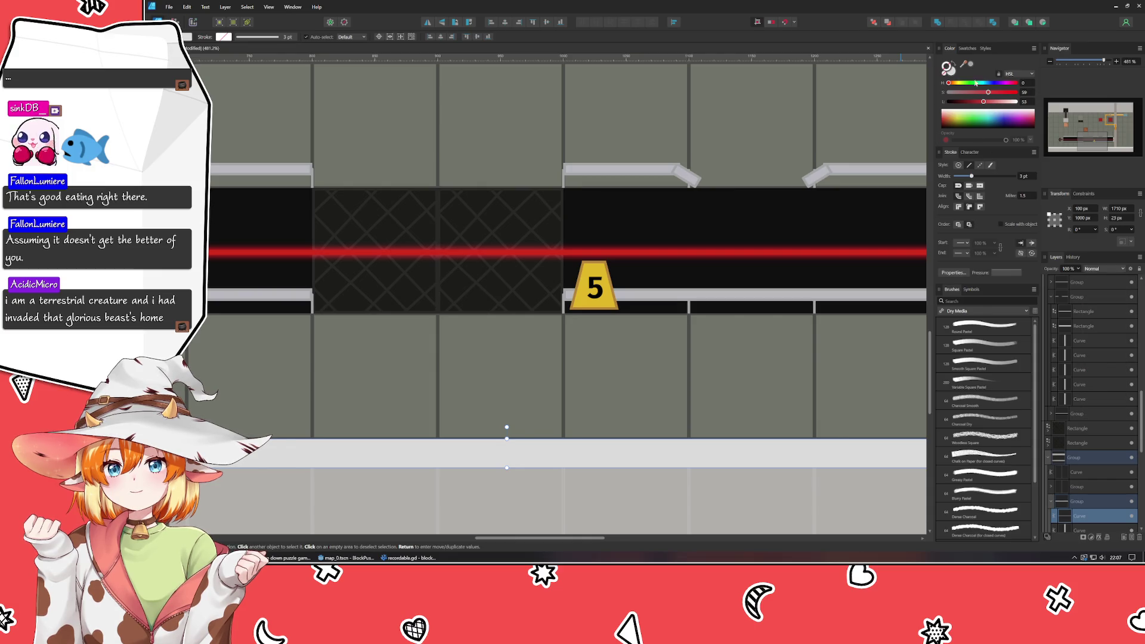
click(947, 66)
click(968, 105)
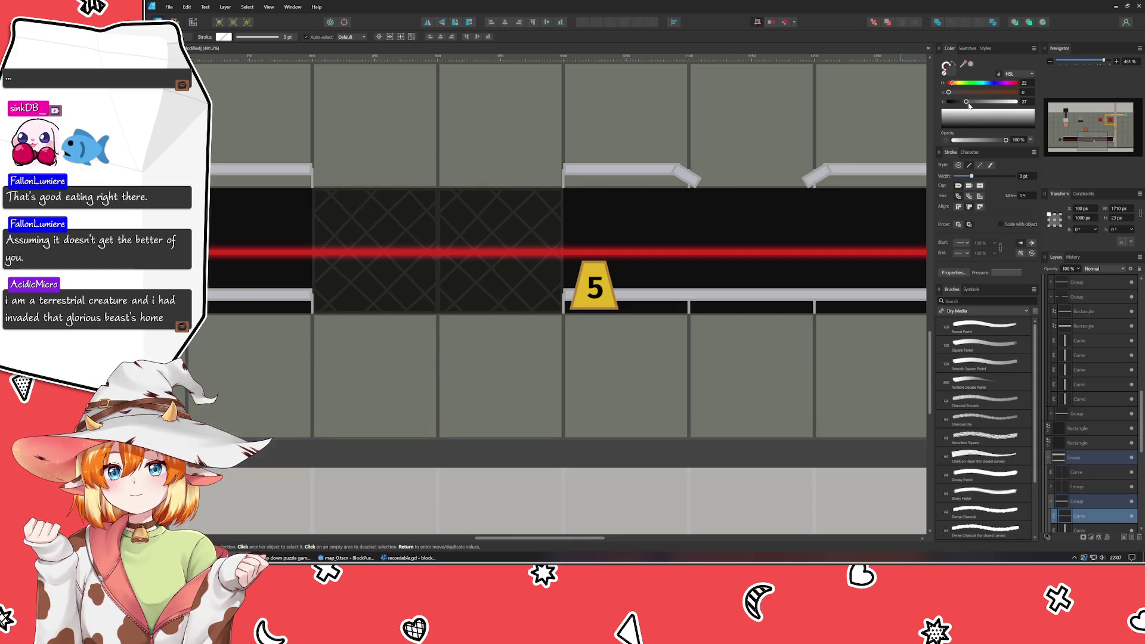
drag(969, 106, 986, 107)
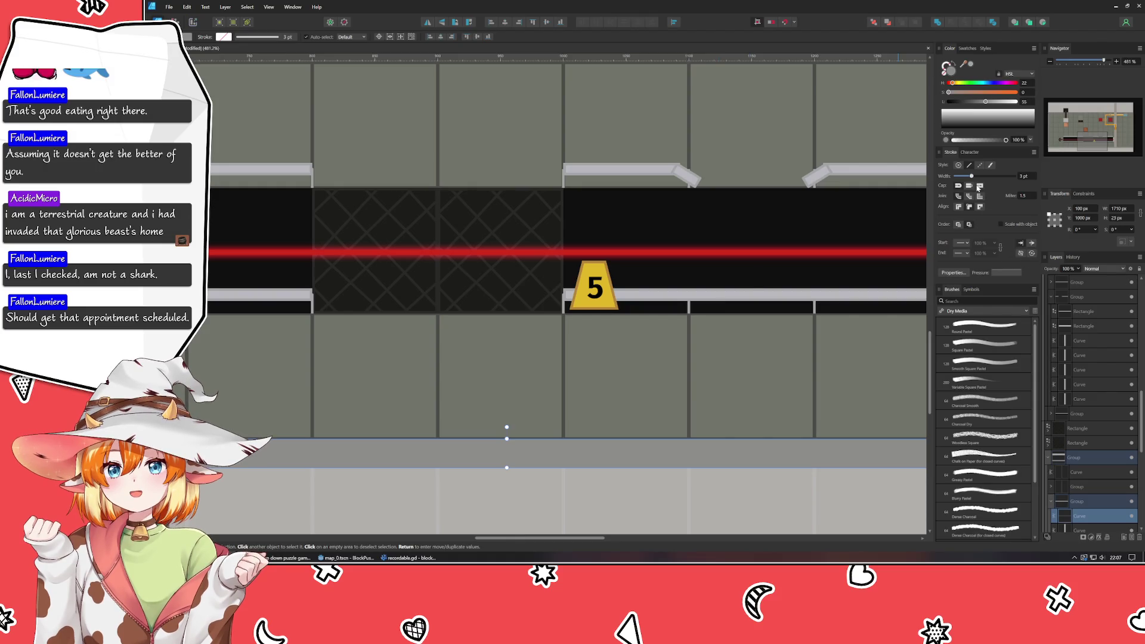
scroll(892, 225, right, 4)
scroll(760, 340, right, 2)
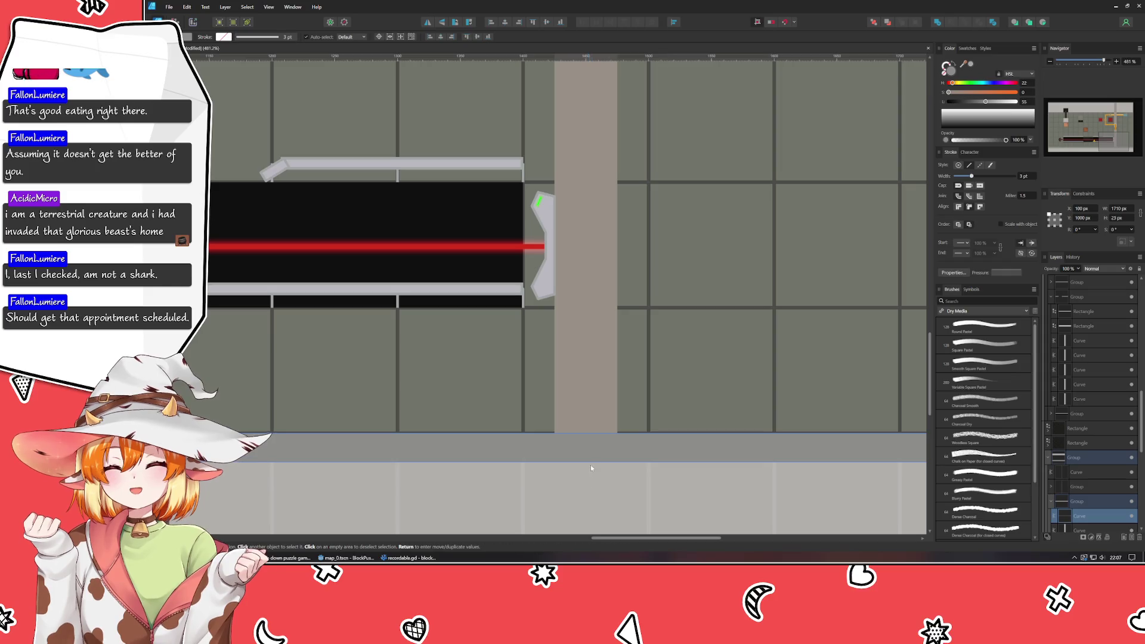
scroll(515, 473, left, 3)
scroll(515, 472, down, 1)
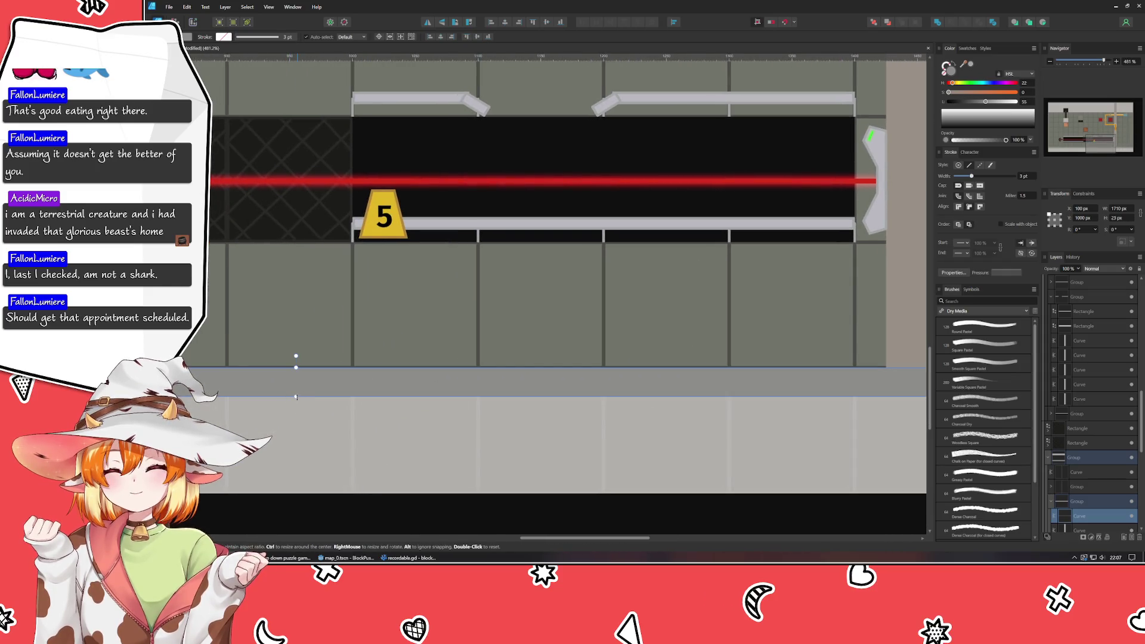
- Stretch the bottom border rectangle to 40 px tall and select the top edge strip
drag(294, 361, 295, 419)
scroll(295, 419, right, 3)
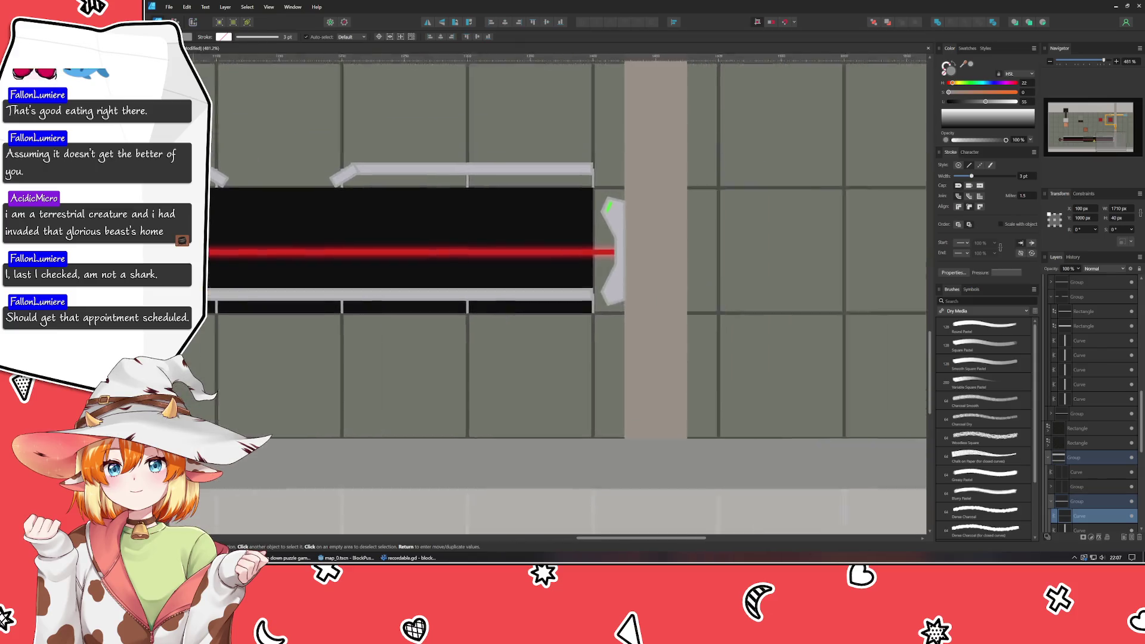
scroll(248, 274, down, 2)
click(409, 489)
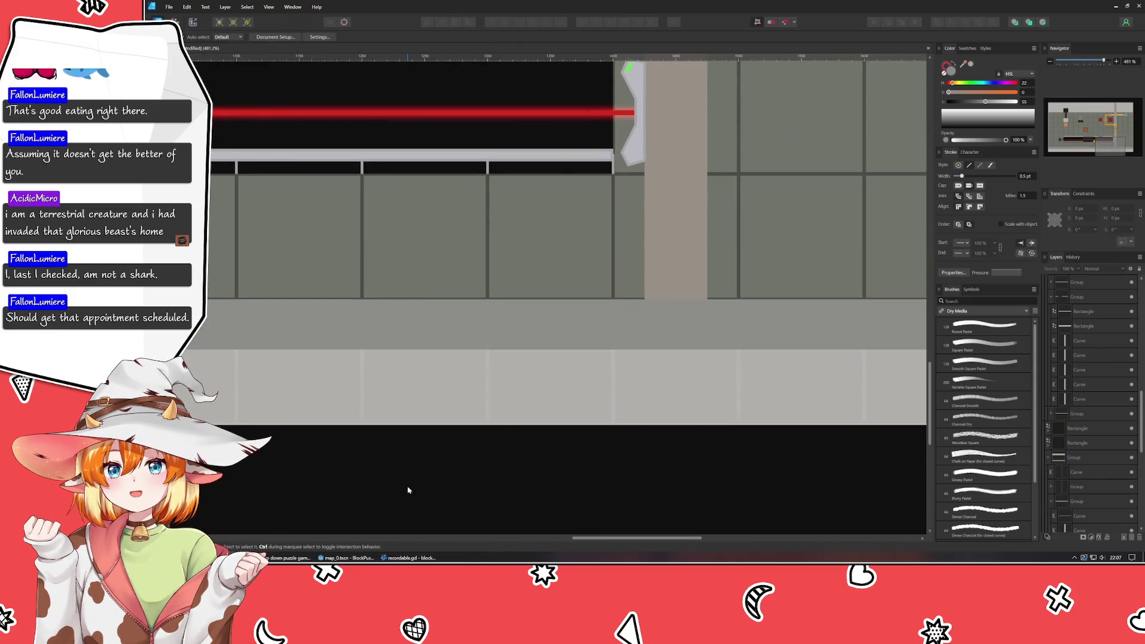
scroll(408, 489, down, 2)
scroll(408, 489, up, 1)
scroll(466, 286, up, 2)
scroll(466, 287, left, 1)
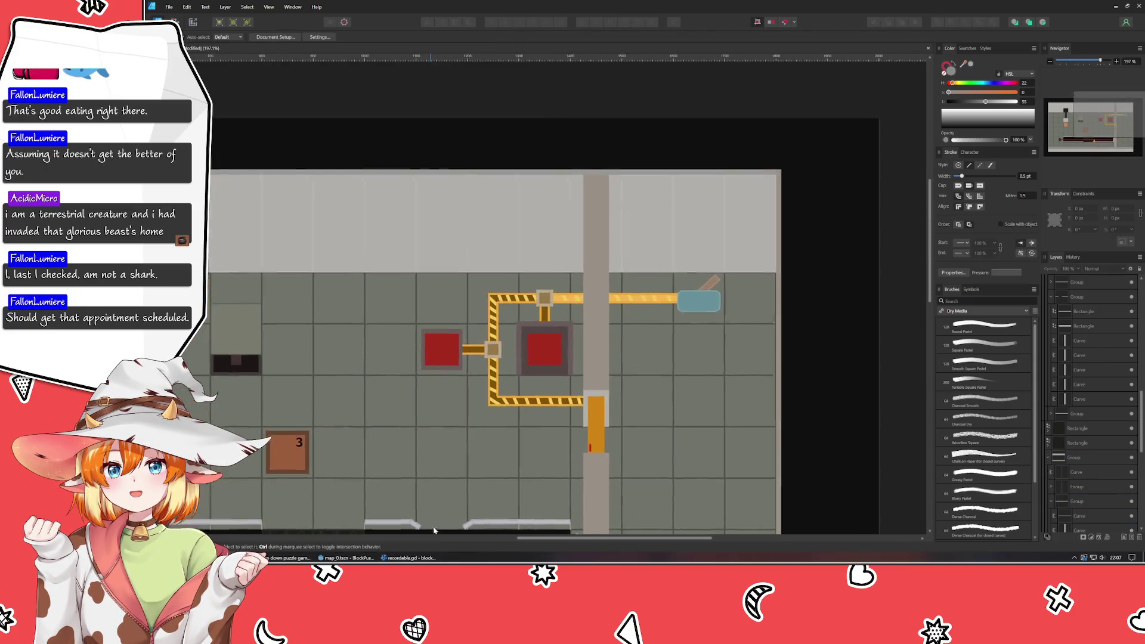
click(399, 187)
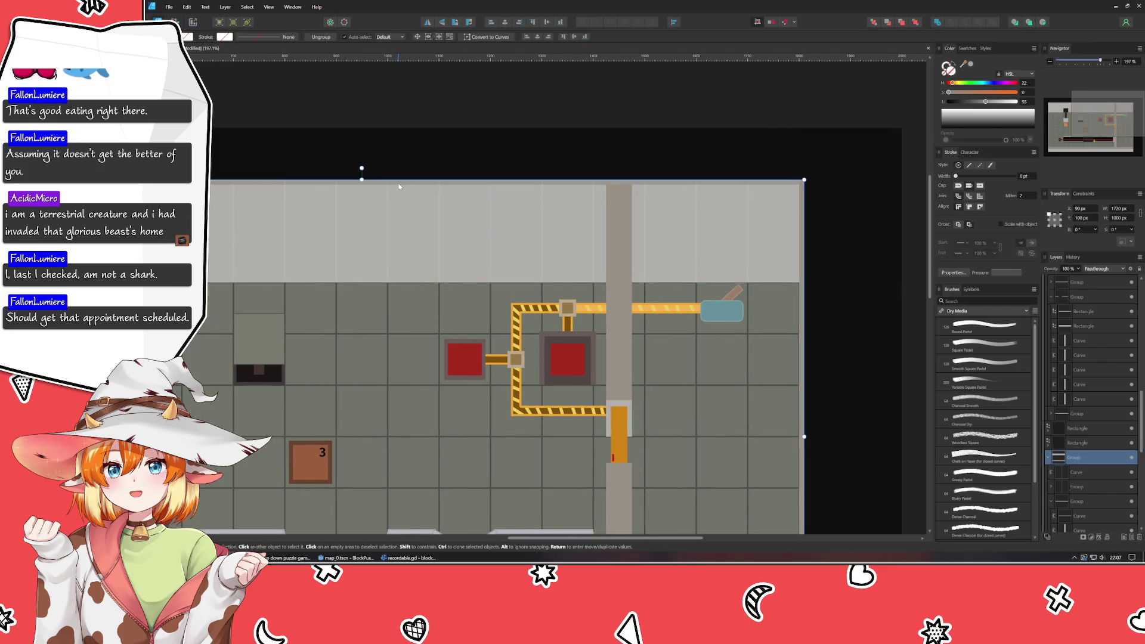
click(398, 186)
scroll(399, 186, down, 1)
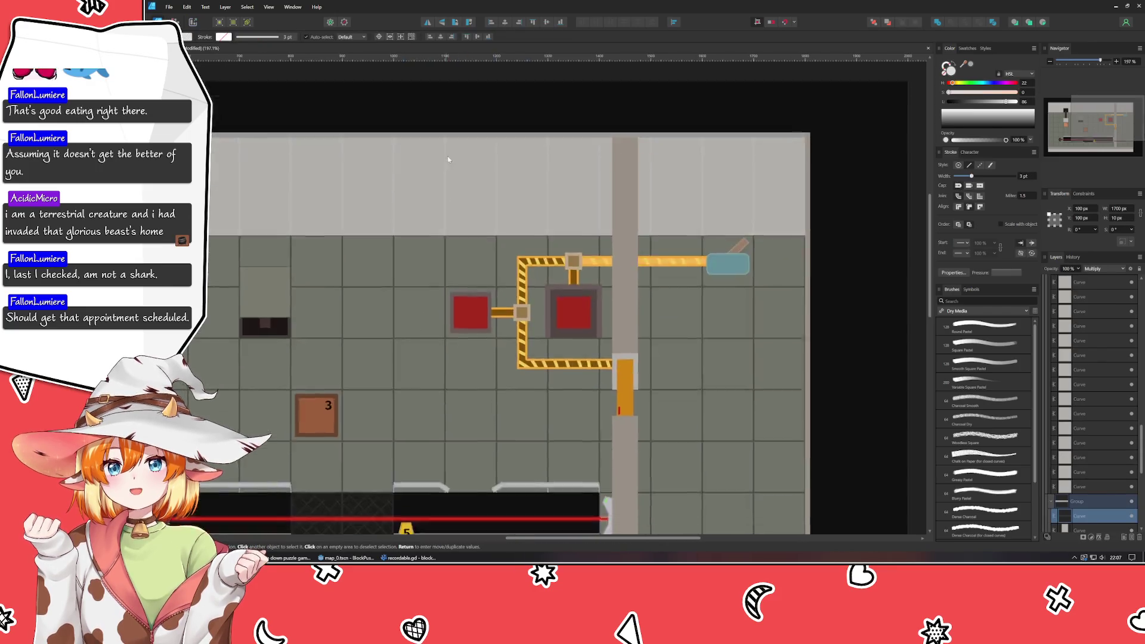
scroll(398, 185, down, 1)
scroll(399, 186, right, 1)
- Set the top strip to Normal blend, pick a grey from the artwork and make it 21 px tall
click(1092, 269)
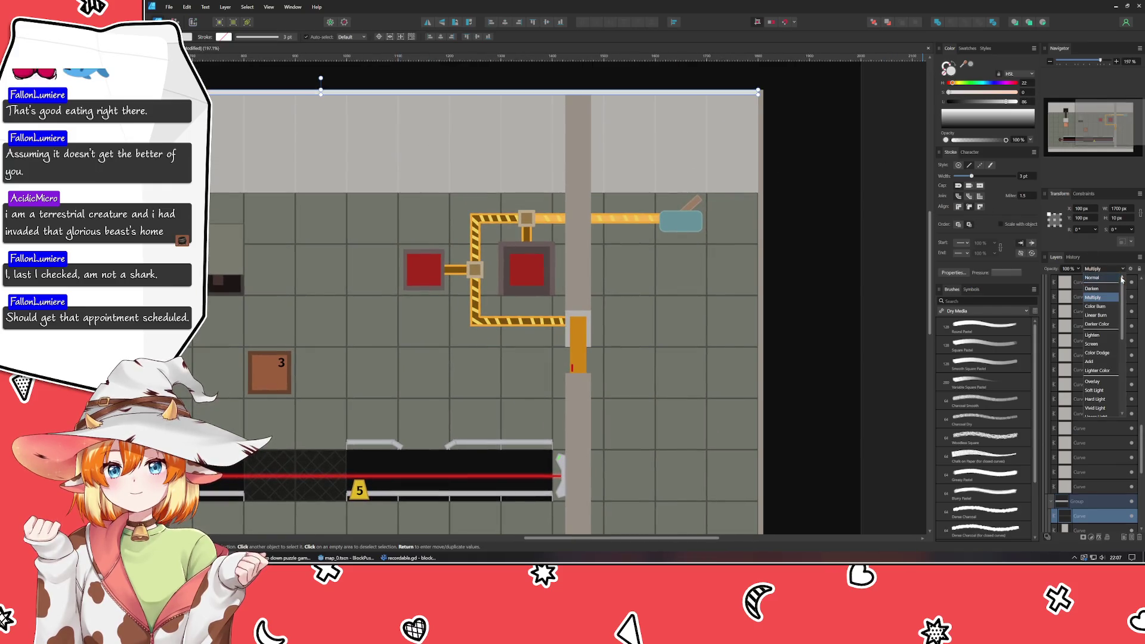
click(1107, 279)
scroll(809, 364, down, 2)
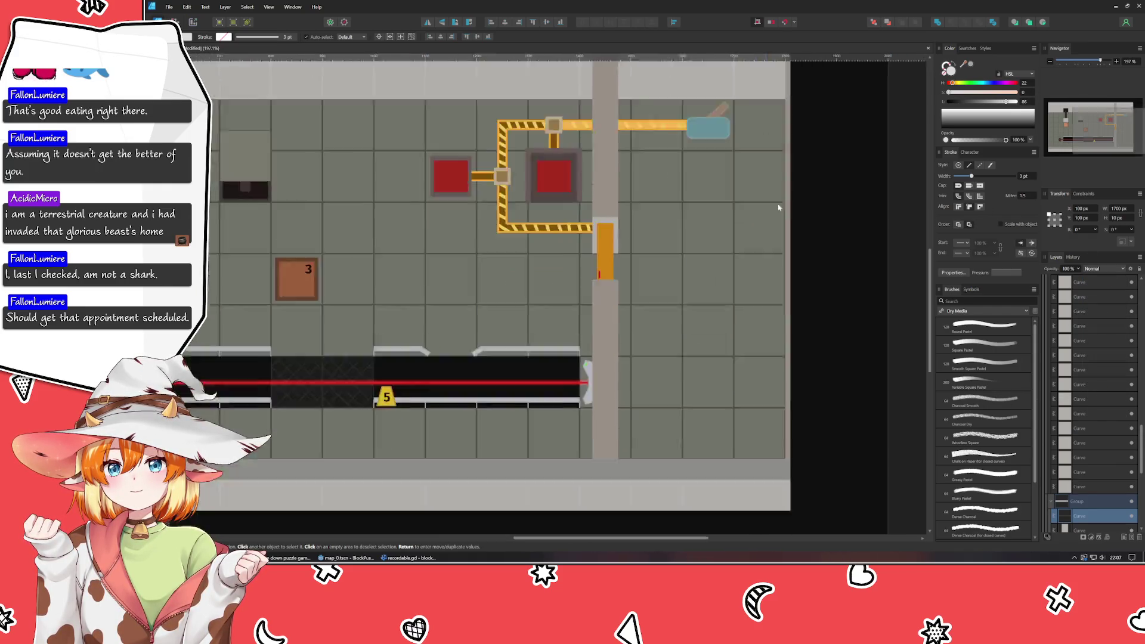
scroll(834, 135, down, 2)
drag(963, 65, 641, 379)
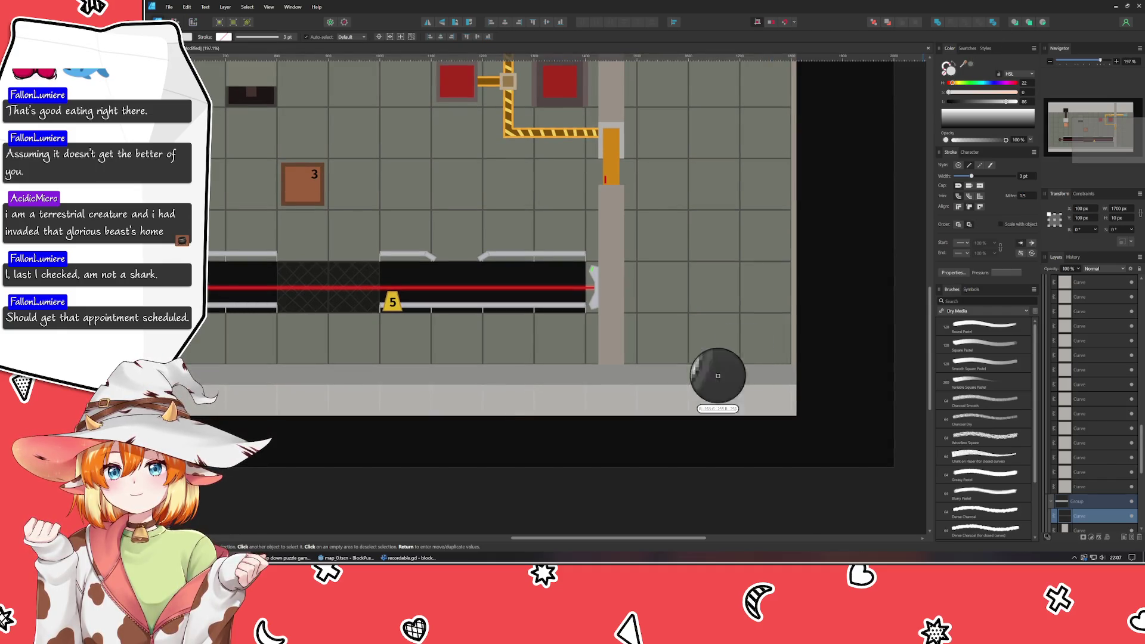
scroll(689, 125, up, 3)
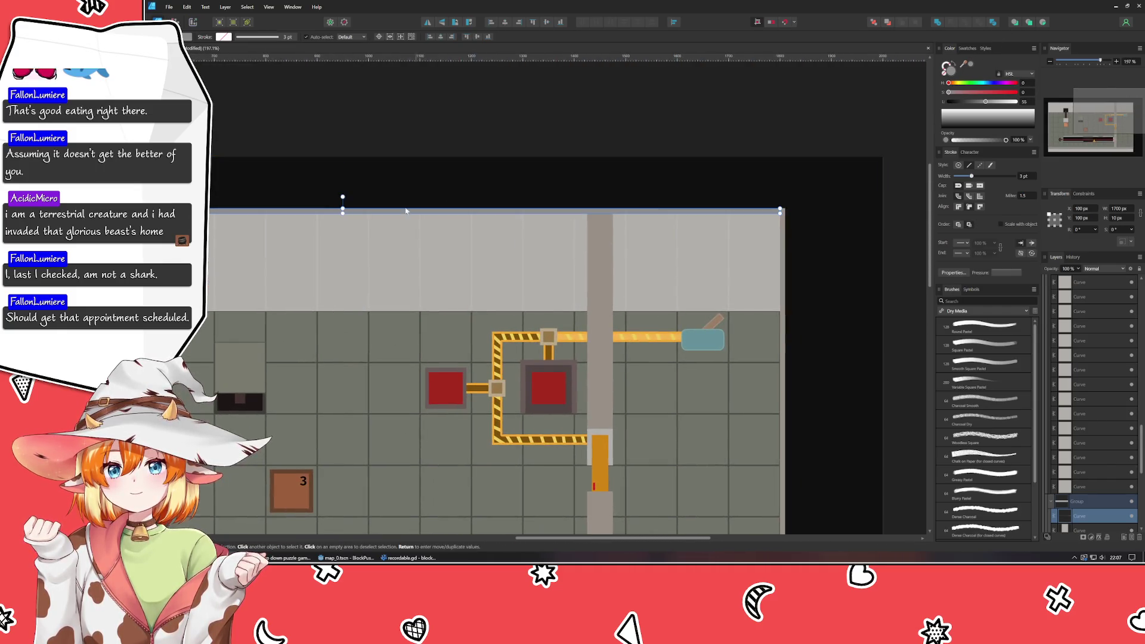
drag(342, 214, 345, 231)
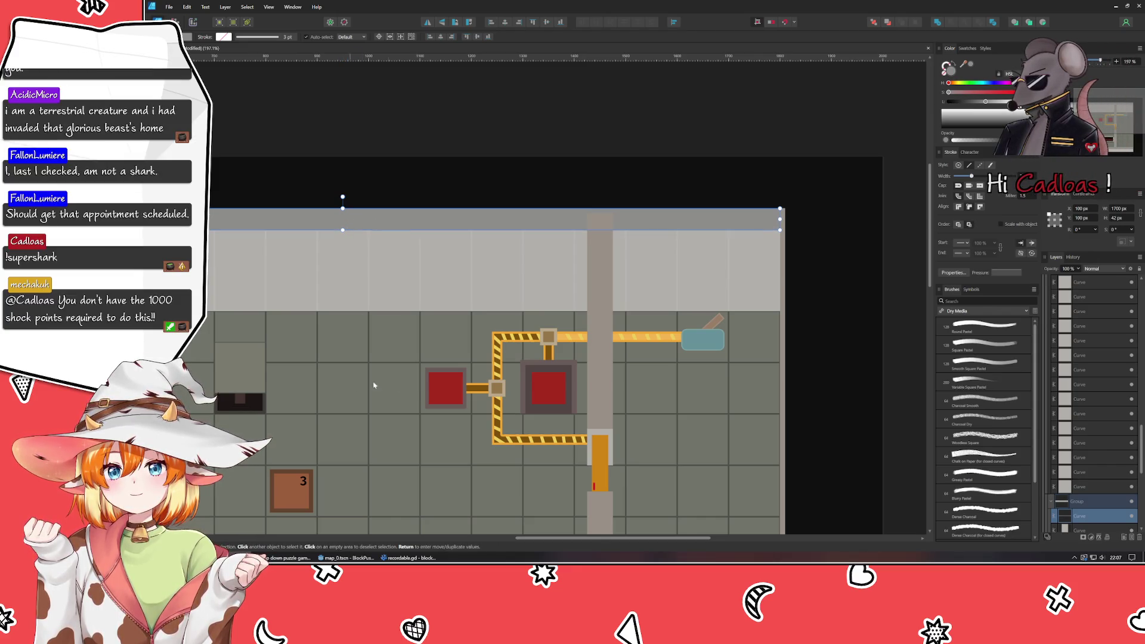
scroll(403, 448, down, 3)
scroll(426, 269, down, 2)
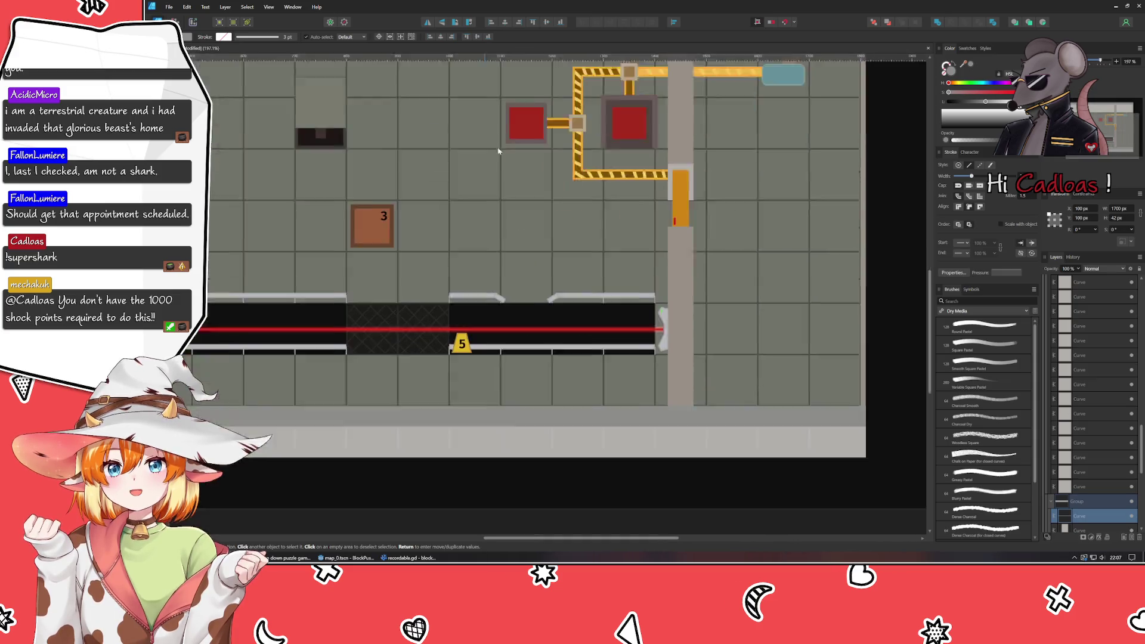
scroll(448, 358, down, 1)
- Inspect the thin curve inside the bottom strip group and deselect it
click(436, 396)
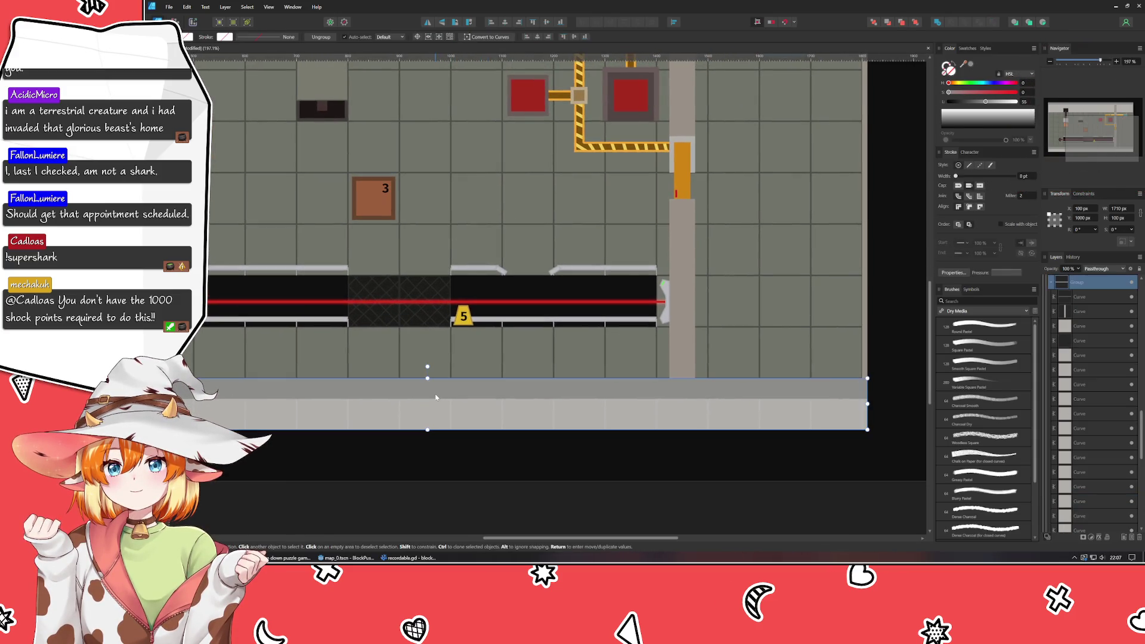
click(436, 397)
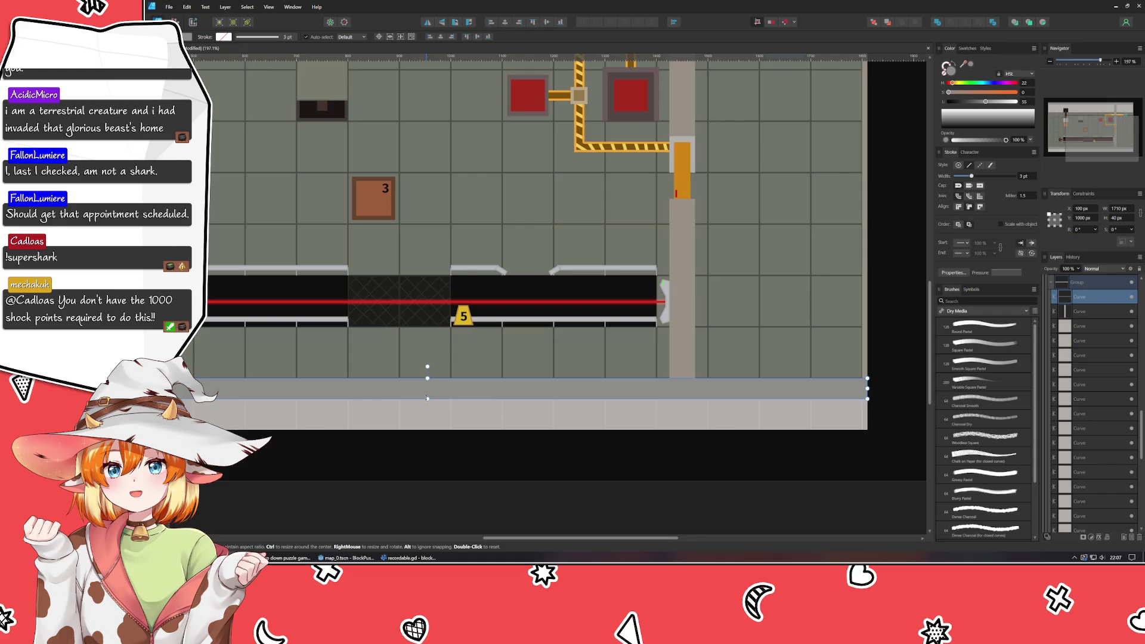
click(359, 509)
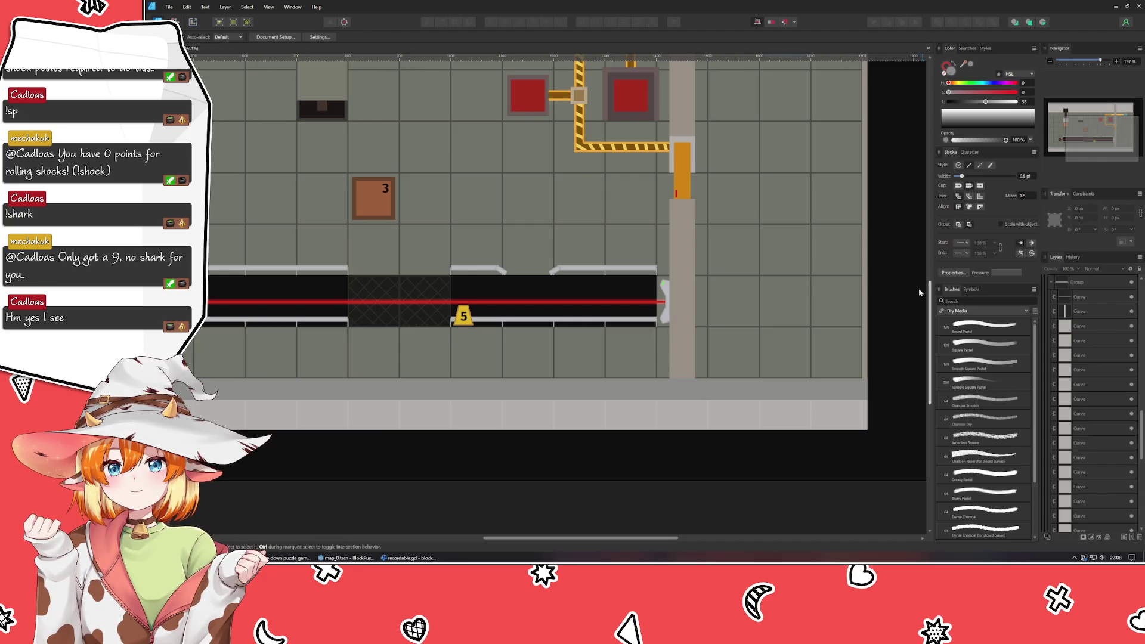
scroll(895, 357, down, 2)
scroll(805, 402, down, 2)
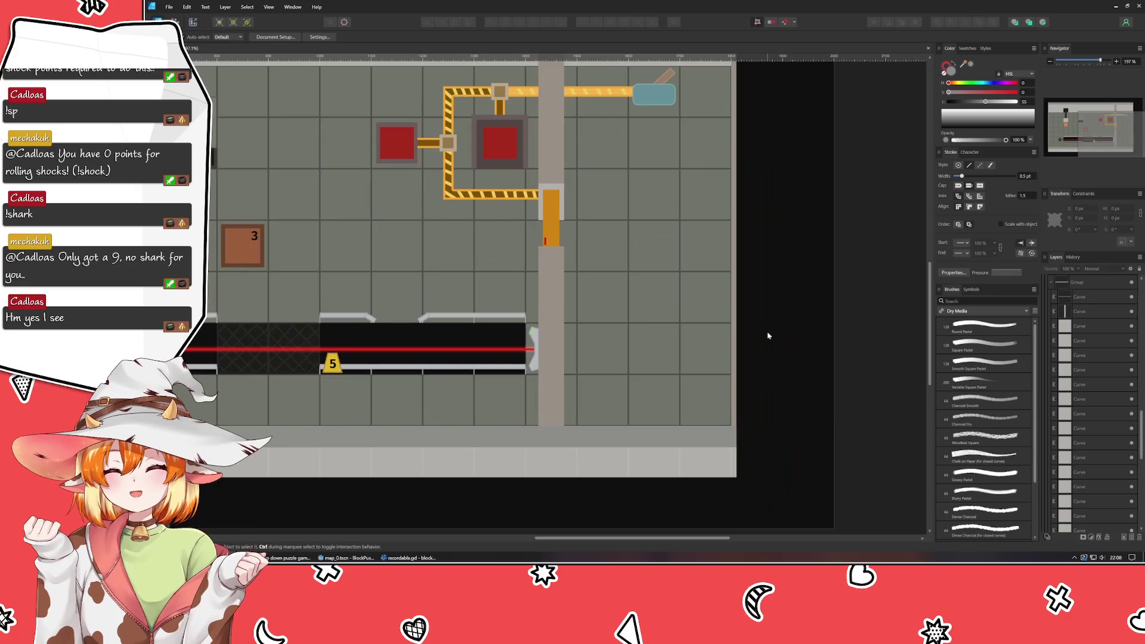
scroll(745, 350, up, 2)
click(682, 226)
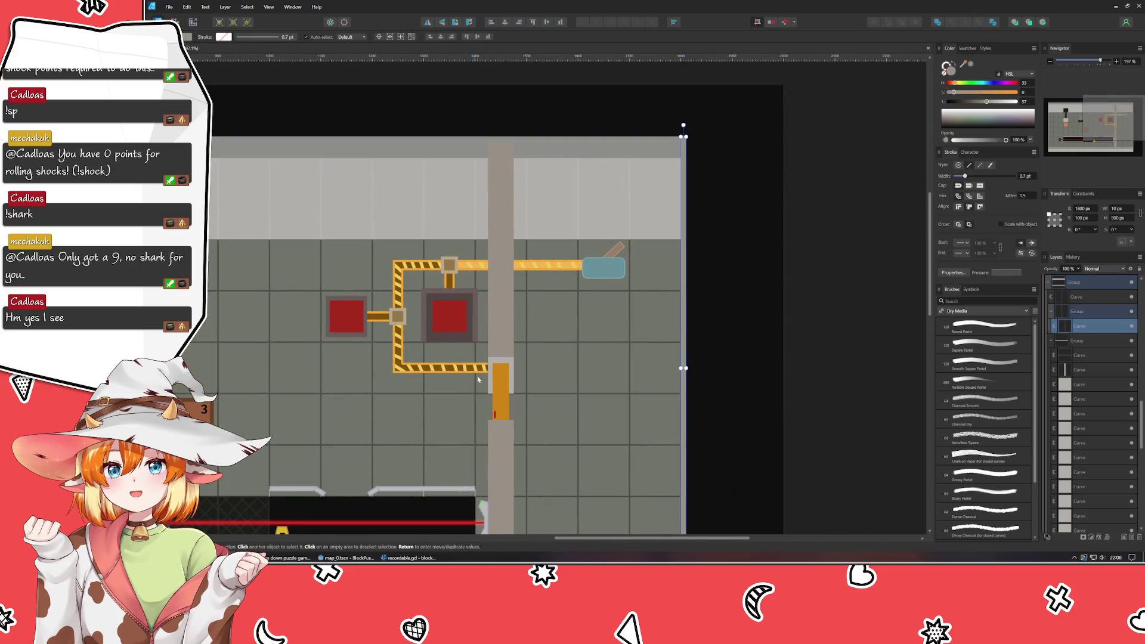
- Duplicate the background rectangle and narrow the copy into a thin right wall strip
click(502, 329)
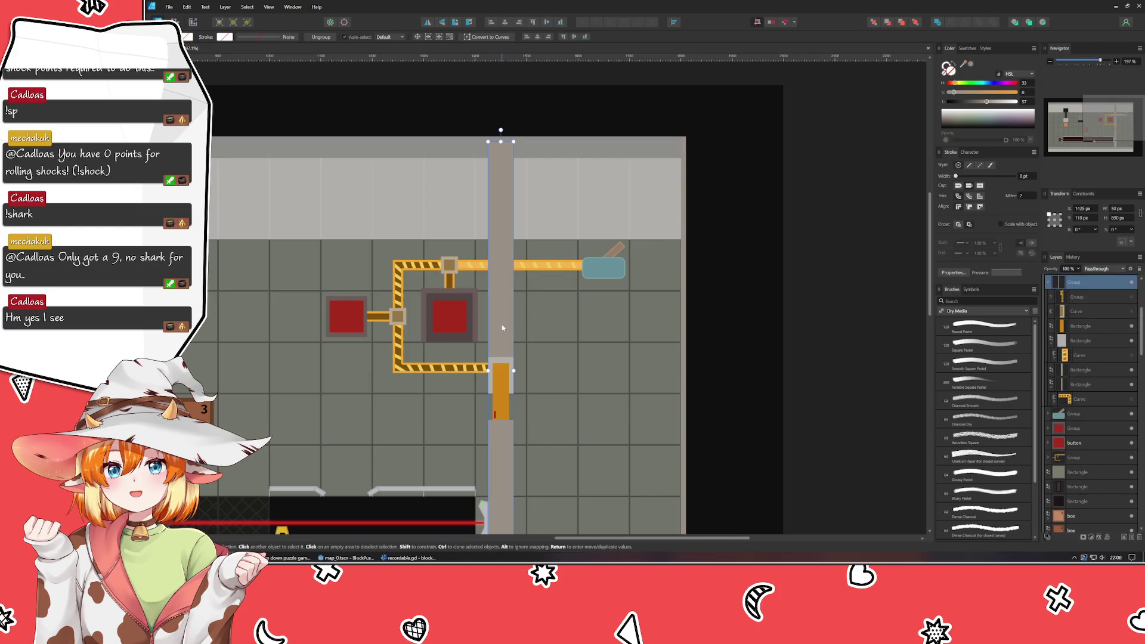
scroll(502, 328, up, 2)
scroll(502, 328, down, 1)
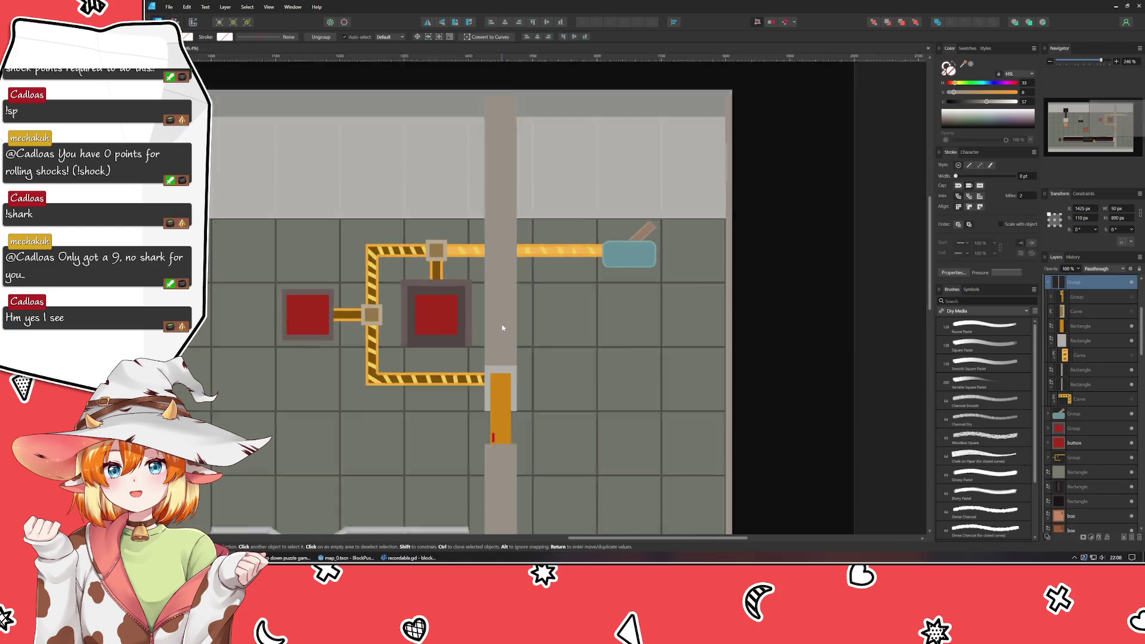
scroll(501, 328, down, 2)
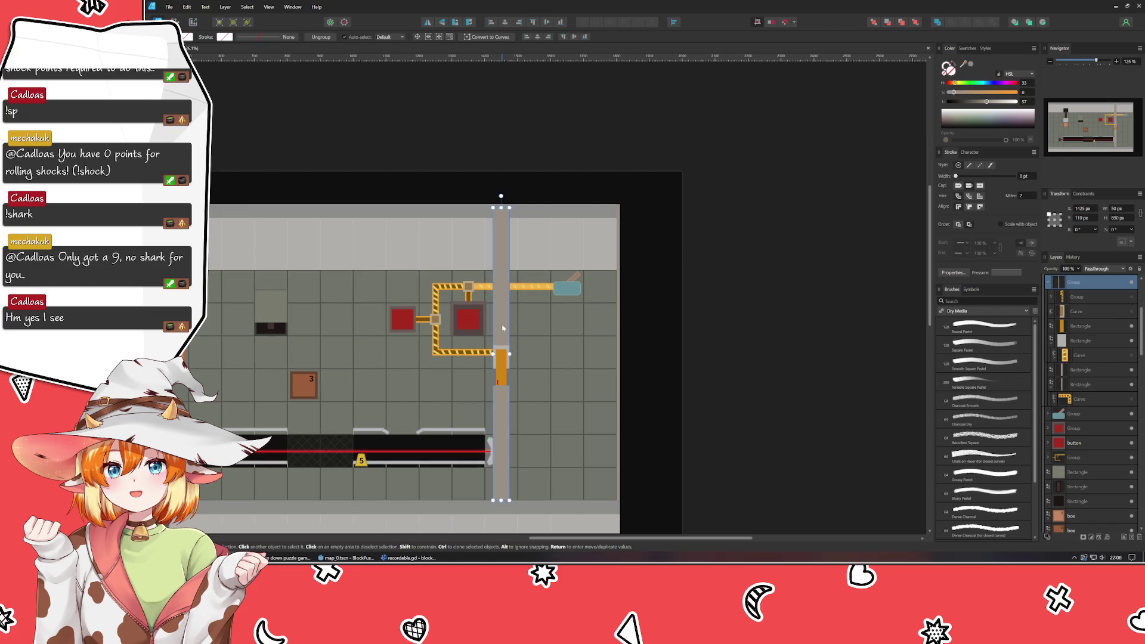
scroll(502, 328, up, 1)
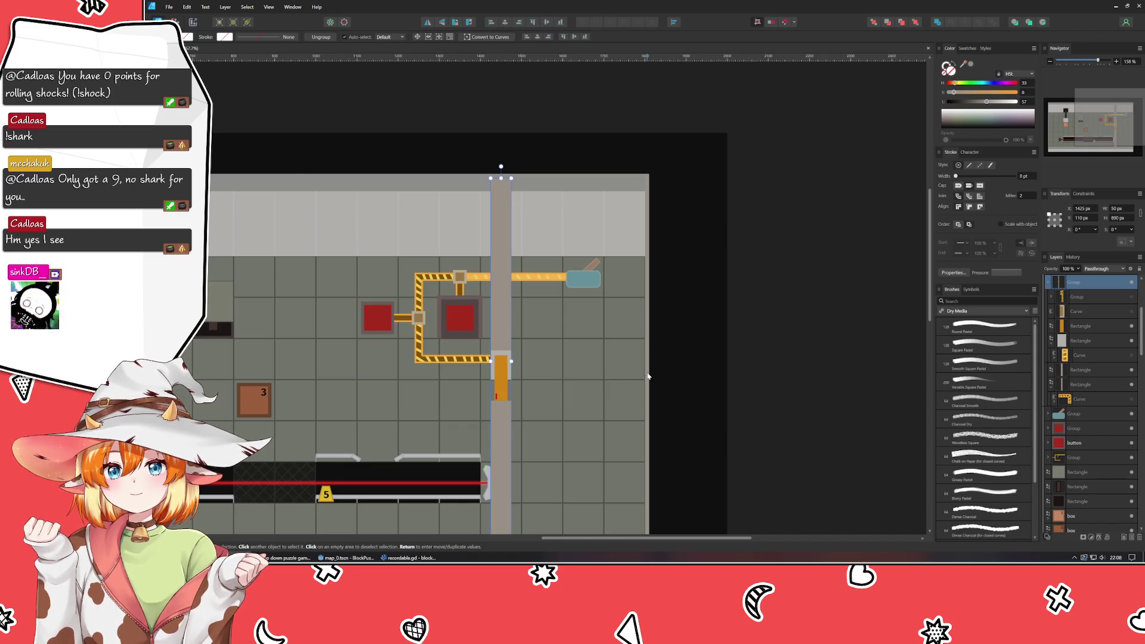
click(294, 167)
drag(649, 380, 650, 380)
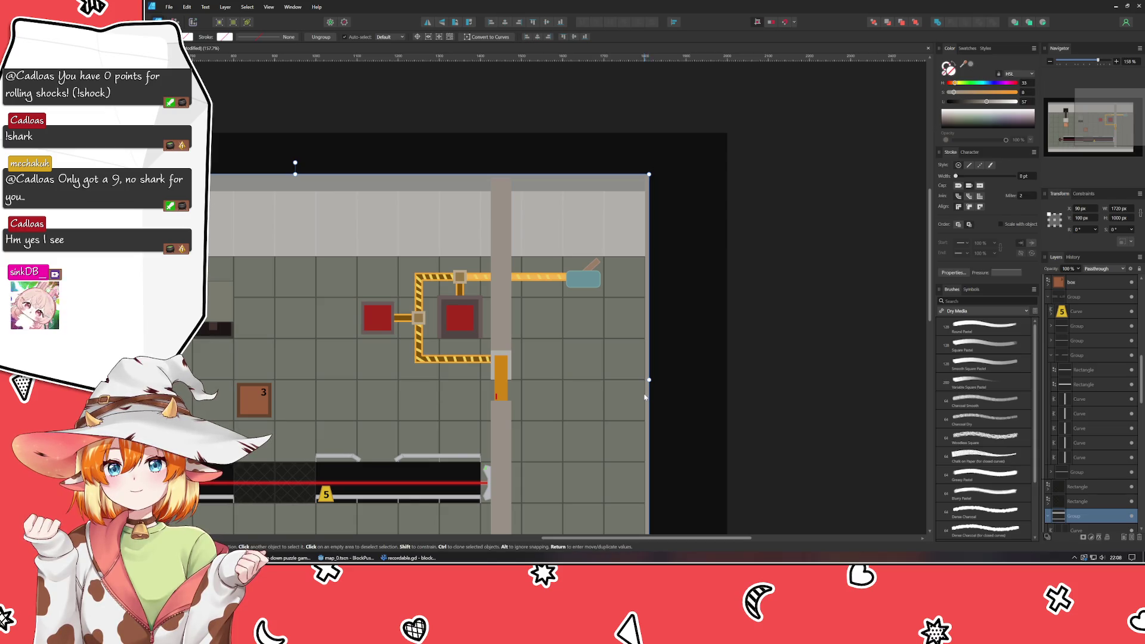
key(ctrl+j)
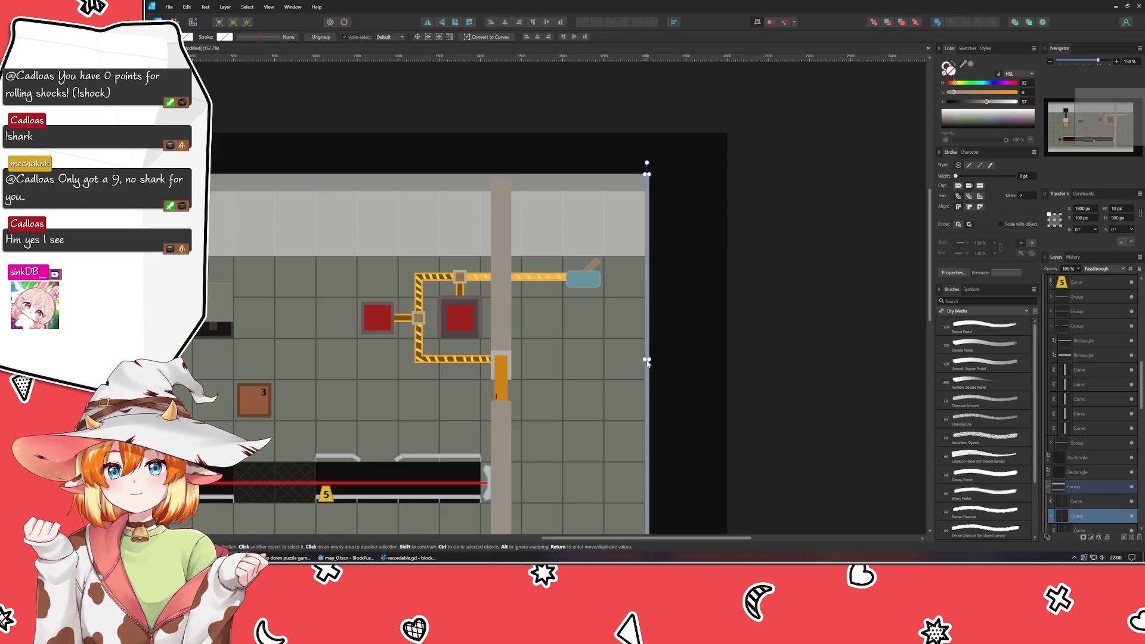
mouse_move(650, 381)
mouse_down()
mouse_move(658, 361)
mouse_move(666, 367)
mouse_up()
scroll(662, 391, down, 3)
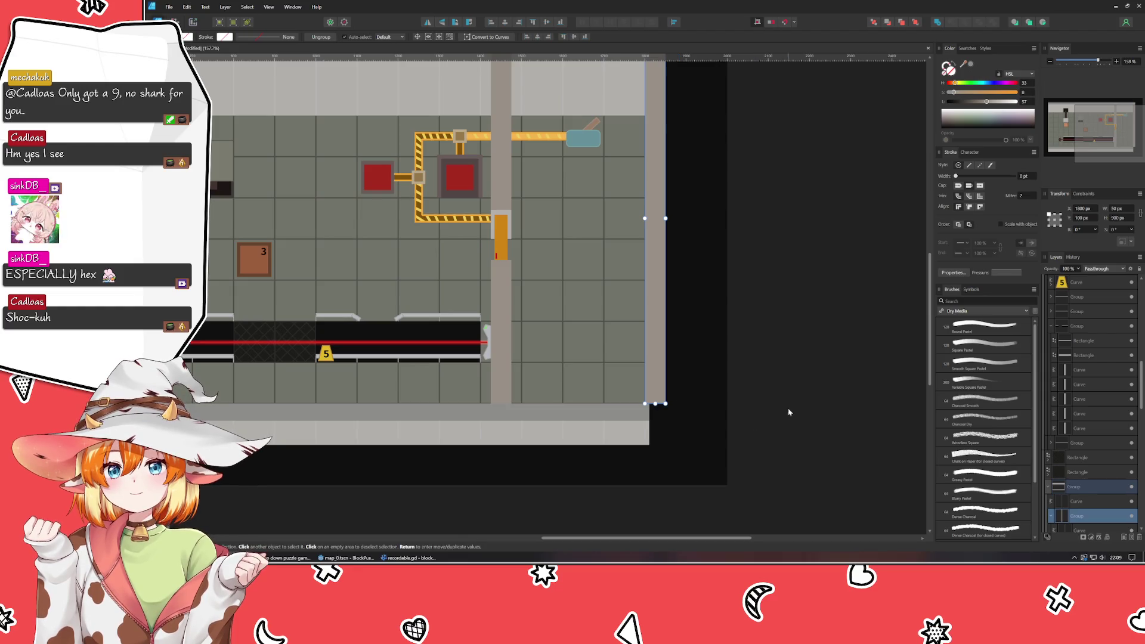
- Nudge the right wall rightward and collapse the expanded layer groups
click(772, 383)
scroll(734, 426, up, 3)
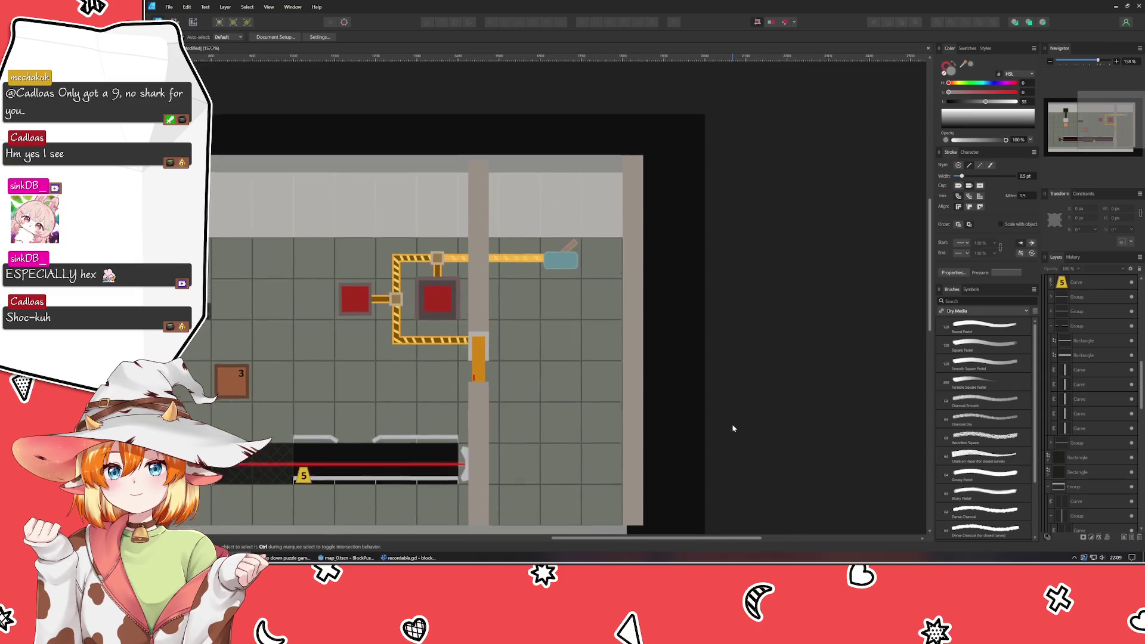
click(640, 422)
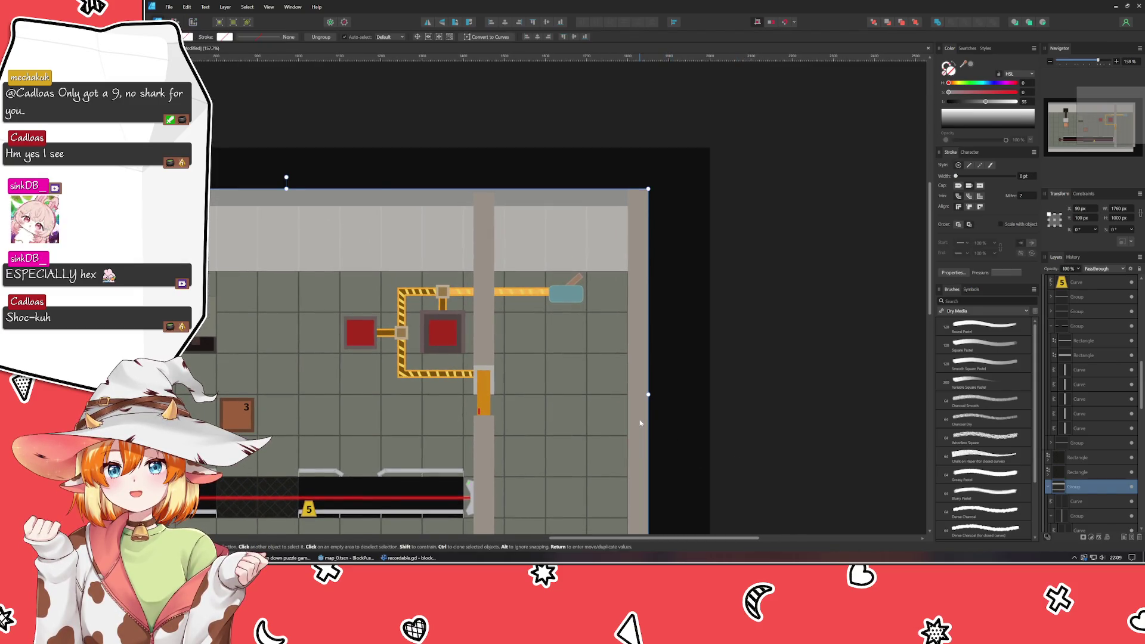
key(Right)
key(Right)
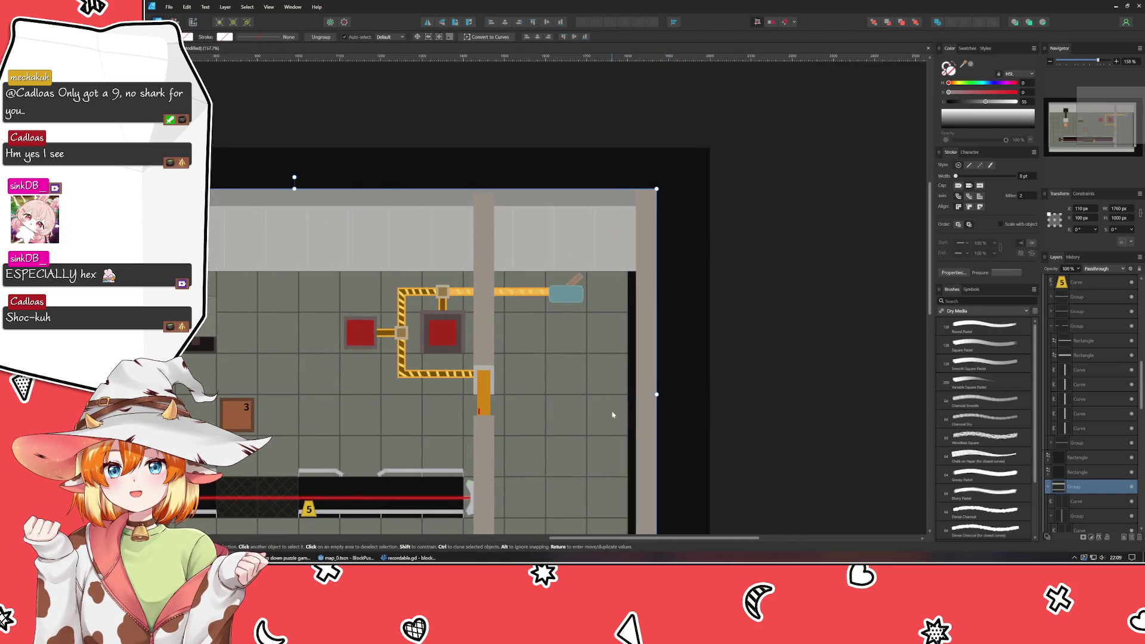
click(1053, 330)
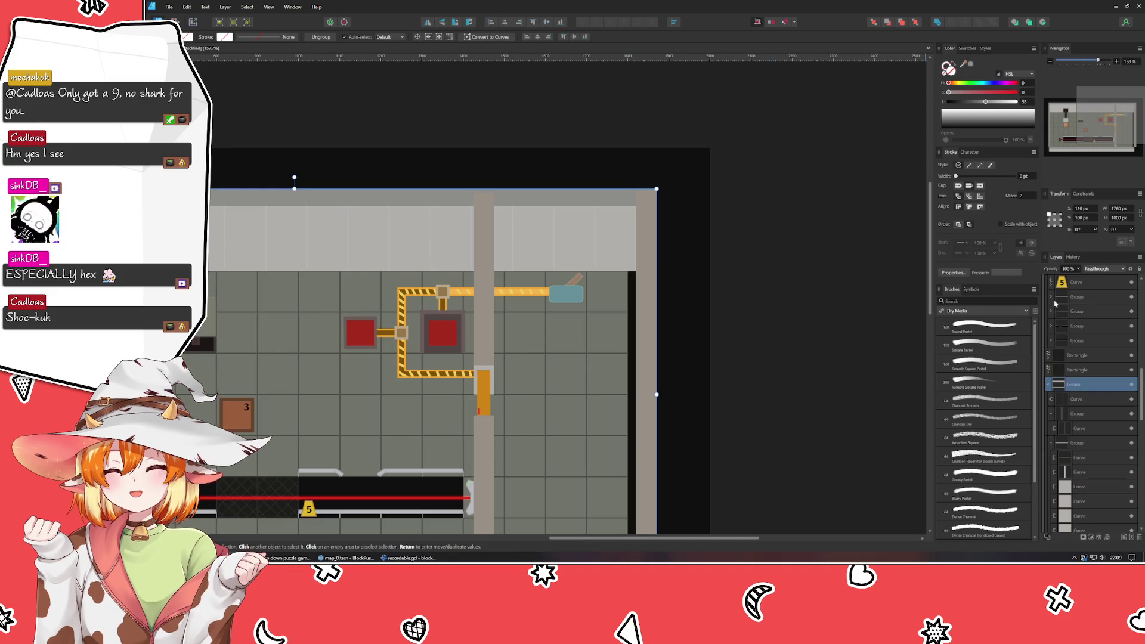
scroll(1054, 315, up, 3)
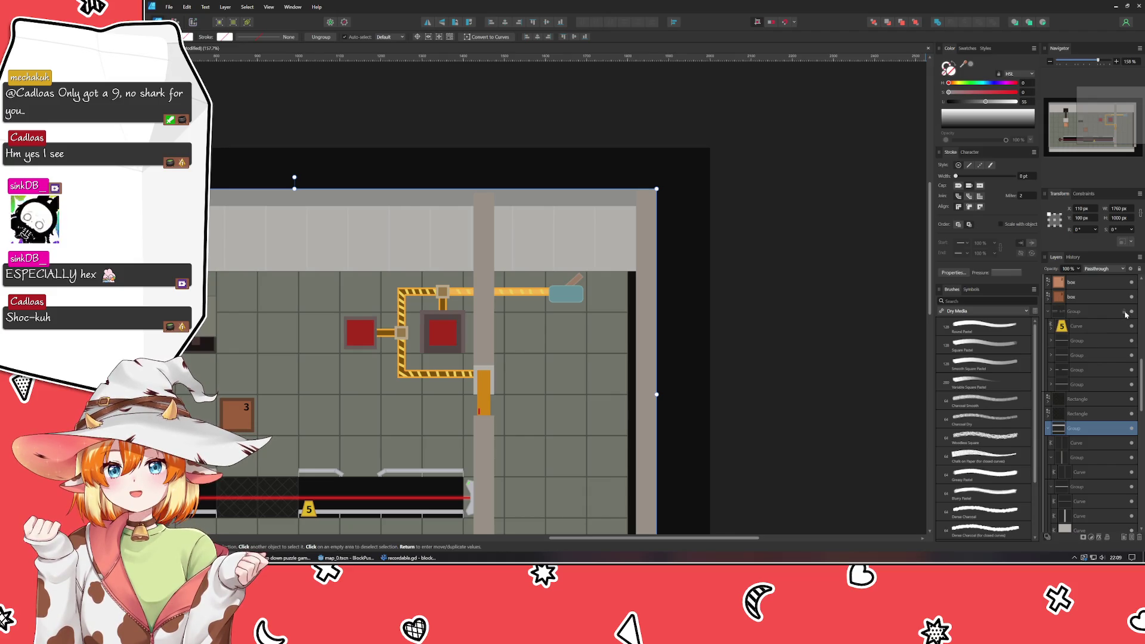
click(1050, 310)
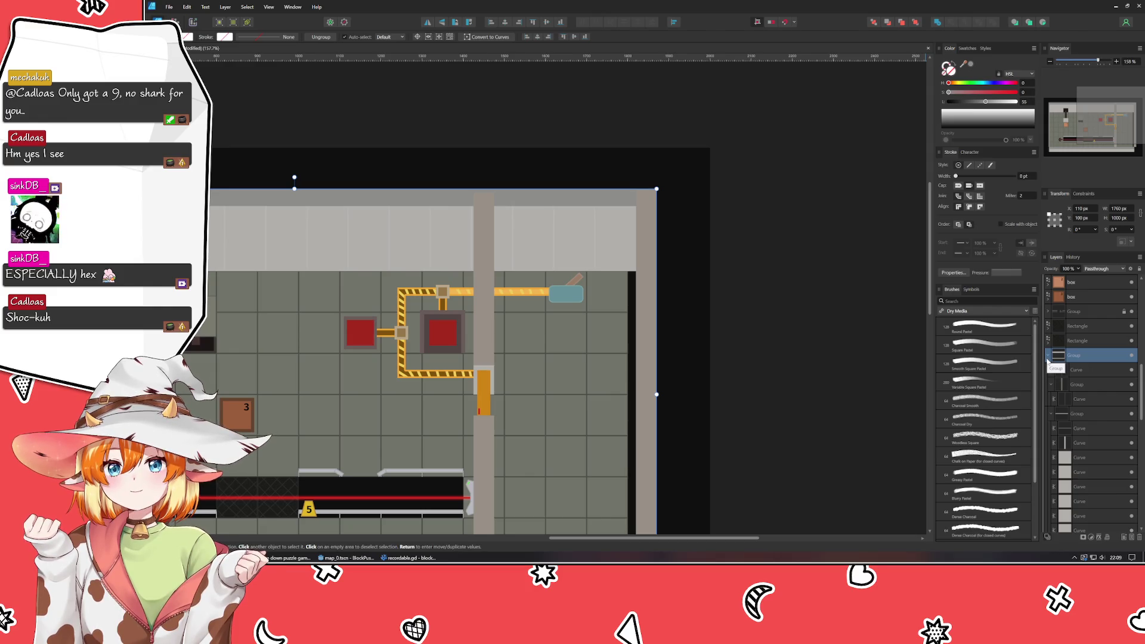
scroll(1055, 358, up, 3)
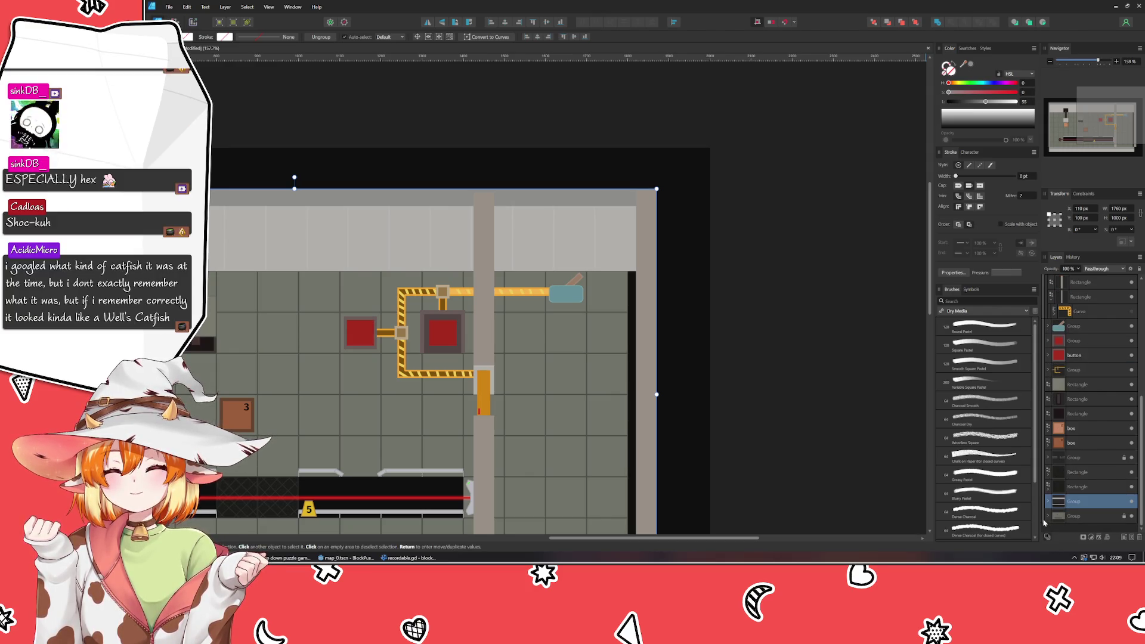
scroll(809, 240, down, 2)
scroll(791, 226, down, 1)
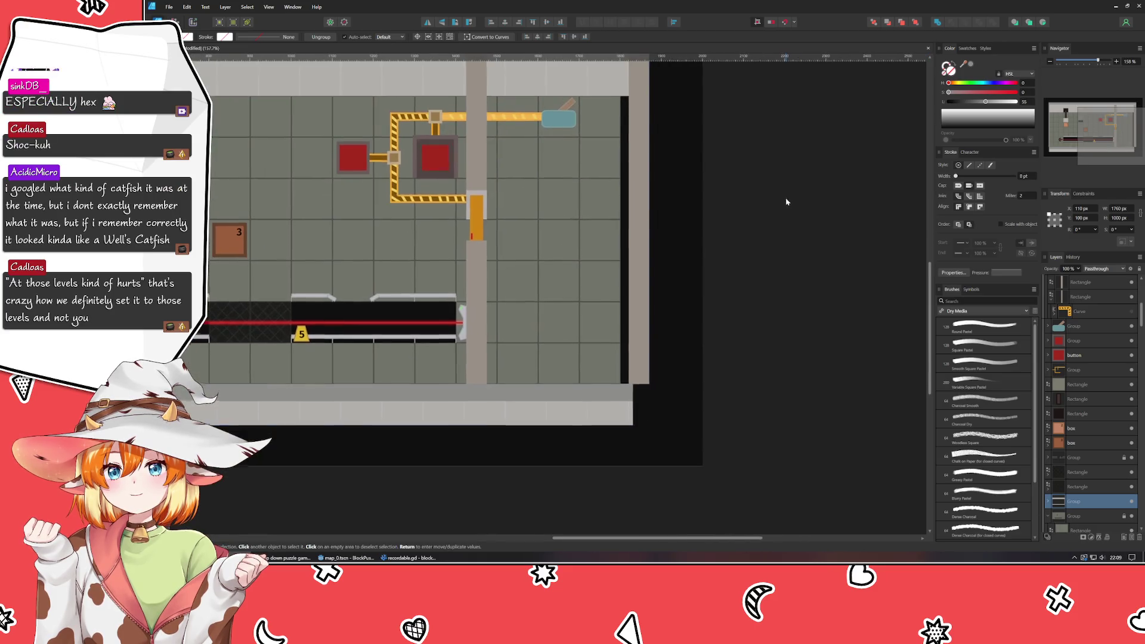
scroll(791, 227, right, 1)
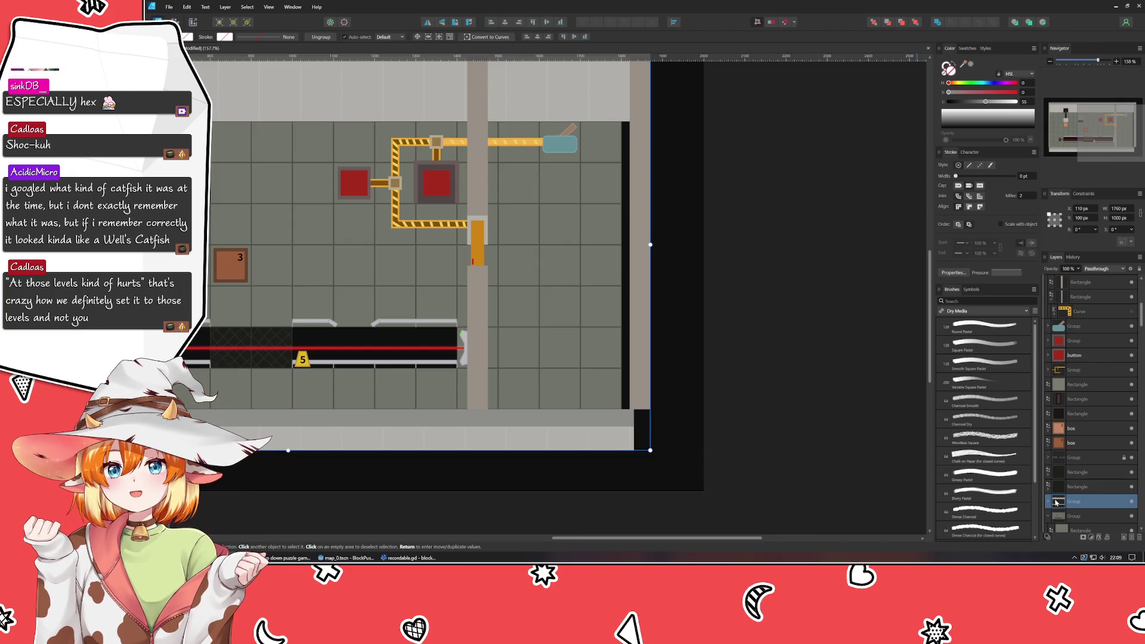
click(603, 403)
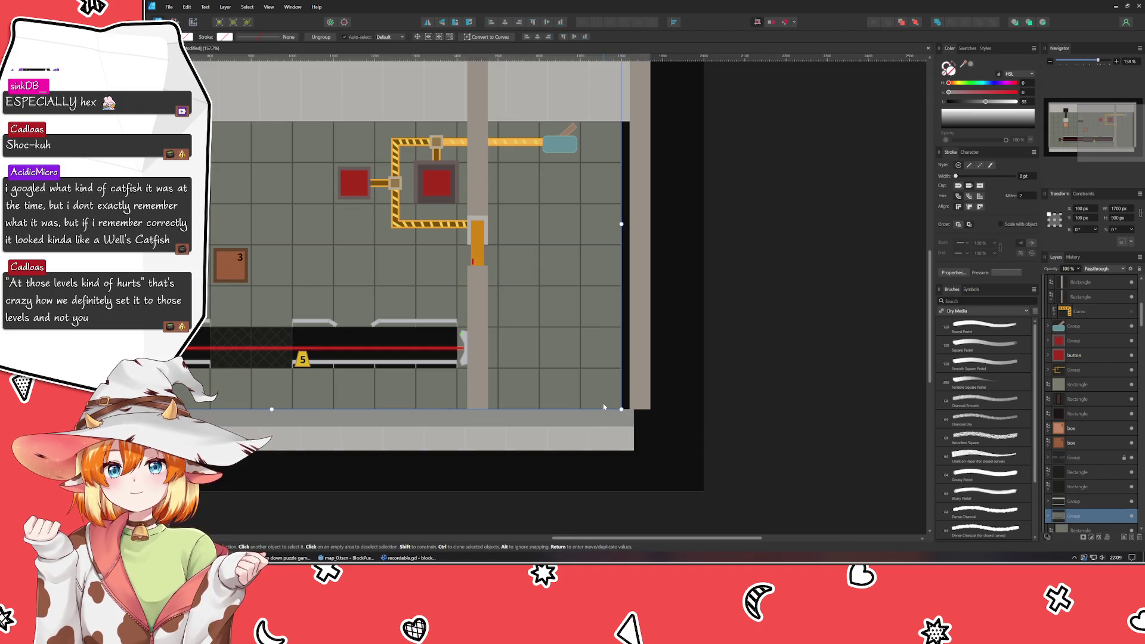
- Nudge the rightmost column of floor tiles two large steps to the right
key(ctrl+d)
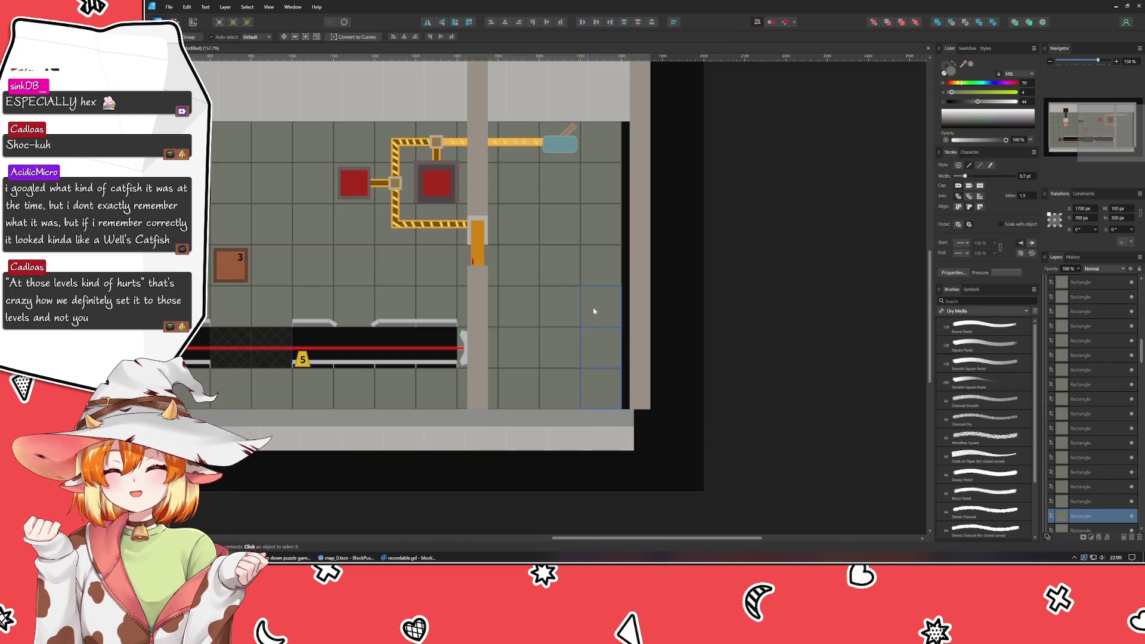
click(597, 161)
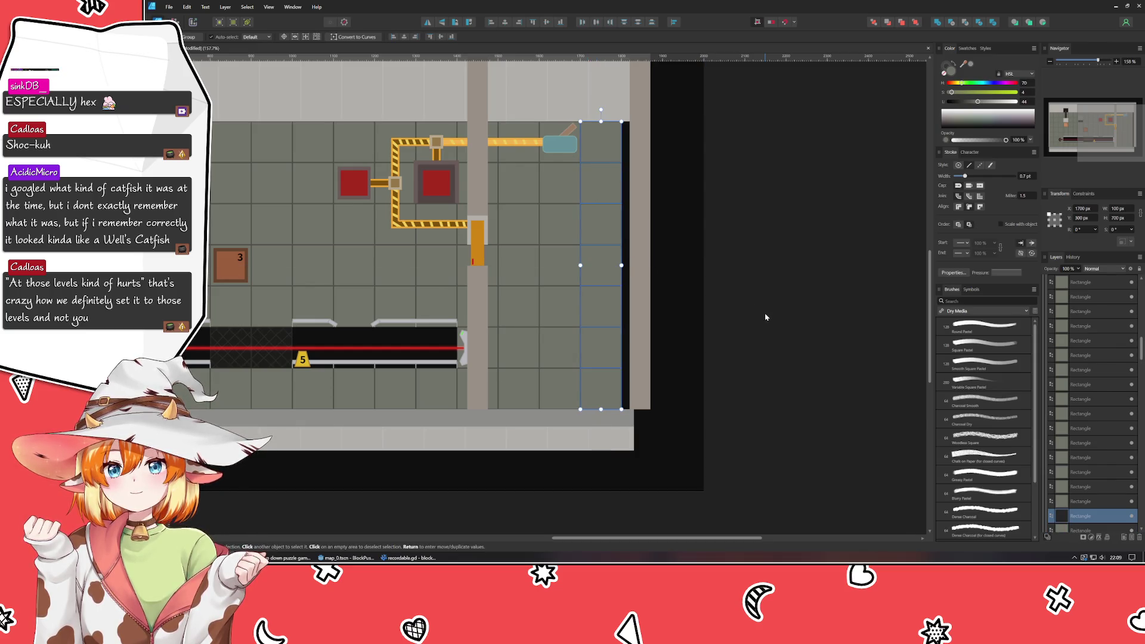
key(shift+Right)
key(shift+Right)
key(shift+Right)
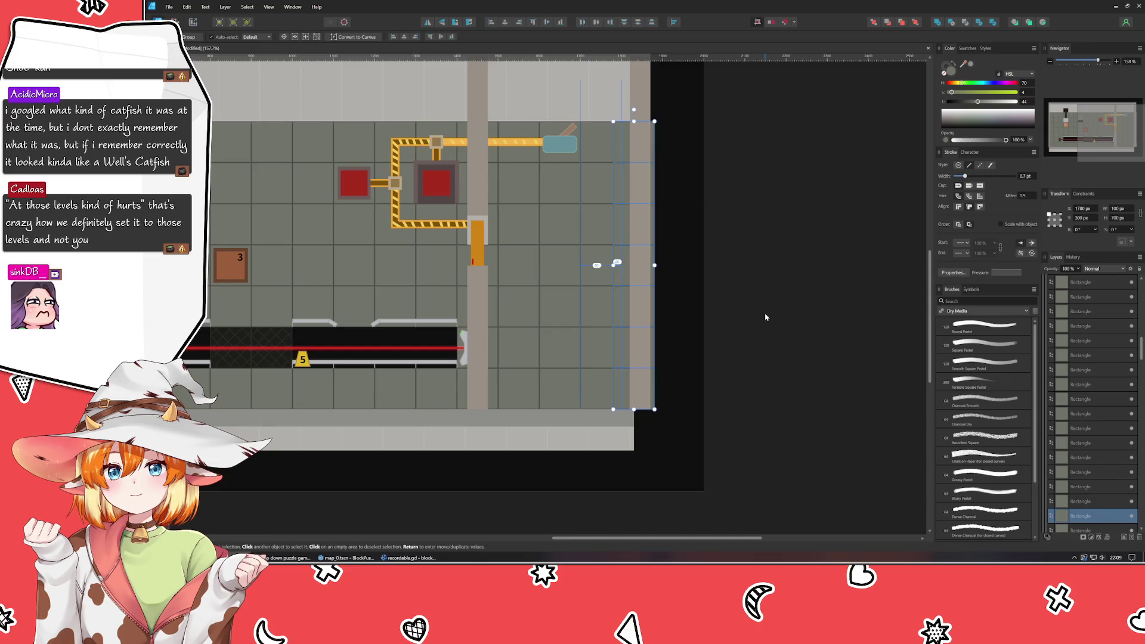
key(shift+Right)
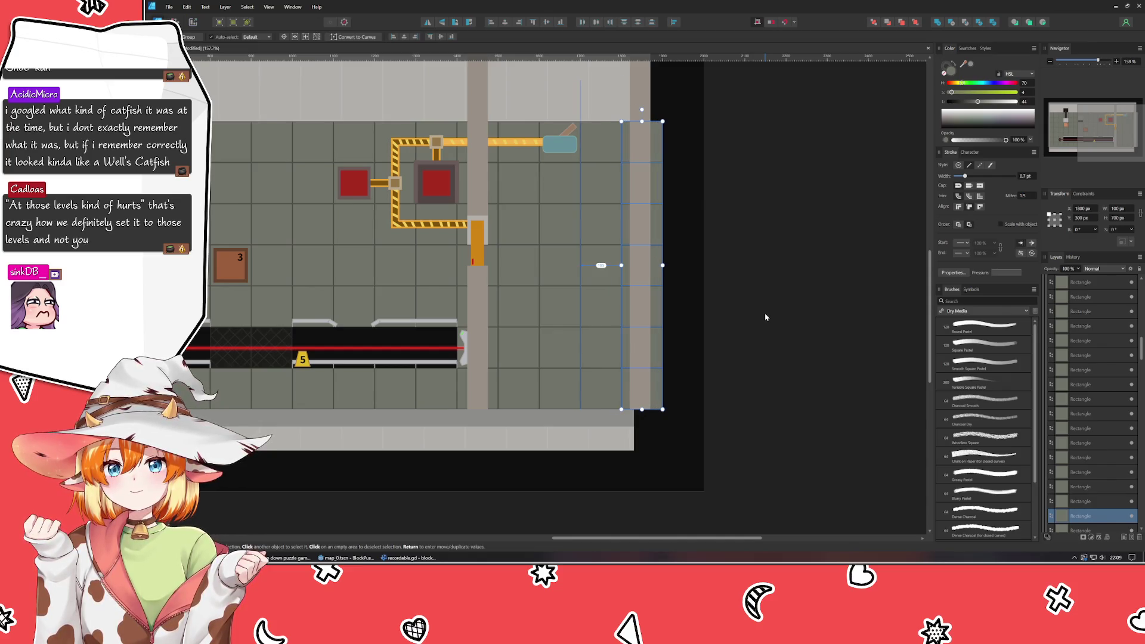
click(765, 317)
- Nudge the outer wall group slightly right, then ease the right wall back left
click(639, 191)
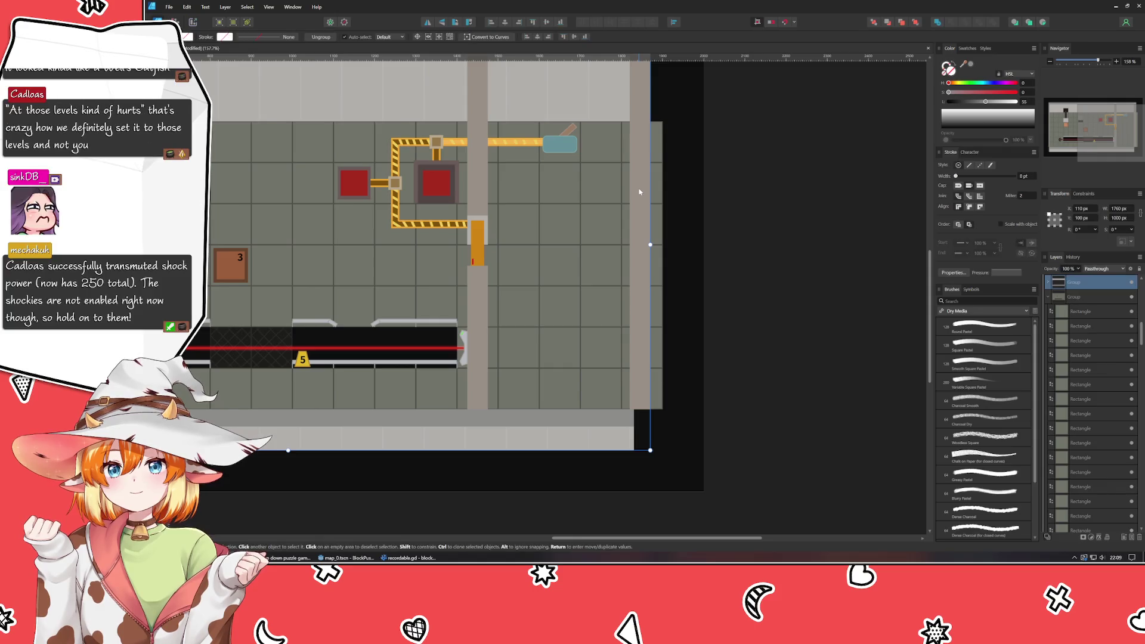
key(Right)
key(Right)
key(Right)
key(Right)
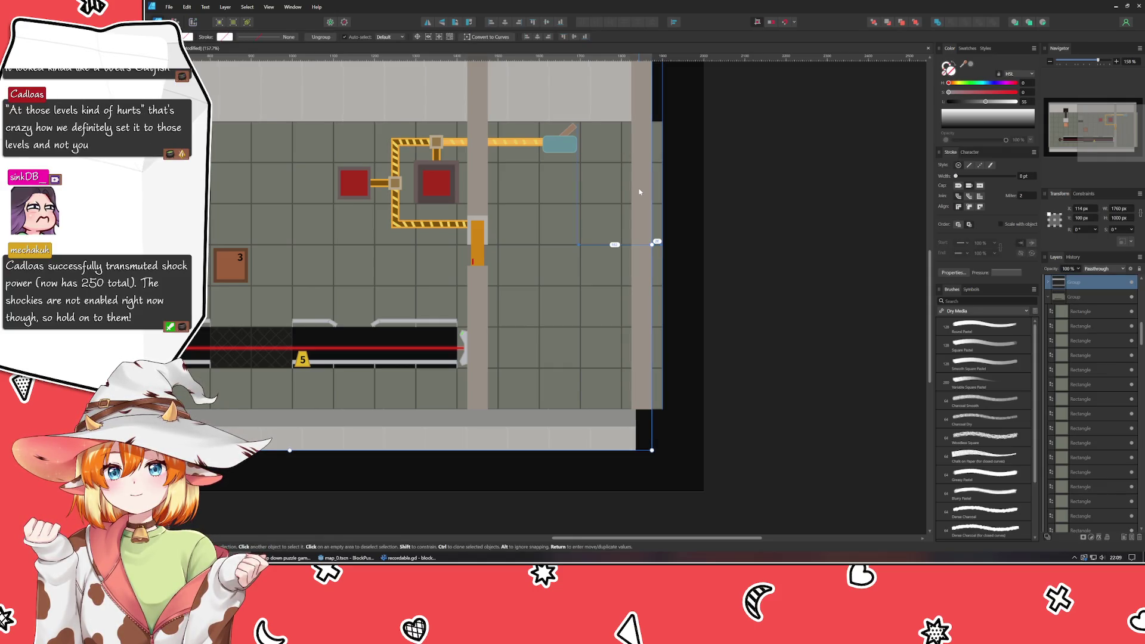
scroll(616, 250, up, 5)
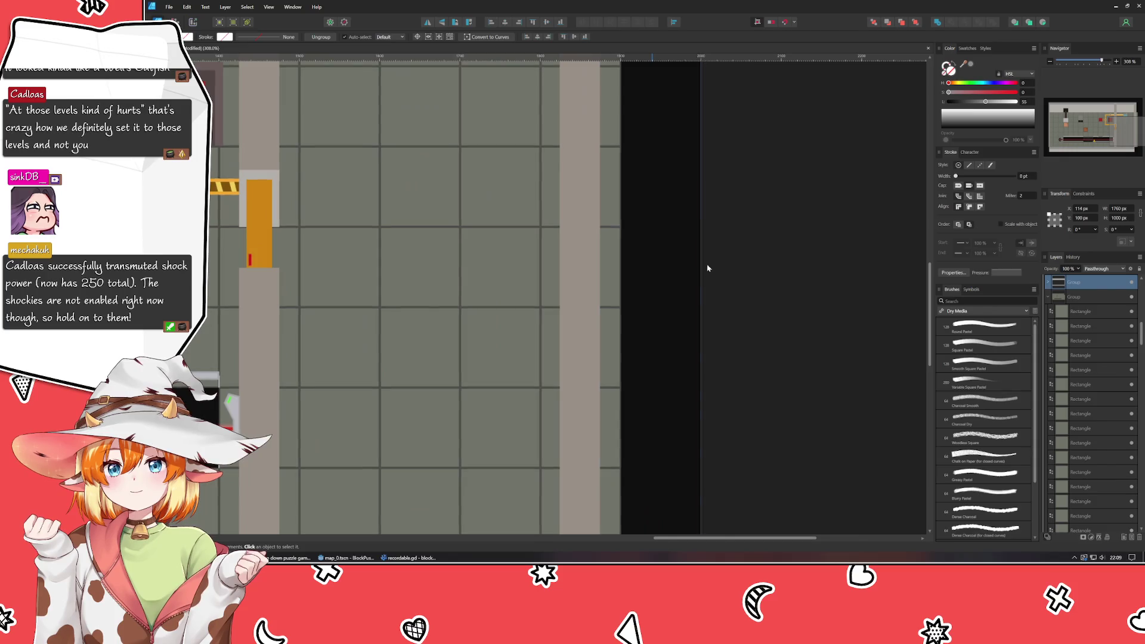
click(612, 333)
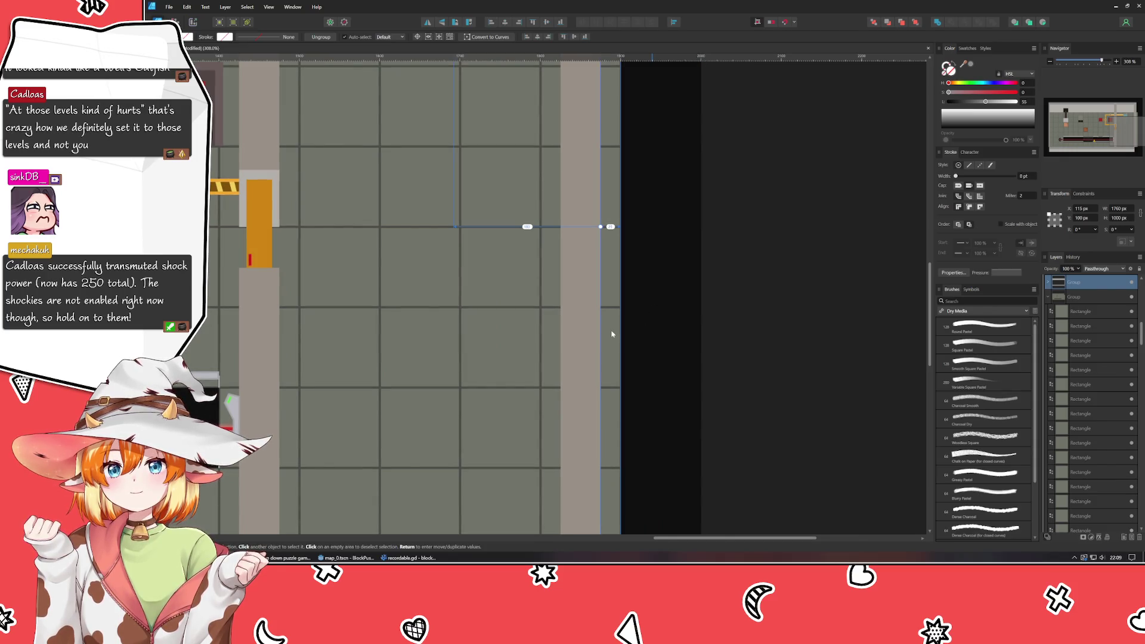
key(Left)
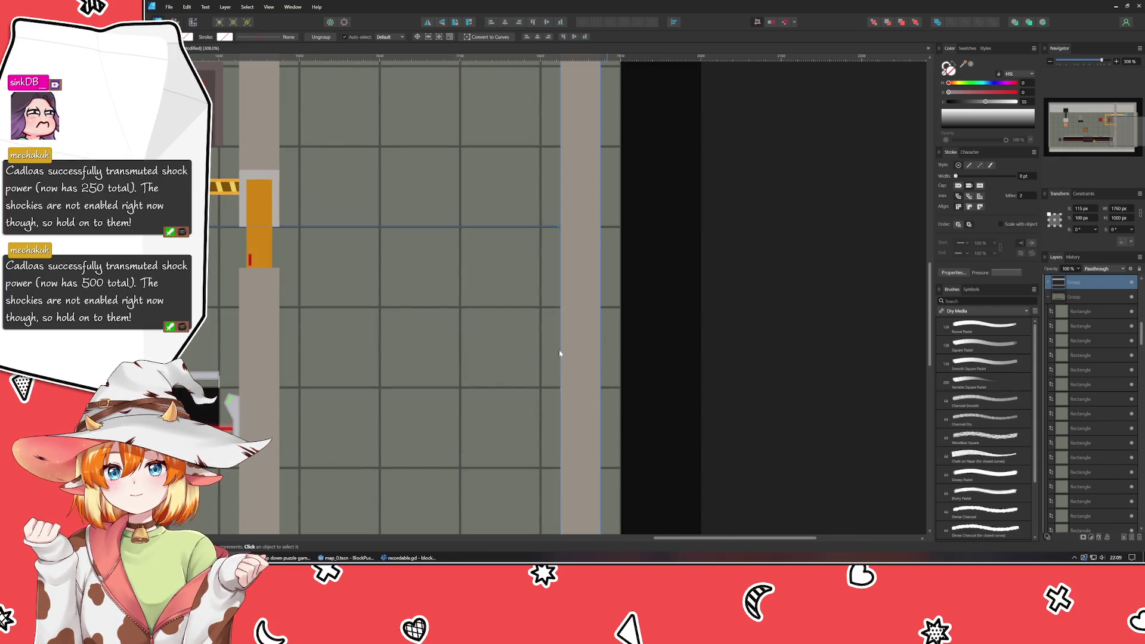
scroll(722, 362, down, 5)
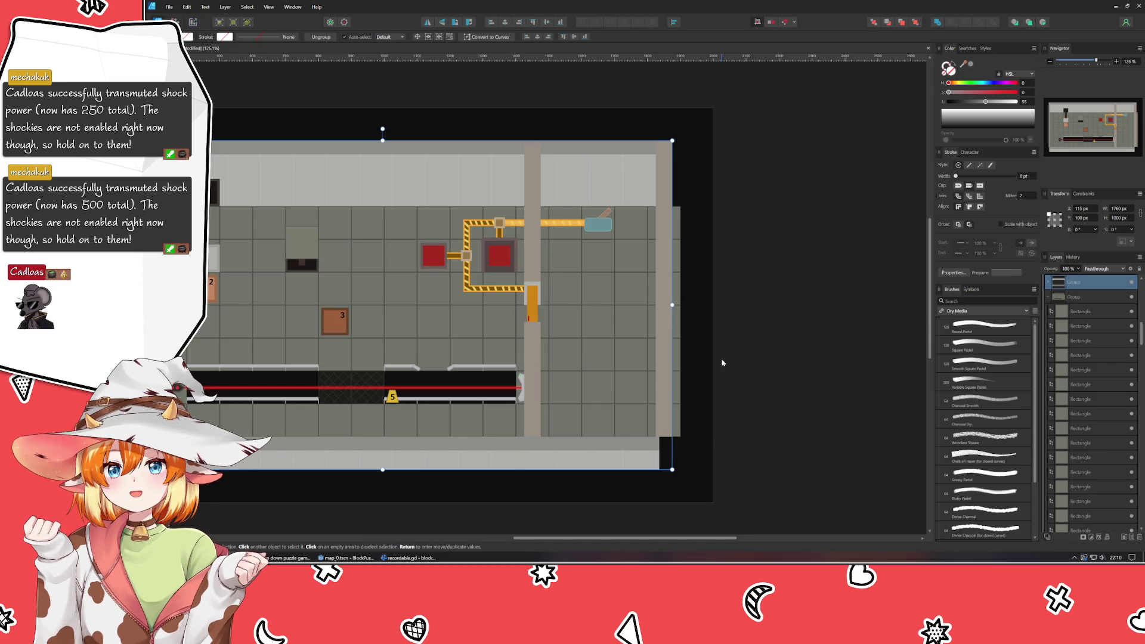
- Select the three right-column tiles inside the group and narrow them to meet the wall
click(678, 234)
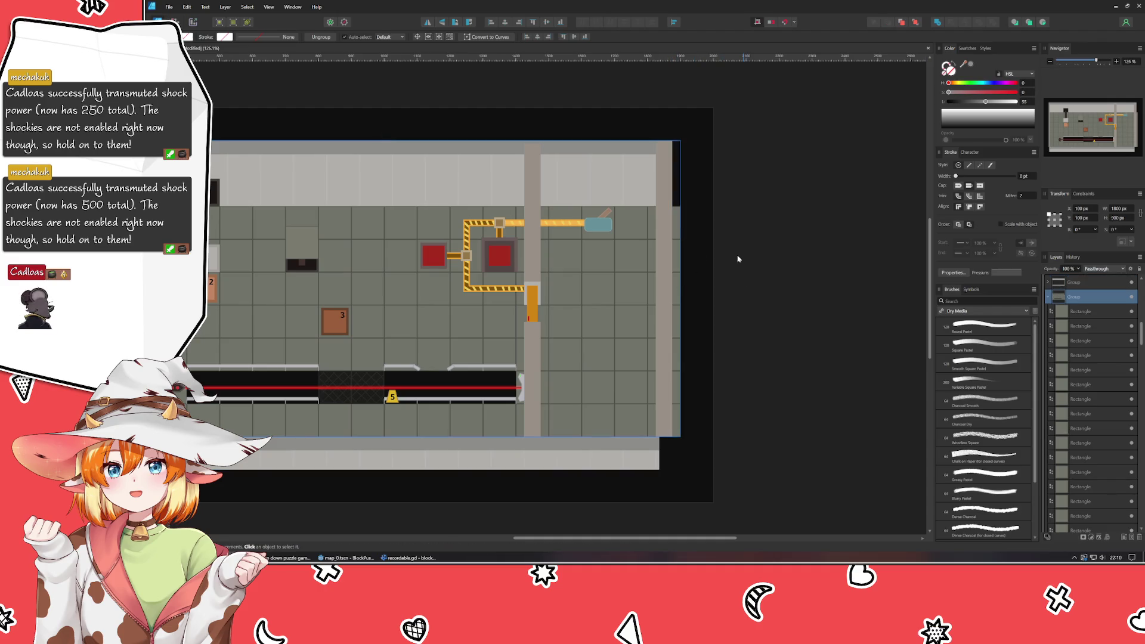
double_click(674, 235)
click(677, 246)
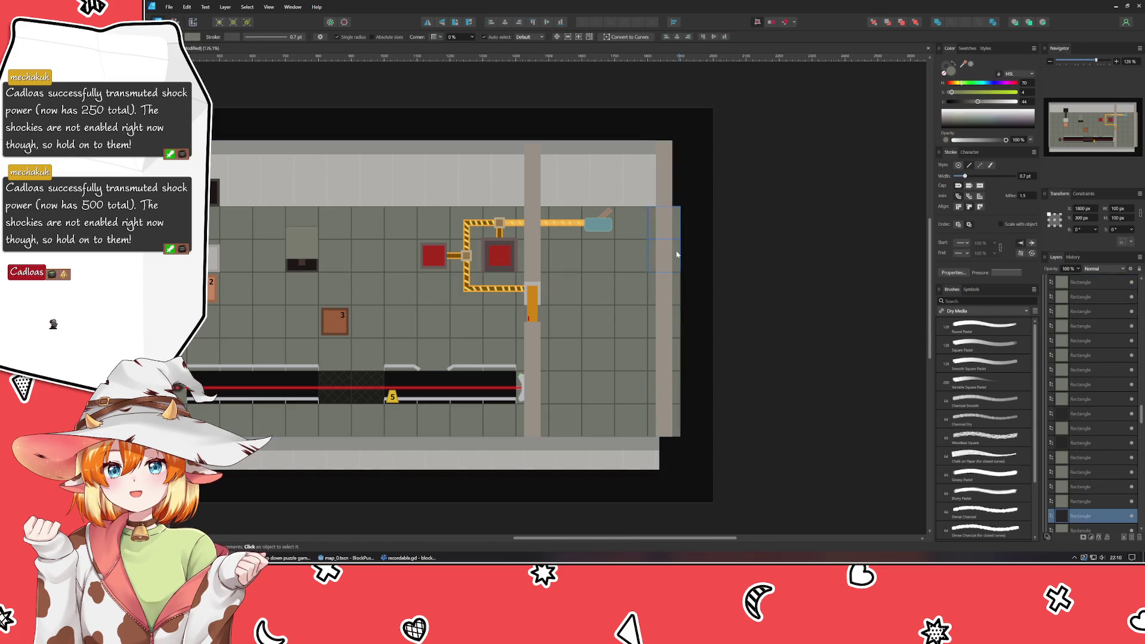
shift+click(679, 305)
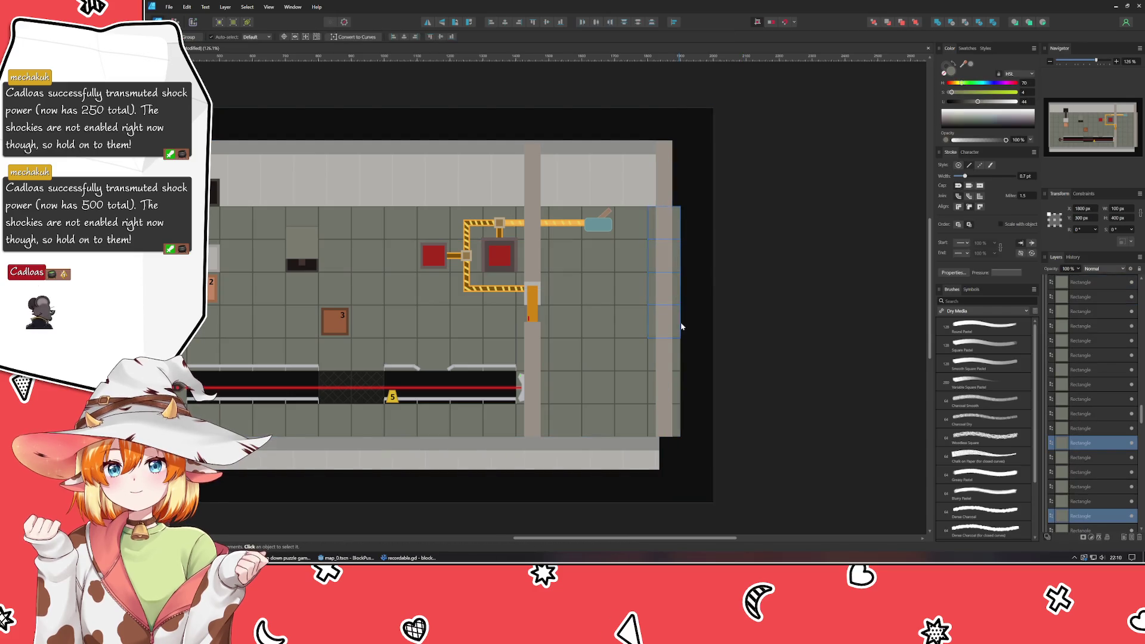
shift+click(672, 421)
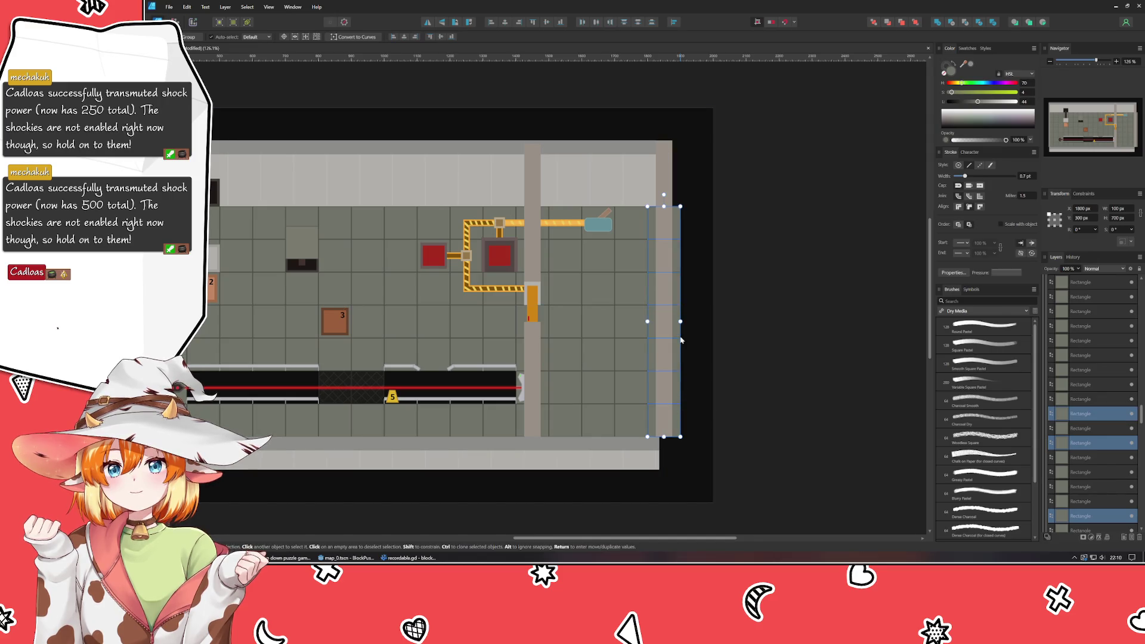
drag(675, 320, 664, 320)
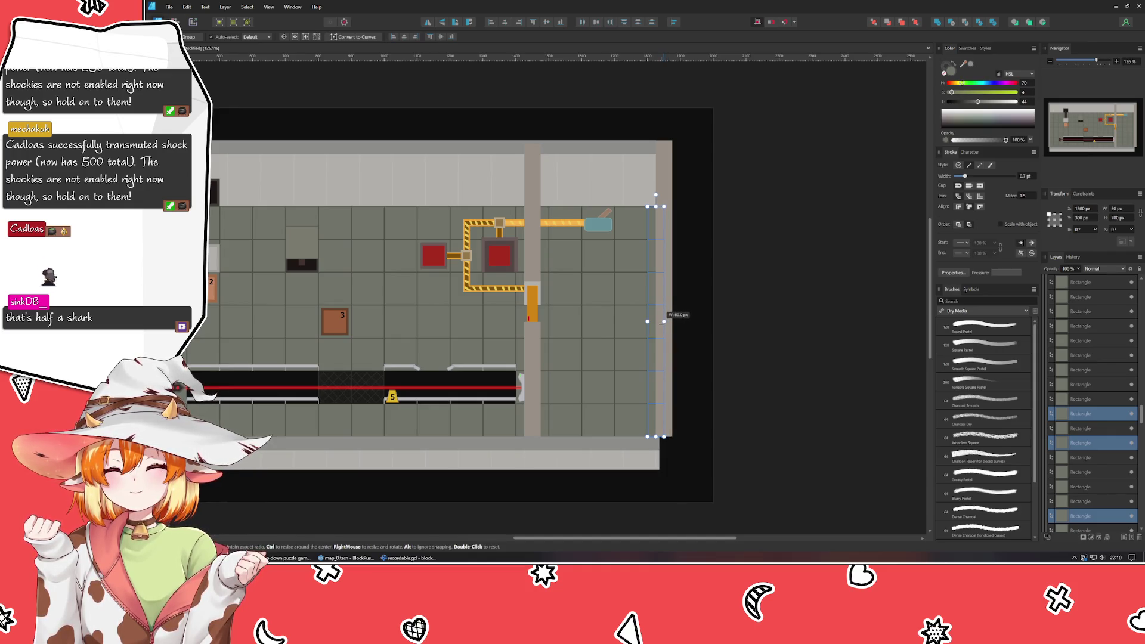
click(792, 396)
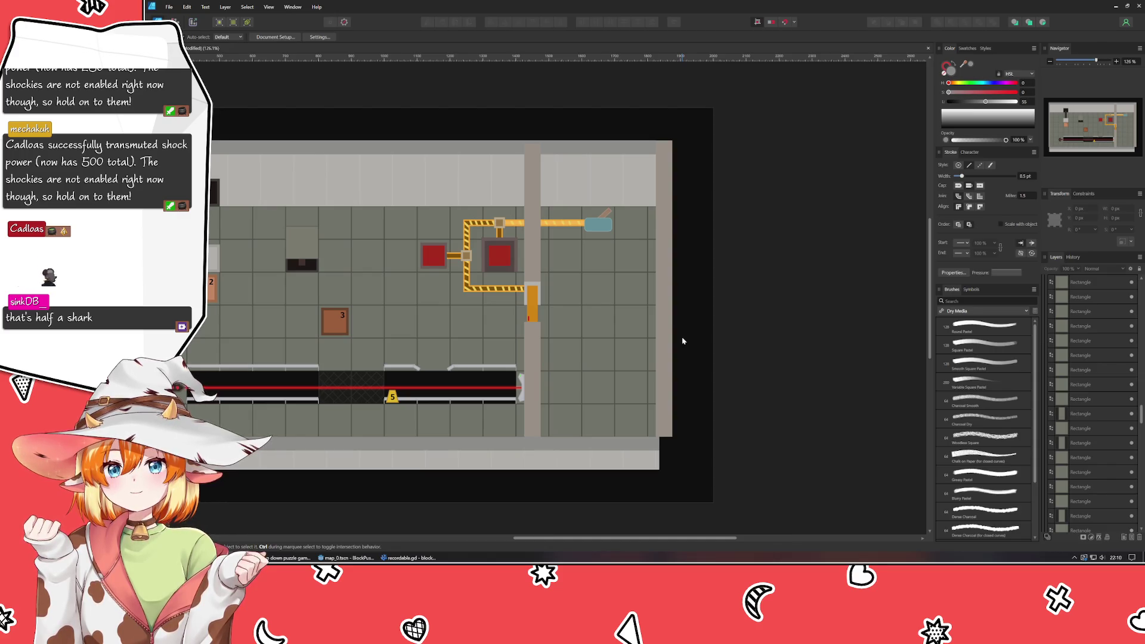
scroll(682, 336, up, 3)
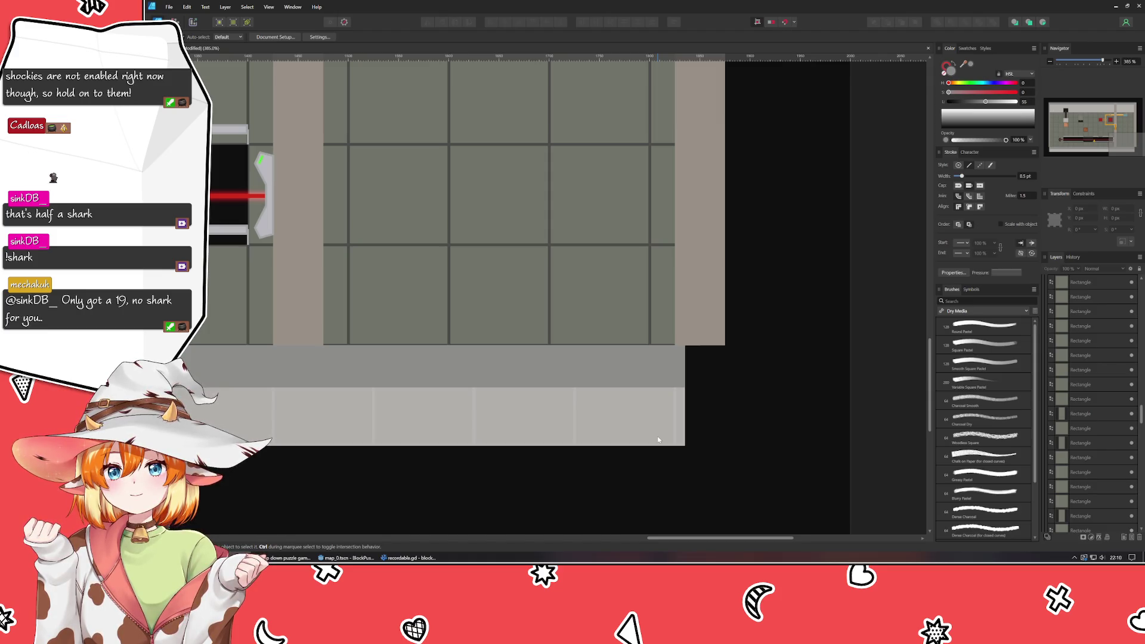
- Widen the bottom-right corner wall piece to 50 px
click(680, 403)
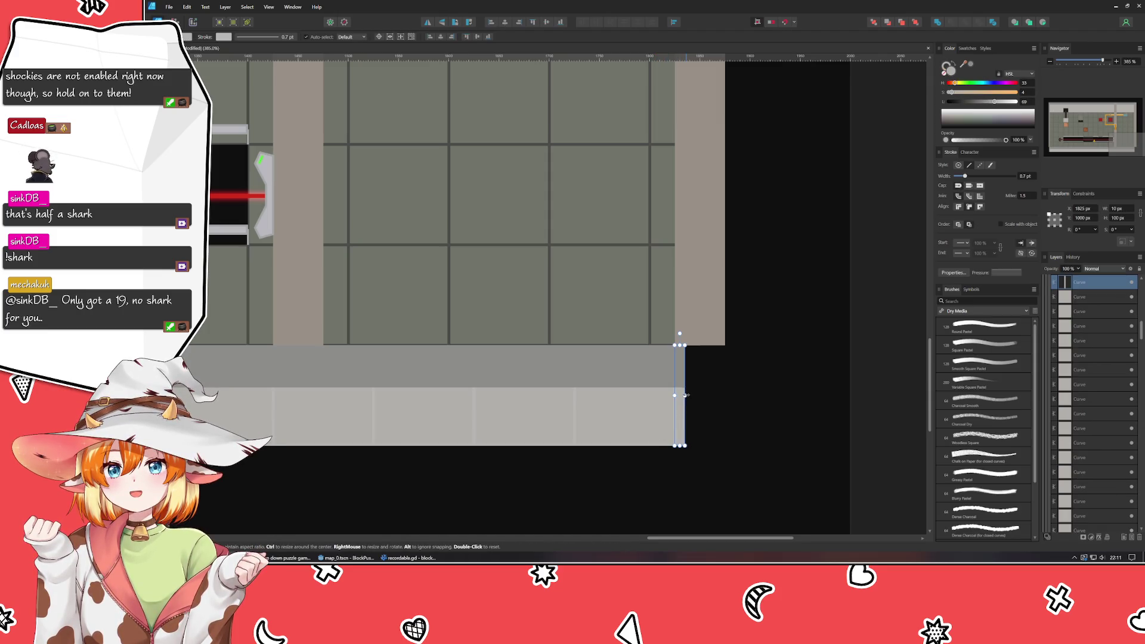
drag(685, 395, 725, 400)
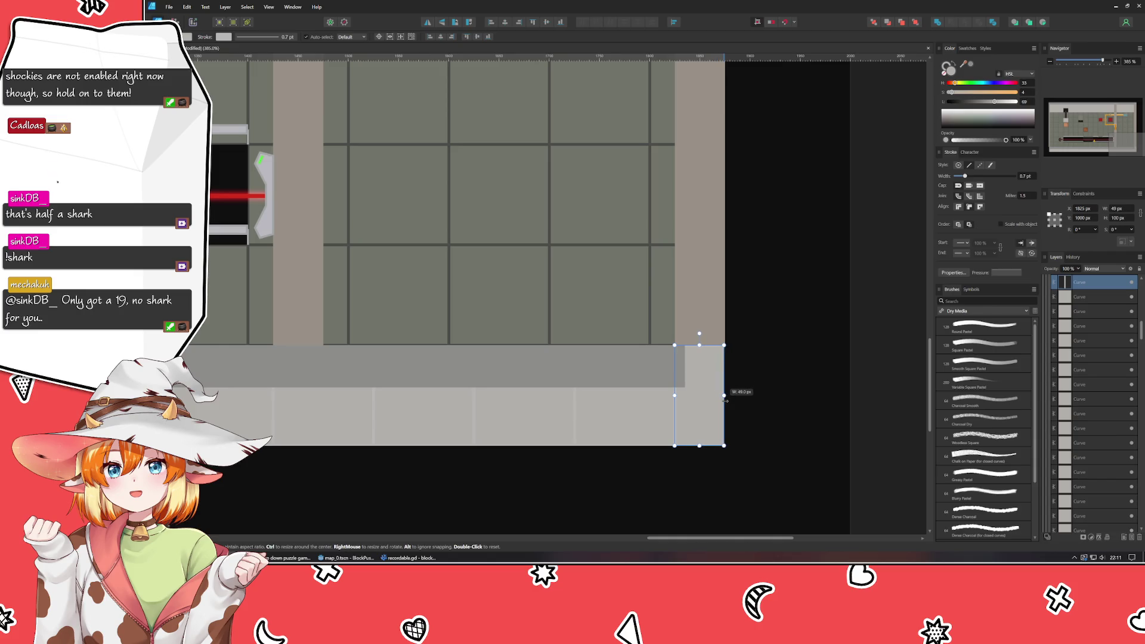
drag(725, 400, 727, 400)
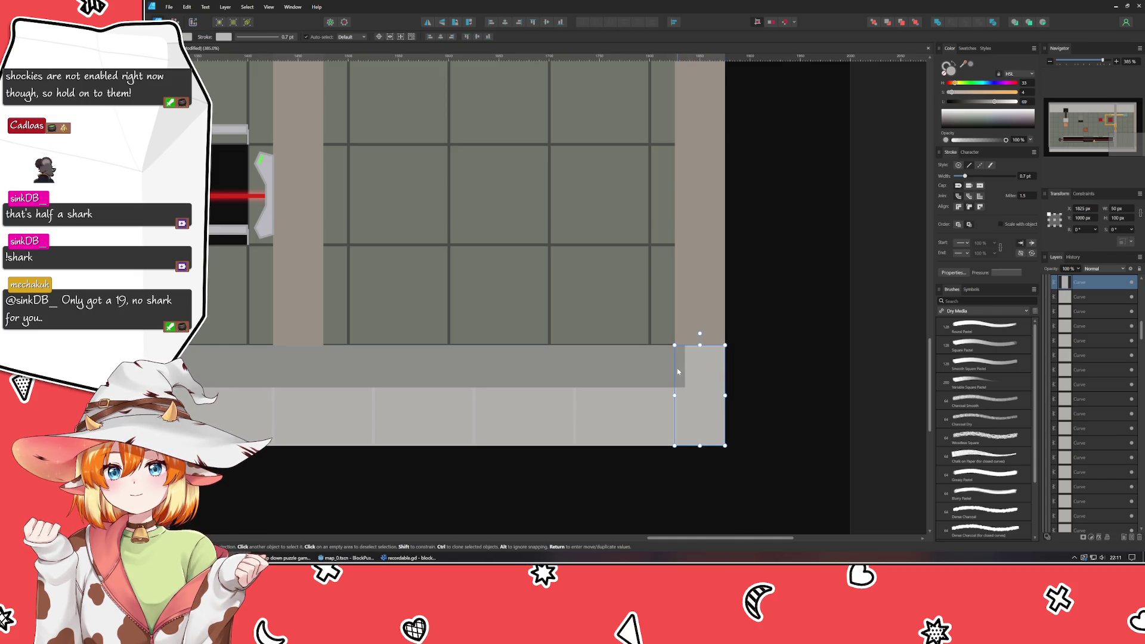
- Stretch the grey ledge above it to the room's right edge and zoom out to the whole level
click(677, 371)
drag(684, 364, 724, 365)
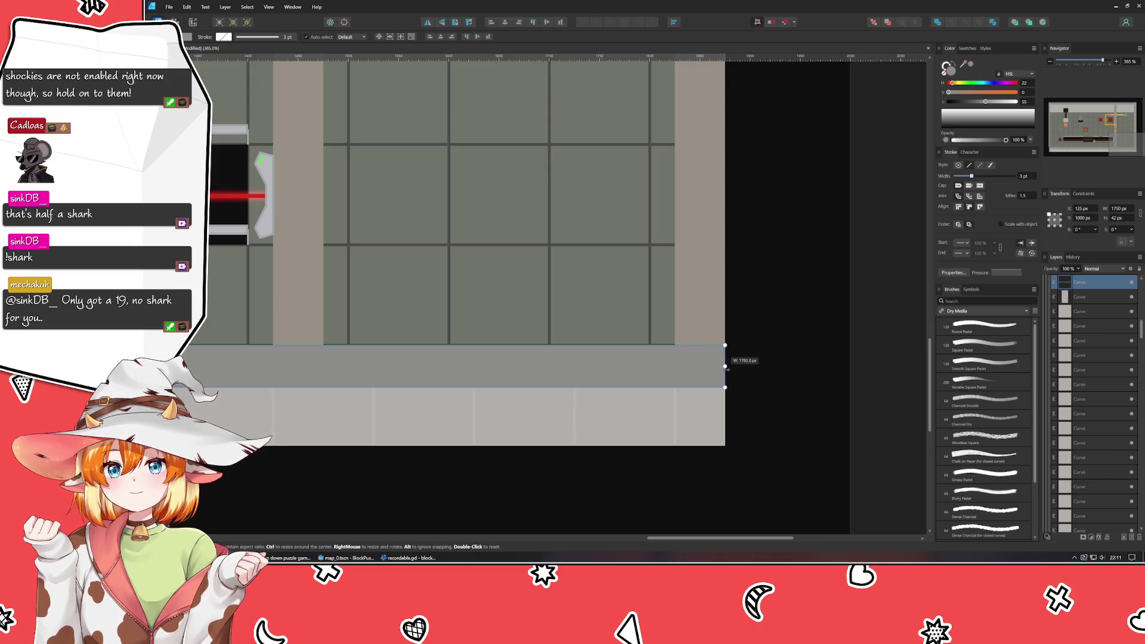
click(759, 373)
key(ctrl+0)
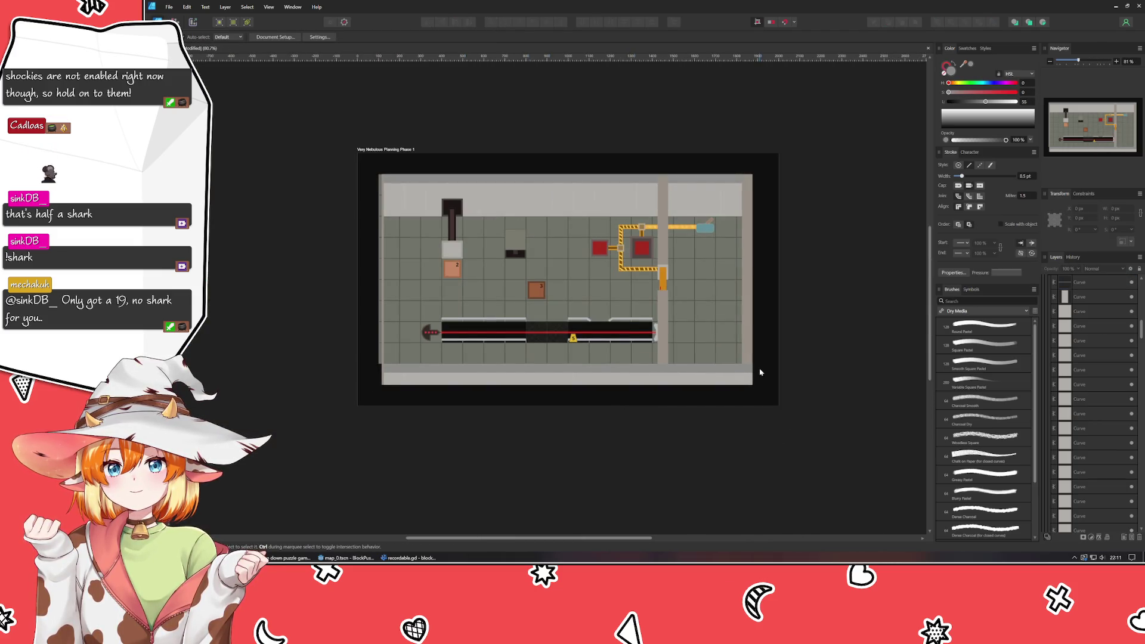
scroll(758, 184, up, 5)
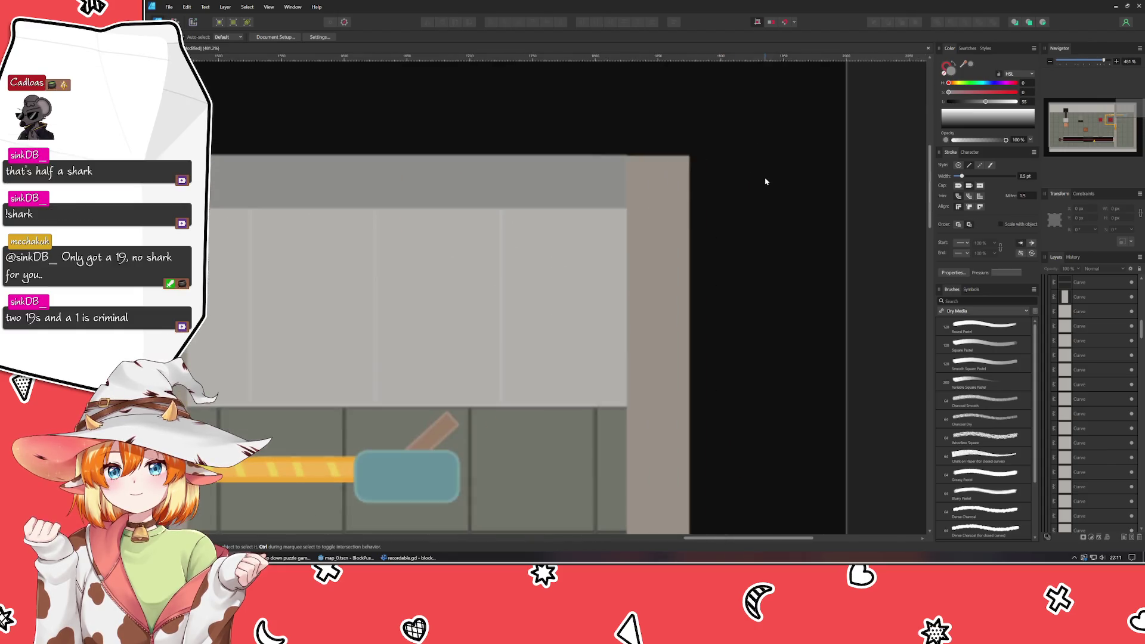
- Shorten the tall right wall by lowering its top edge
click(652, 190)
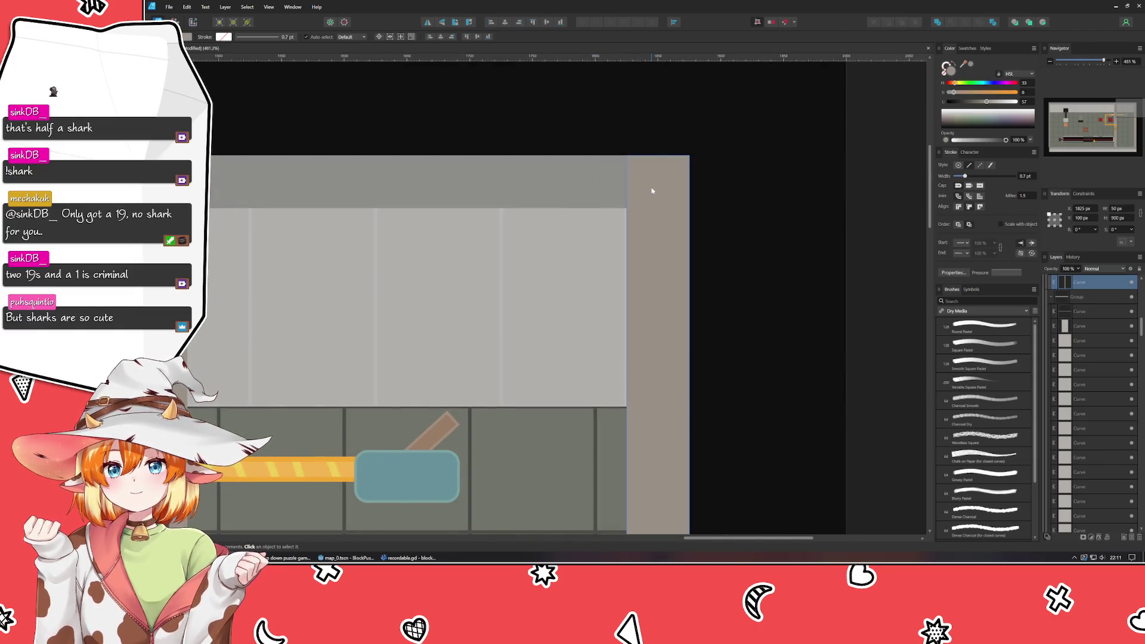
click(650, 179)
scroll(666, 164, up, 5)
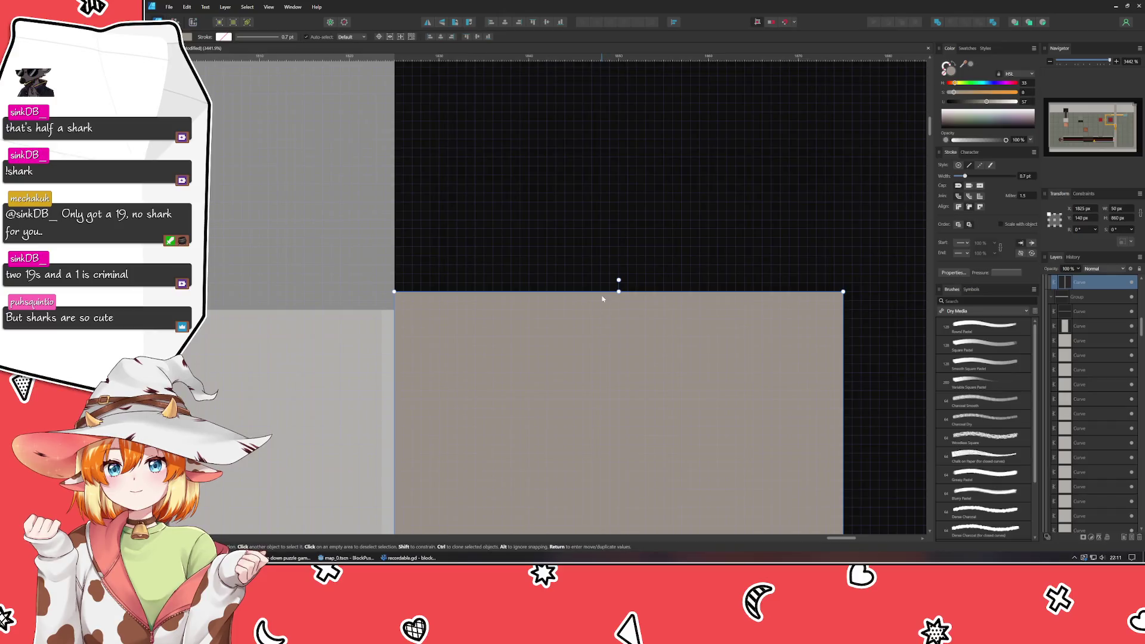
drag(618, 296, 619, 311)
scroll(618, 311, down, 5)
scroll(617, 310, down, 5)
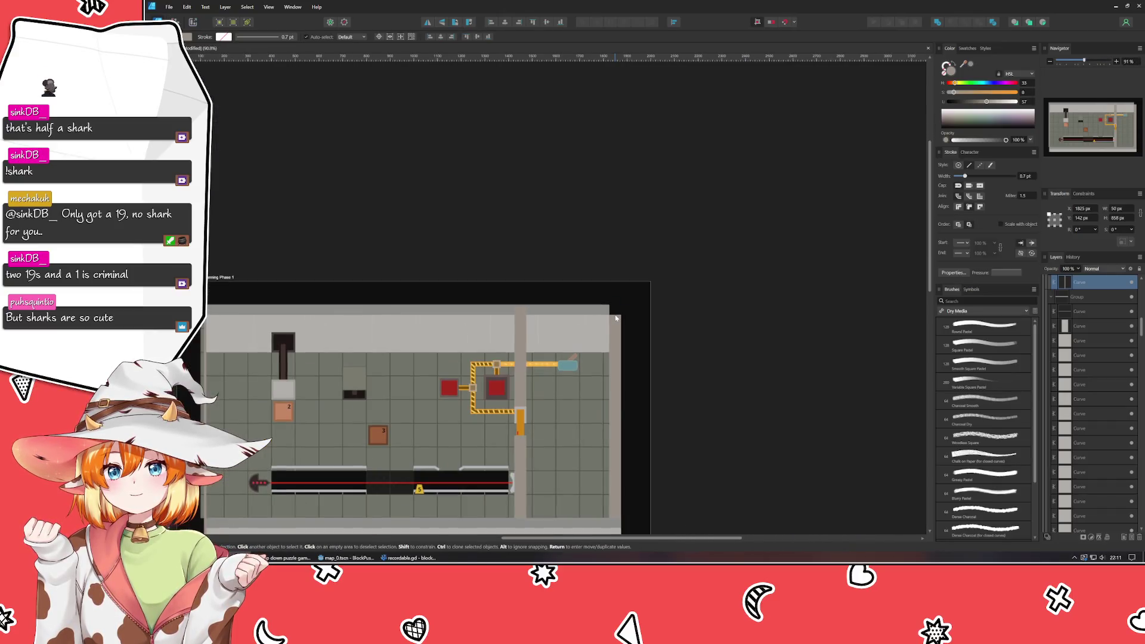
scroll(650, 376, down, 3)
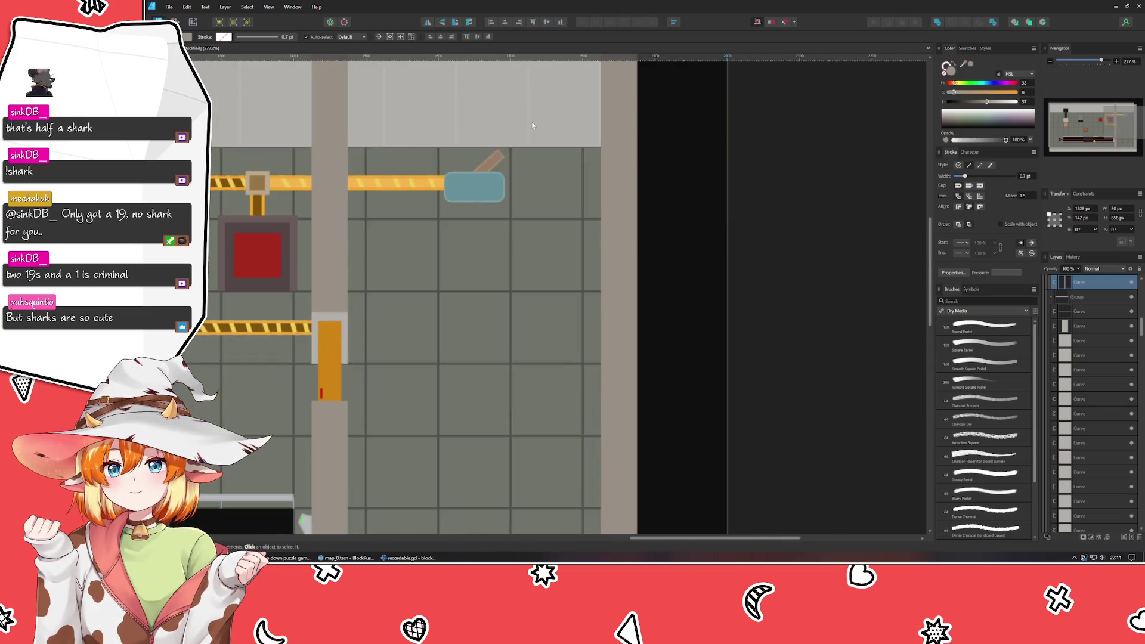
scroll(532, 126, up, 3)
scroll(537, 125, up, 2)
- Stretch the dark top border strip out to 1749 px so it covers the top-right corner
click(562, 118)
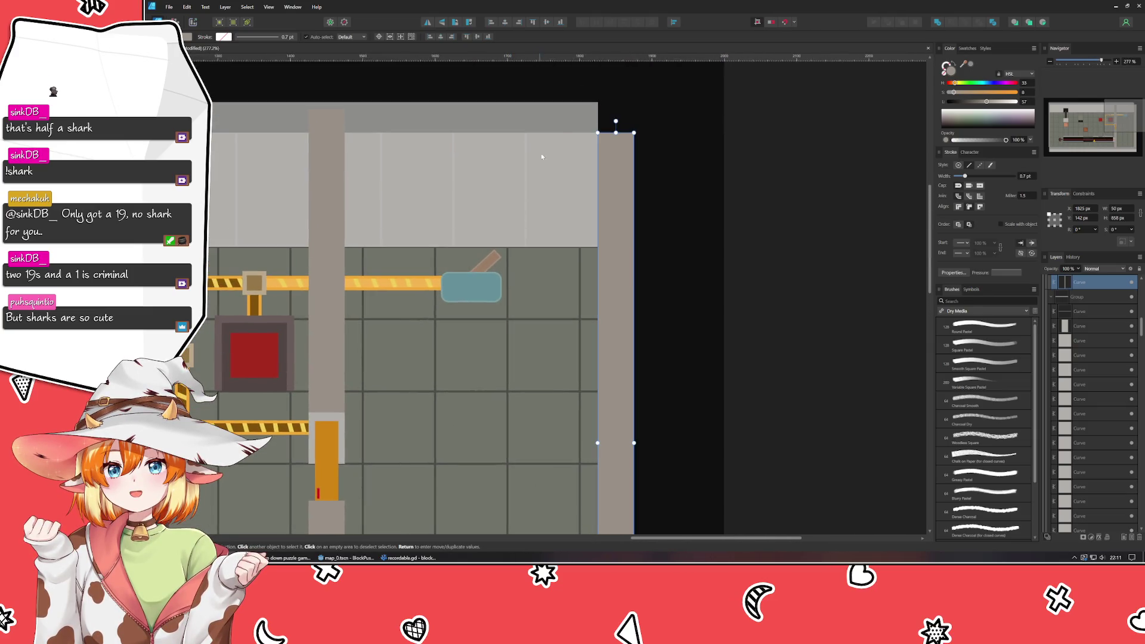
double_click(563, 118)
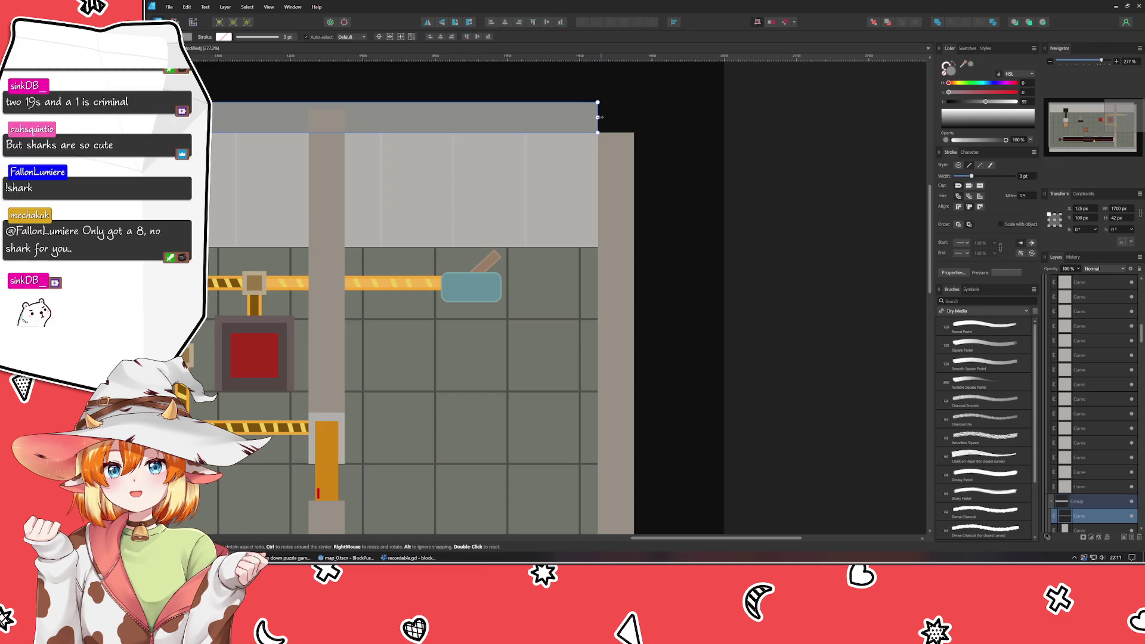
drag(598, 116, 635, 121)
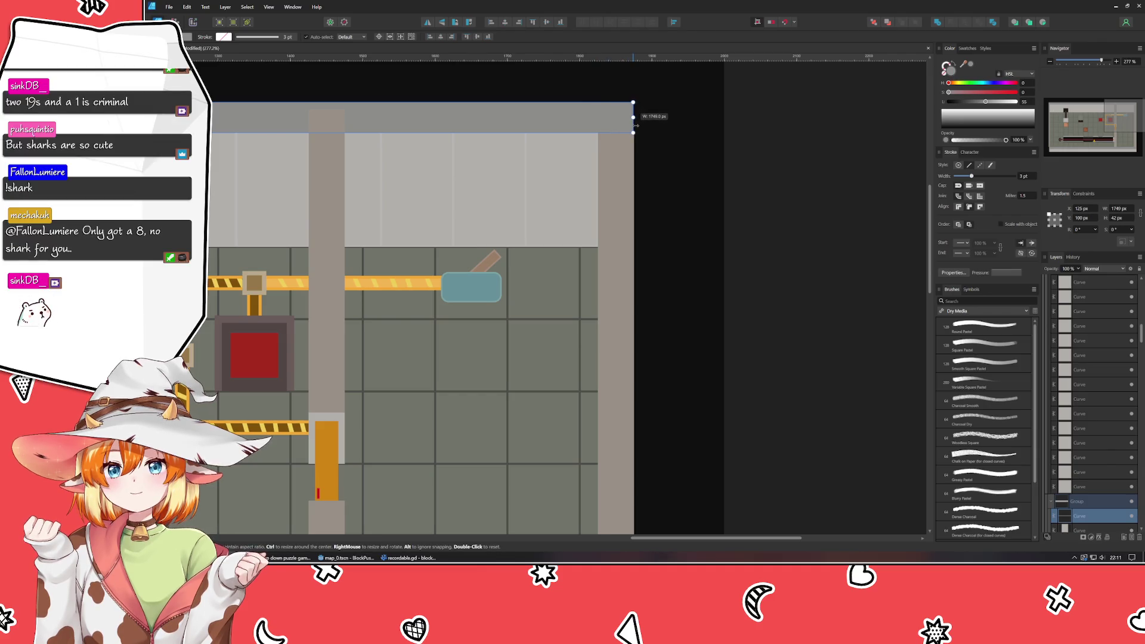
click(678, 148)
scroll(672, 254, up, 2)
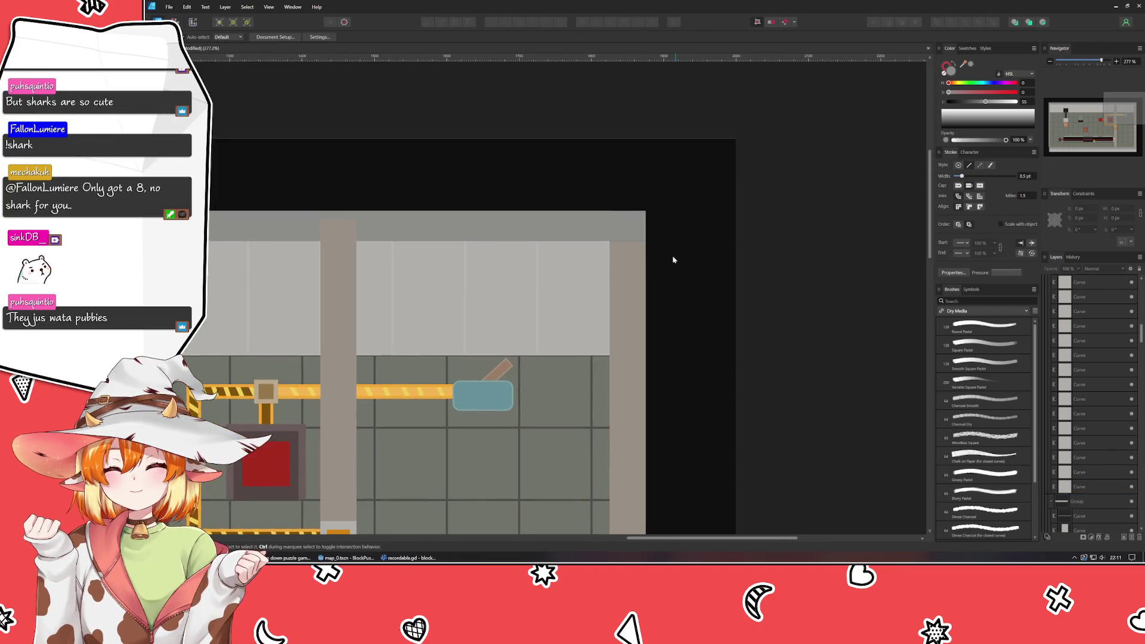
scroll(638, 271, up, 2)
scroll(617, 242, up, 2)
scroll(612, 235, down, 1)
scroll(612, 234, down, 2)
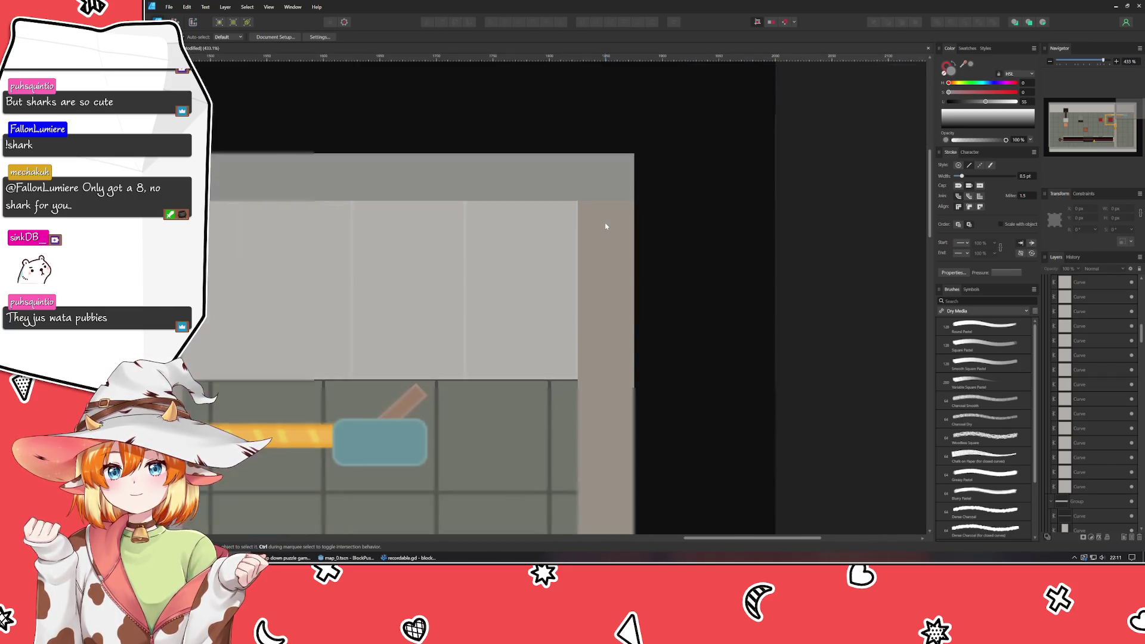
scroll(604, 226, down, 1)
drag(605, 226, 843, 241)
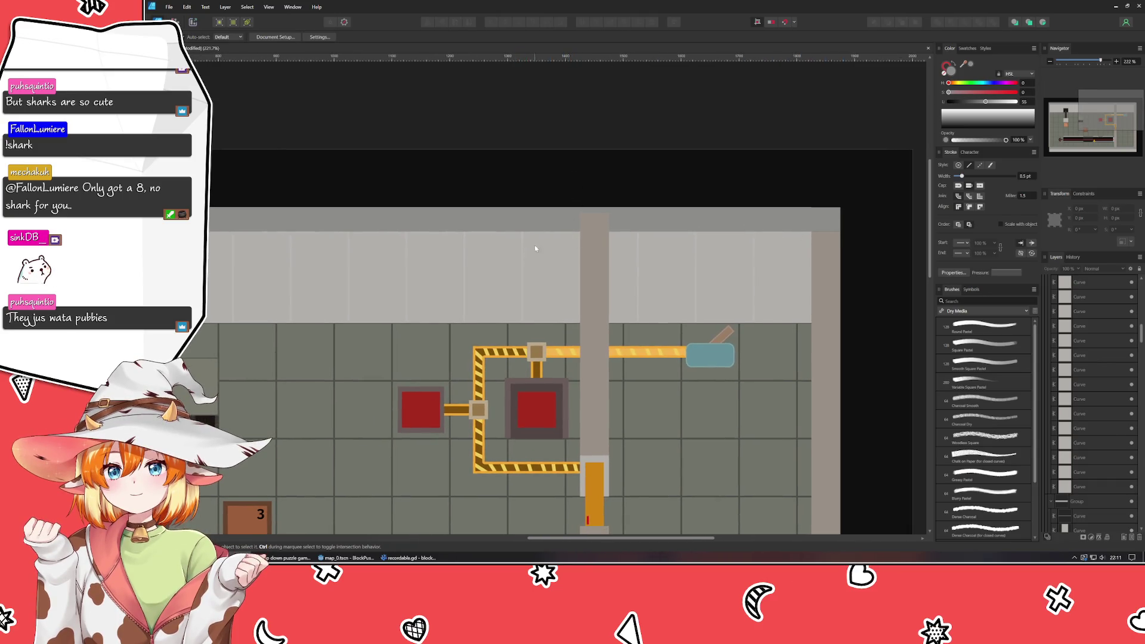
scroll(534, 248, up, 2)
- Set the central grey pillar's height to 458 px so its top meets the wall above
click(686, 210)
scroll(422, 236, up, 1)
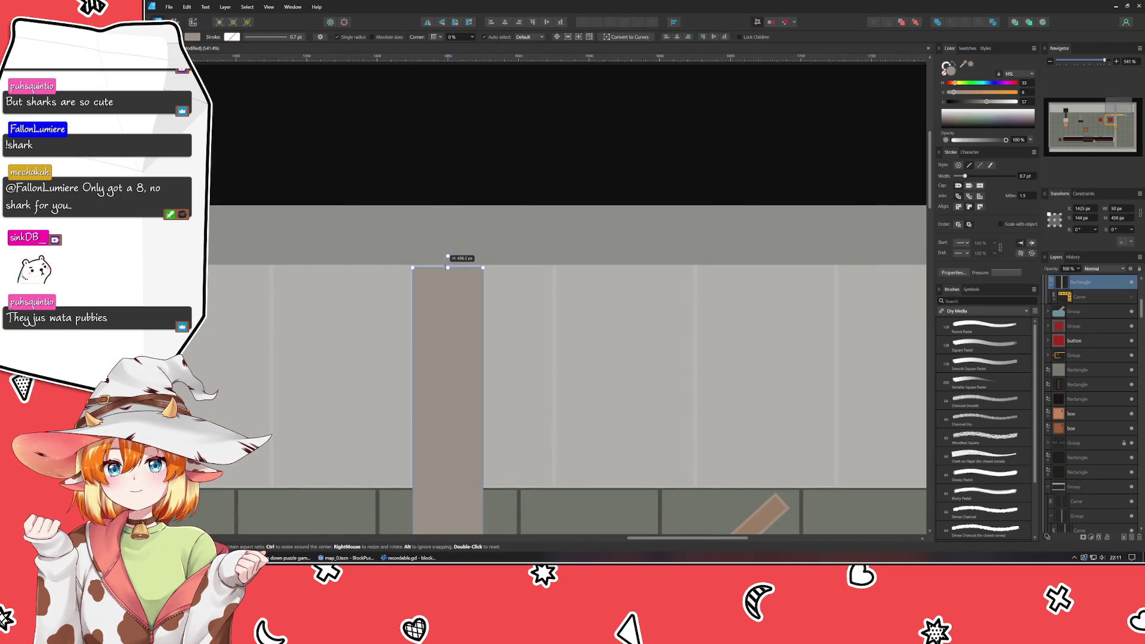
drag(447, 264, 448, 263)
click(511, 142)
scroll(511, 142, down, 5)
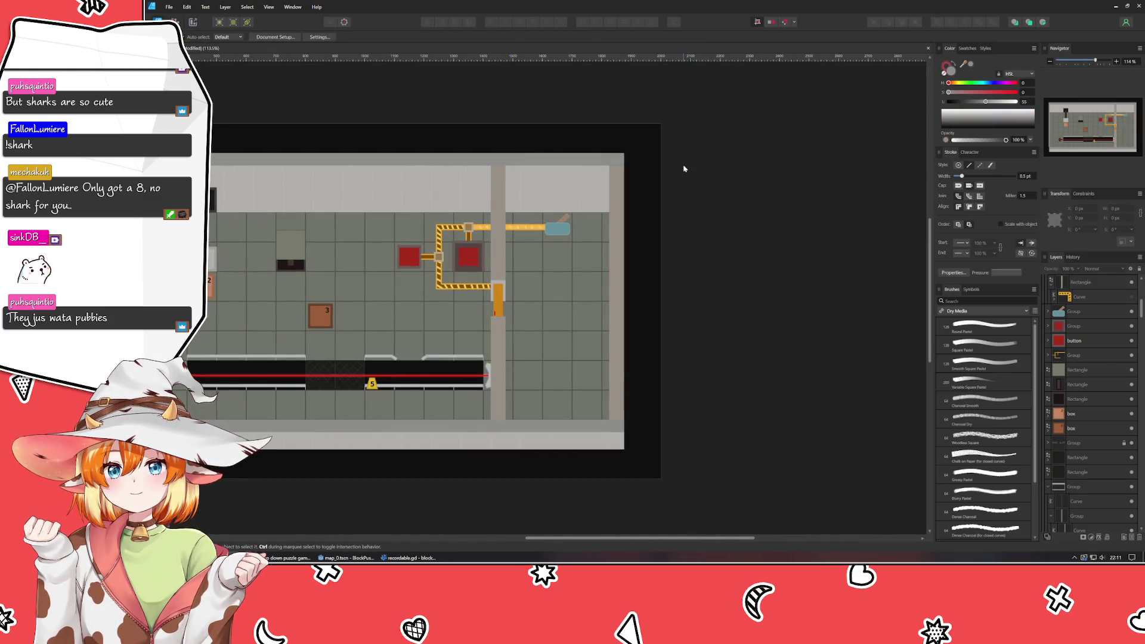
scroll(541, 194, up, 4)
scroll(515, 194, down, 6)
scroll(716, 179, up, 1)
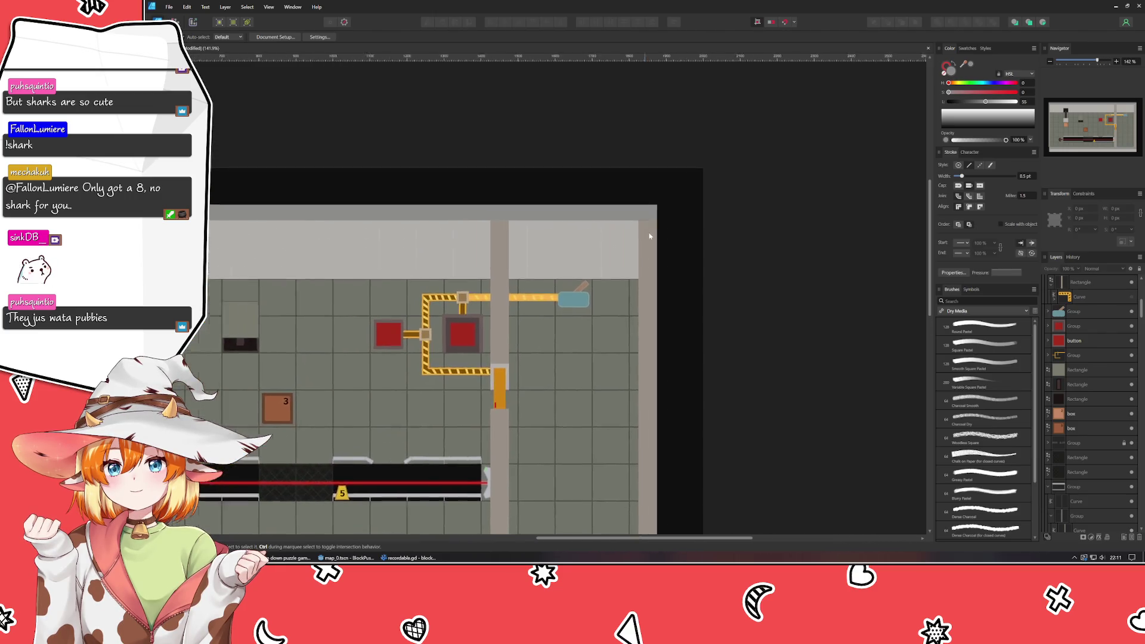
scroll(892, 174, up, 2)
scroll(892, 173, up, 1)
scroll(892, 174, down, 1)
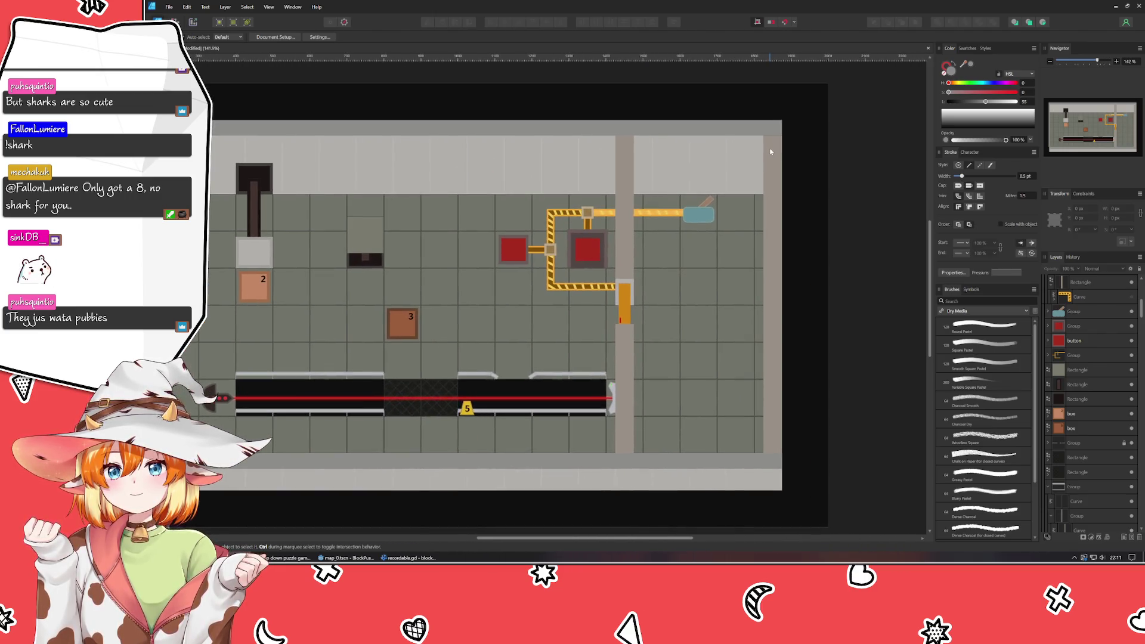
scroll(921, 157, up, 1)
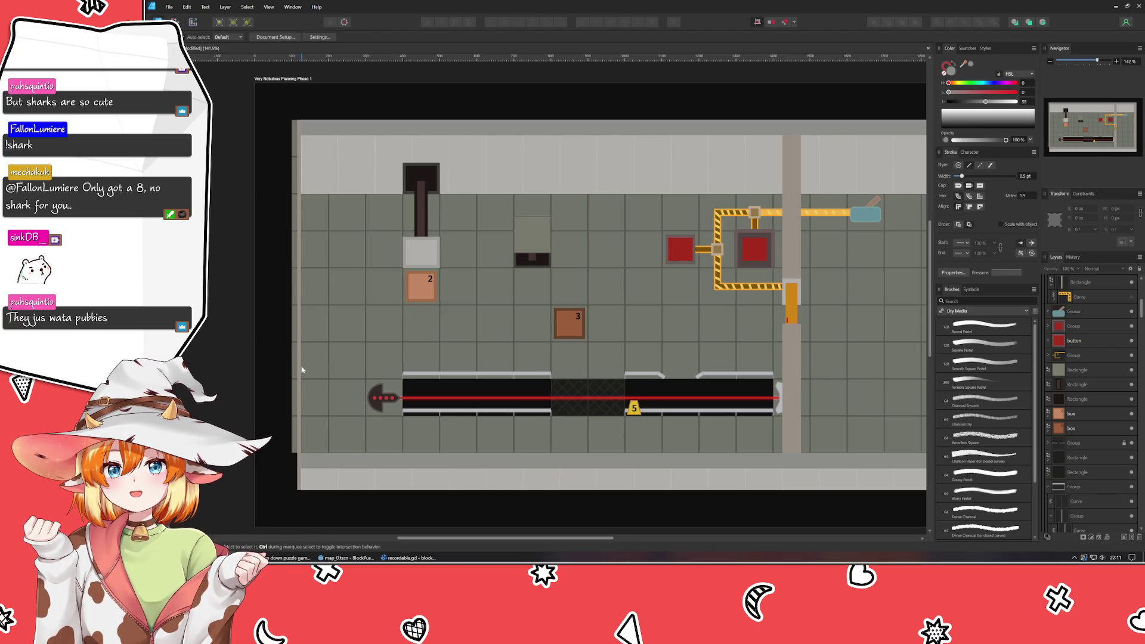
scroll(302, 368, right, 2)
scroll(339, 371, right, 3)
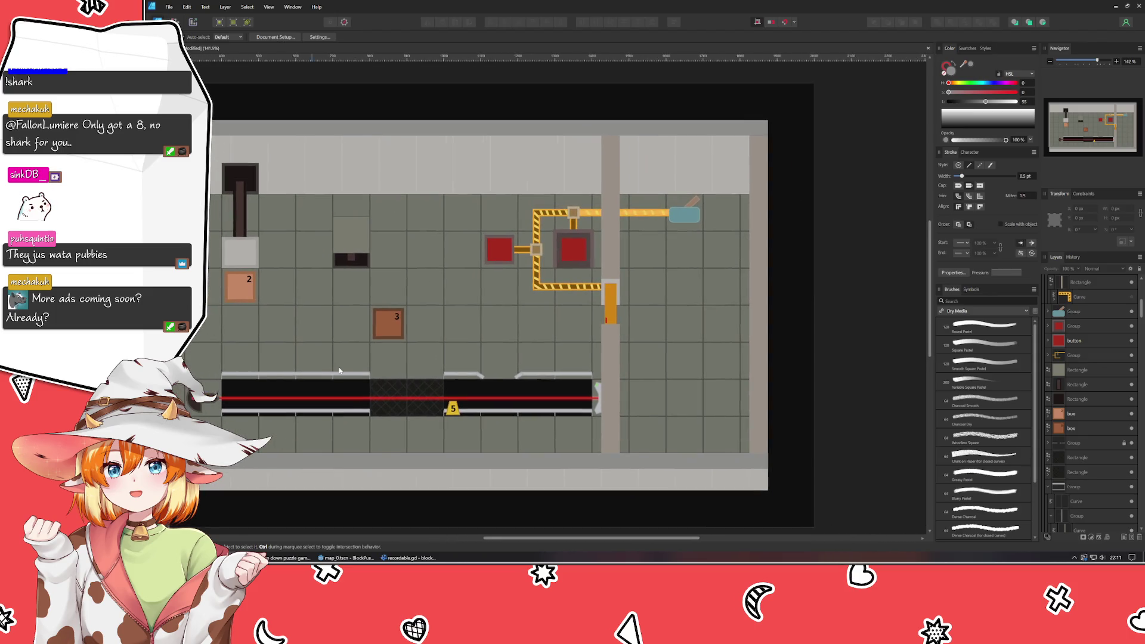
- Nudge the outer frame group one step right and check the right wall strip inside it
click(1073, 487)
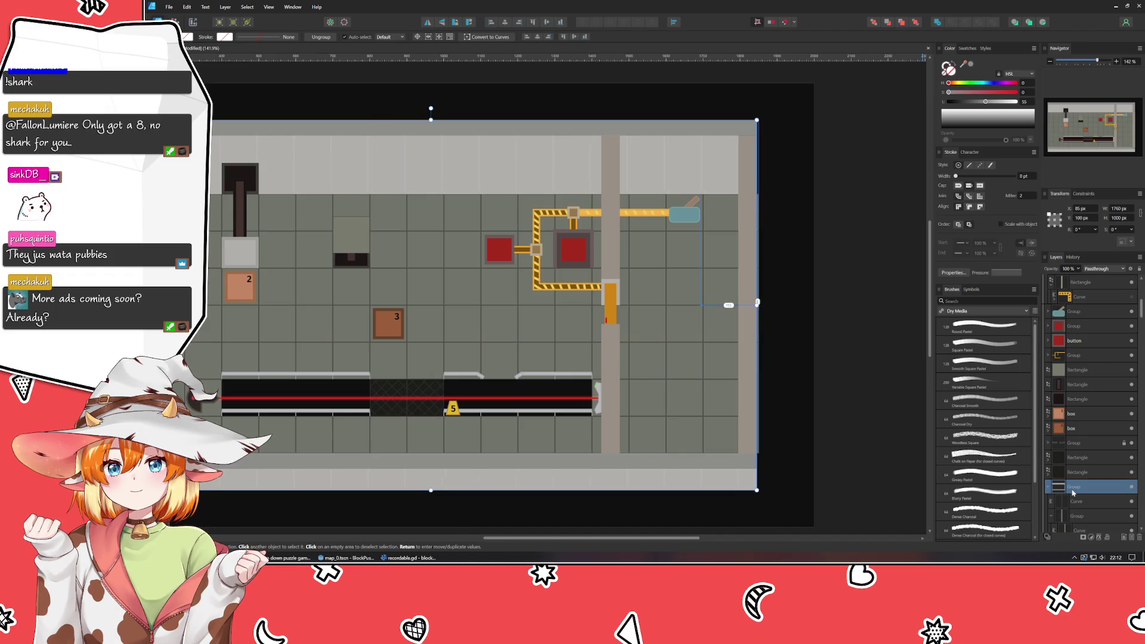
scroll(781, 521, left, 3)
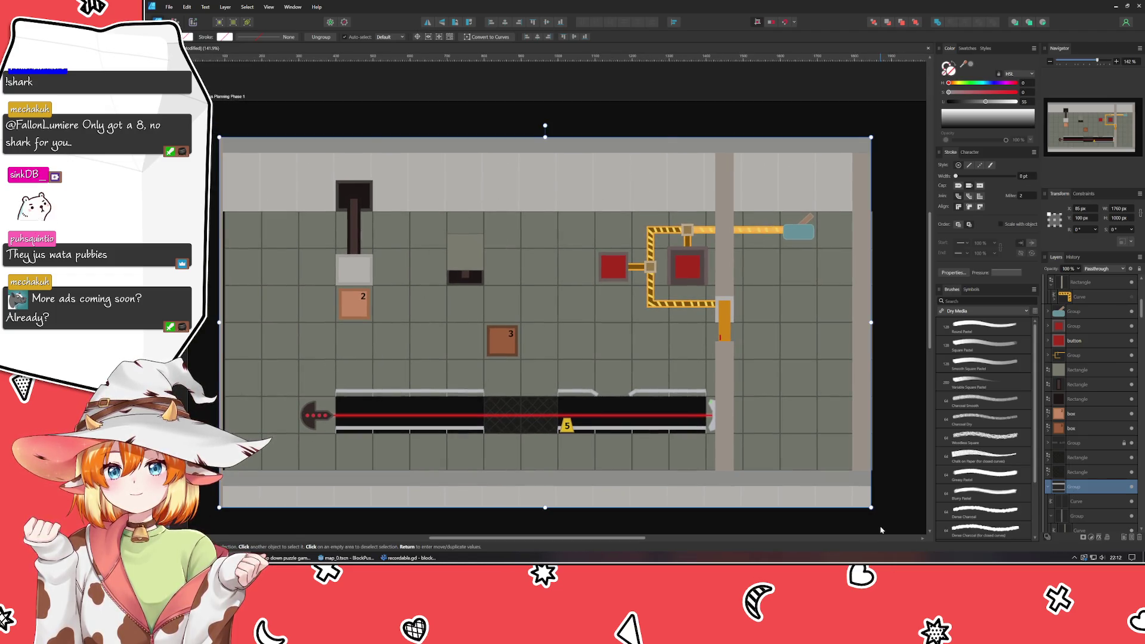
key(Right)
key(Right)
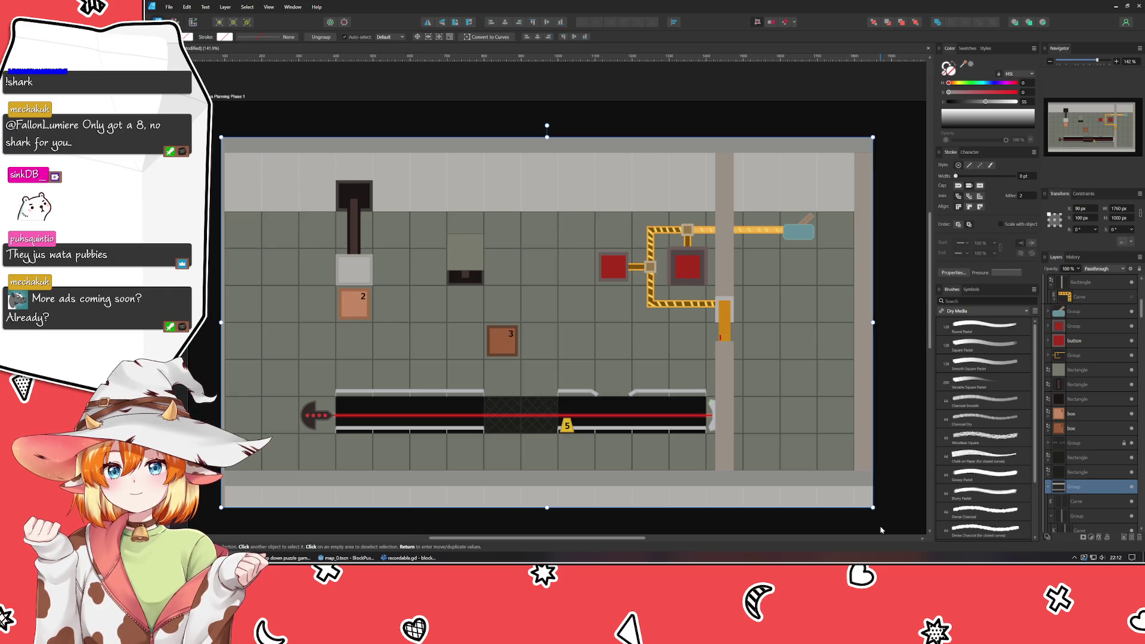
scroll(641, 271, right, 5)
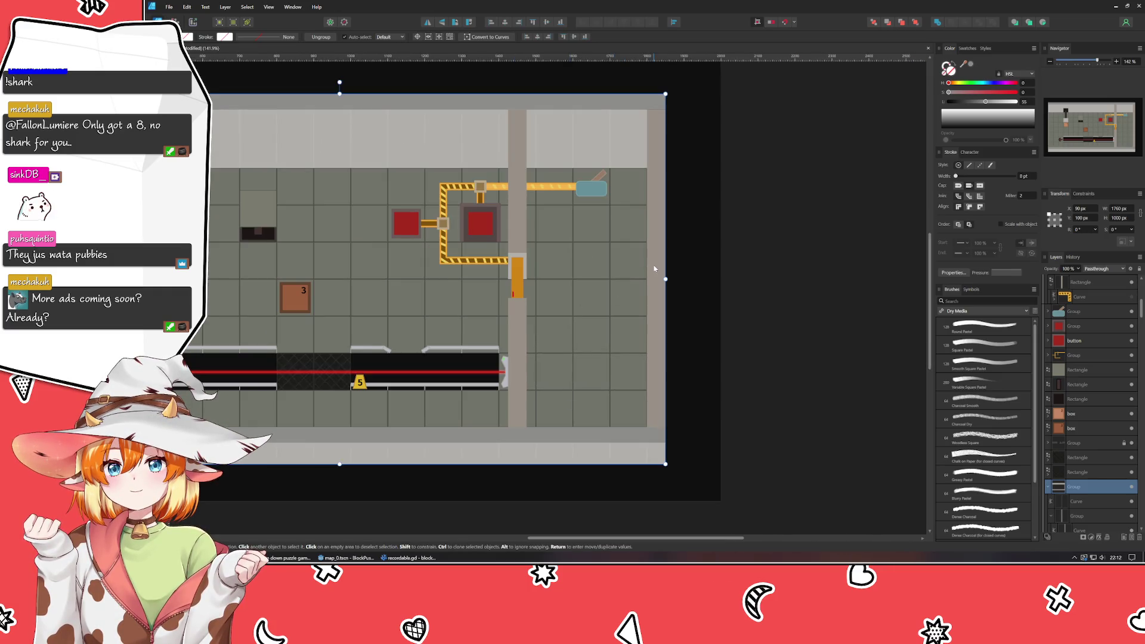
double_click(653, 267)
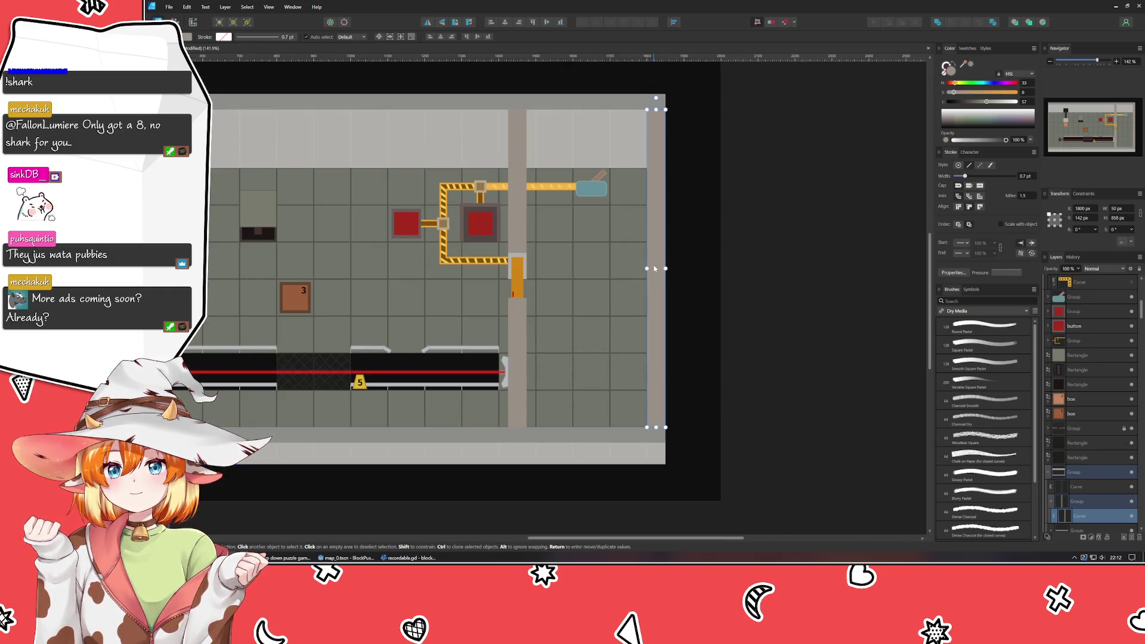
click(734, 278)
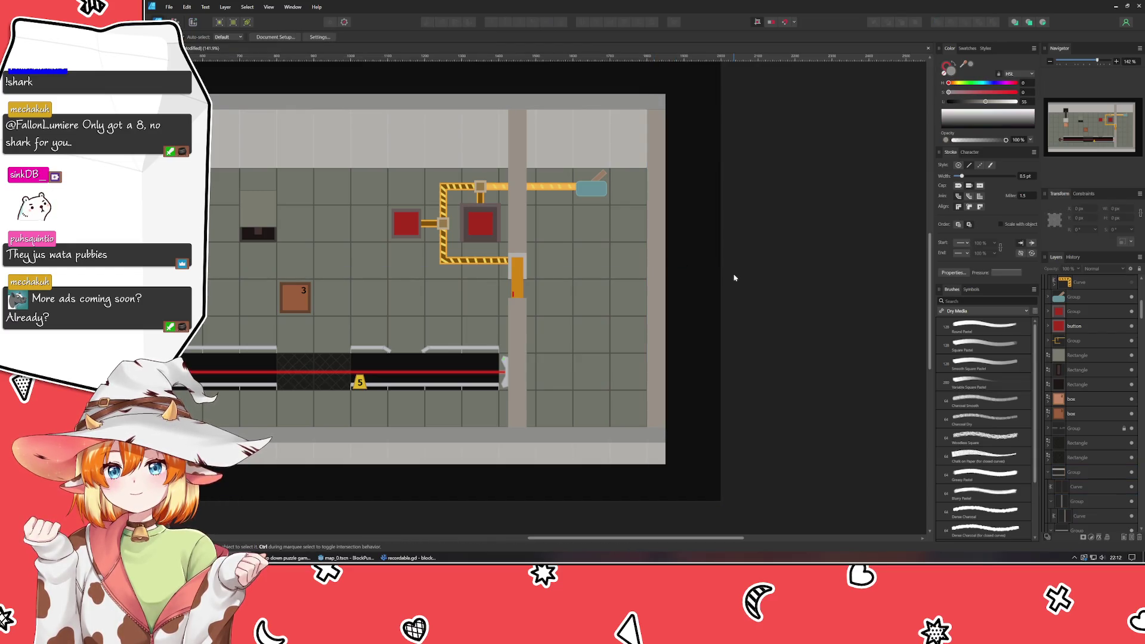
scroll(1112, 380, down, 3)
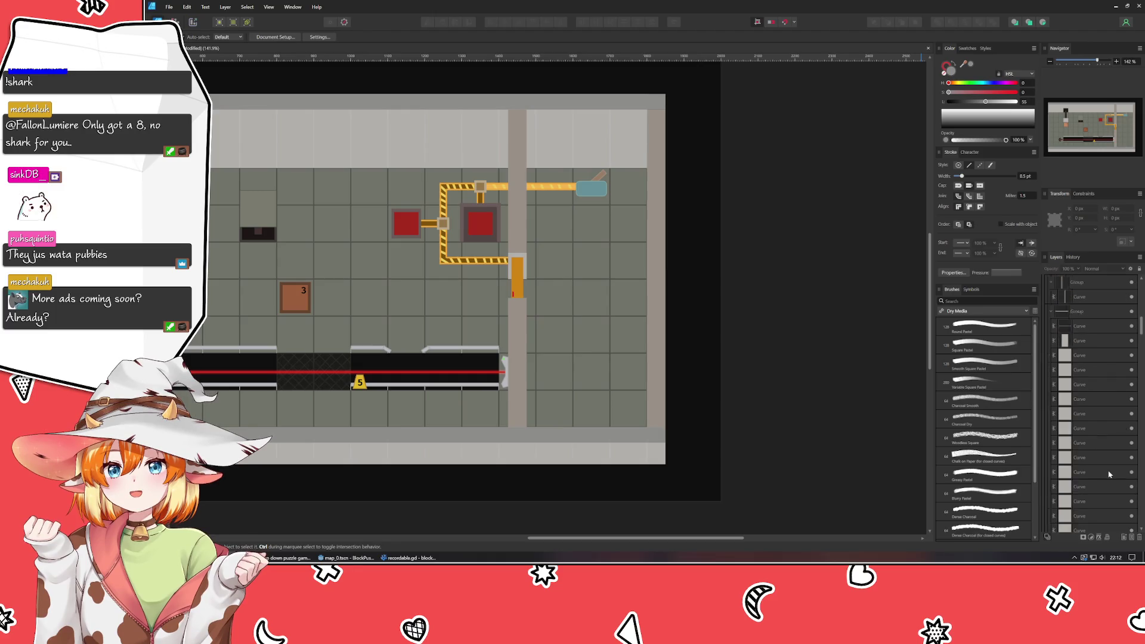
scroll(1105, 383, down, 2)
scroll(1095, 386, down, 2)
scroll(1087, 388, down, 2)
scroll(1084, 389, down, 2)
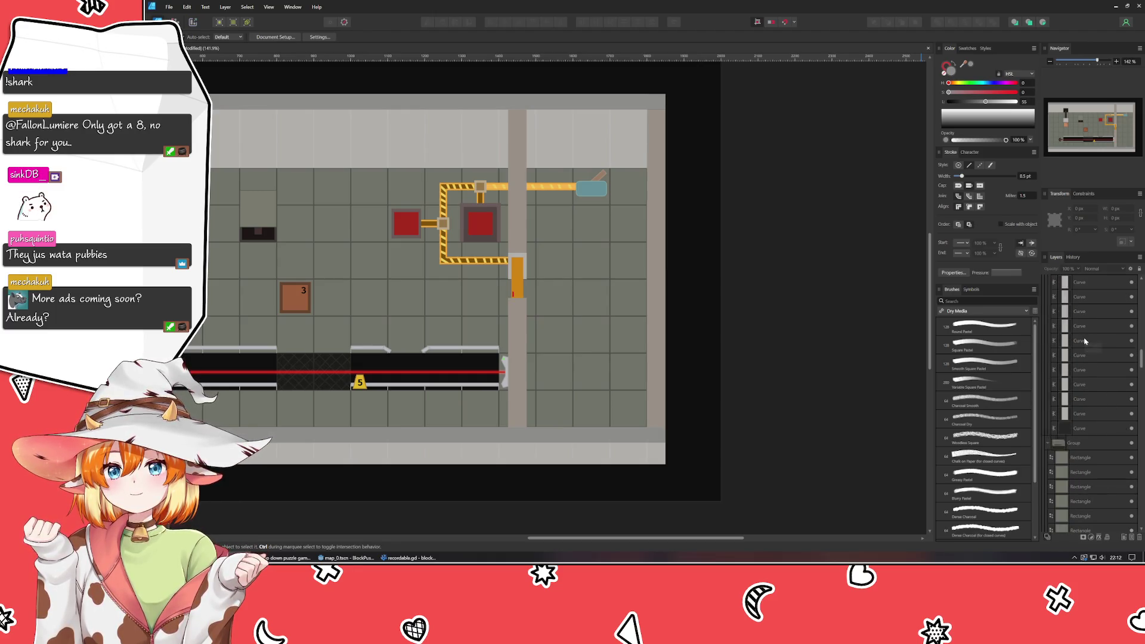
scroll(1083, 376, down, 2)
scroll(1082, 352, down, 2)
scroll(1095, 384, down, 3)
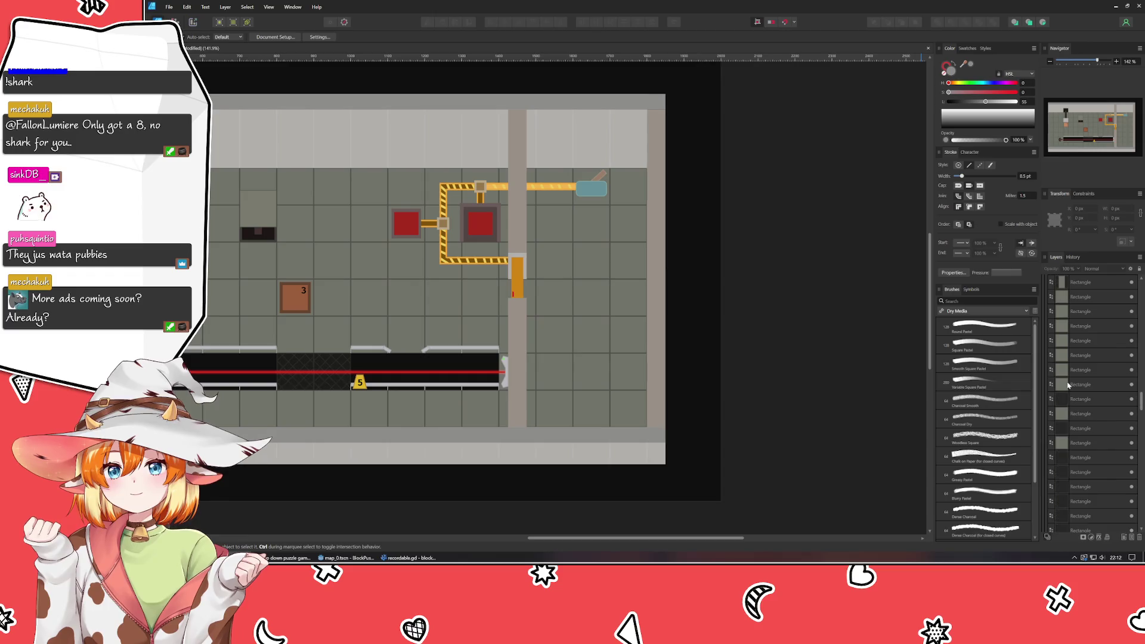
click(1088, 476)
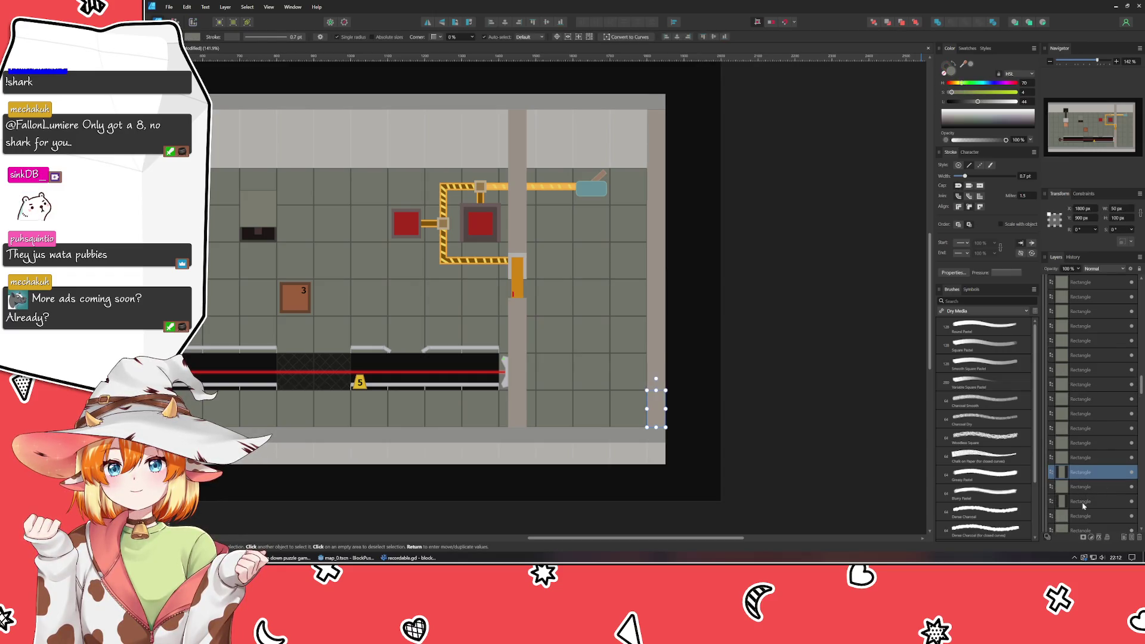
ctrl+click(1083, 443)
ctrl+click(1087, 472)
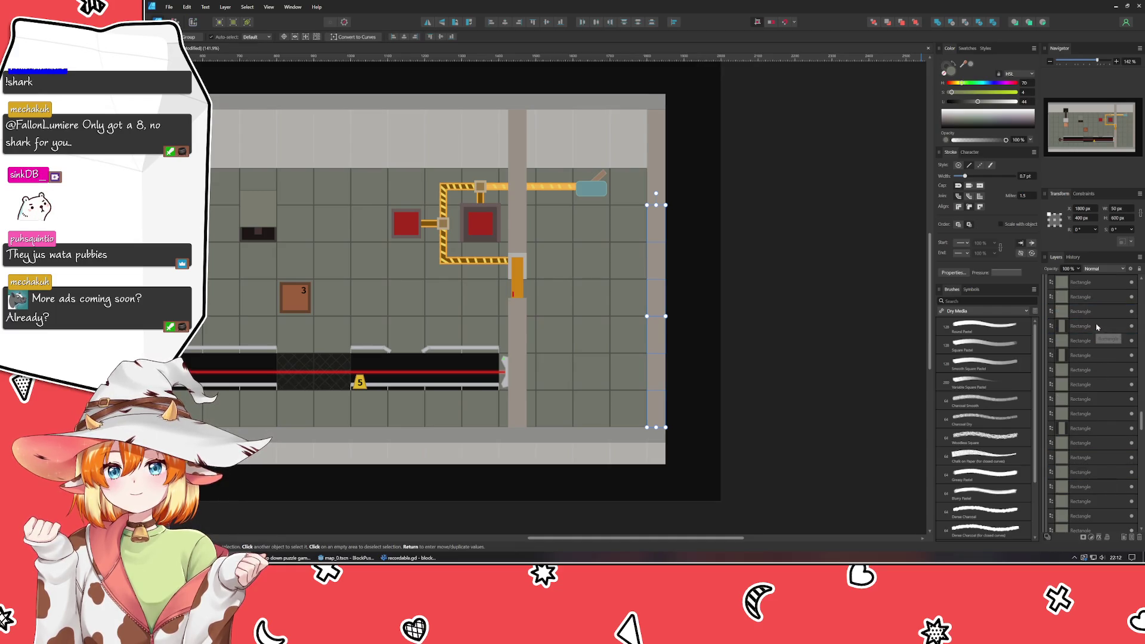
click(1087, 327)
ctrl+click(1087, 356)
ctrl+click(1074, 430)
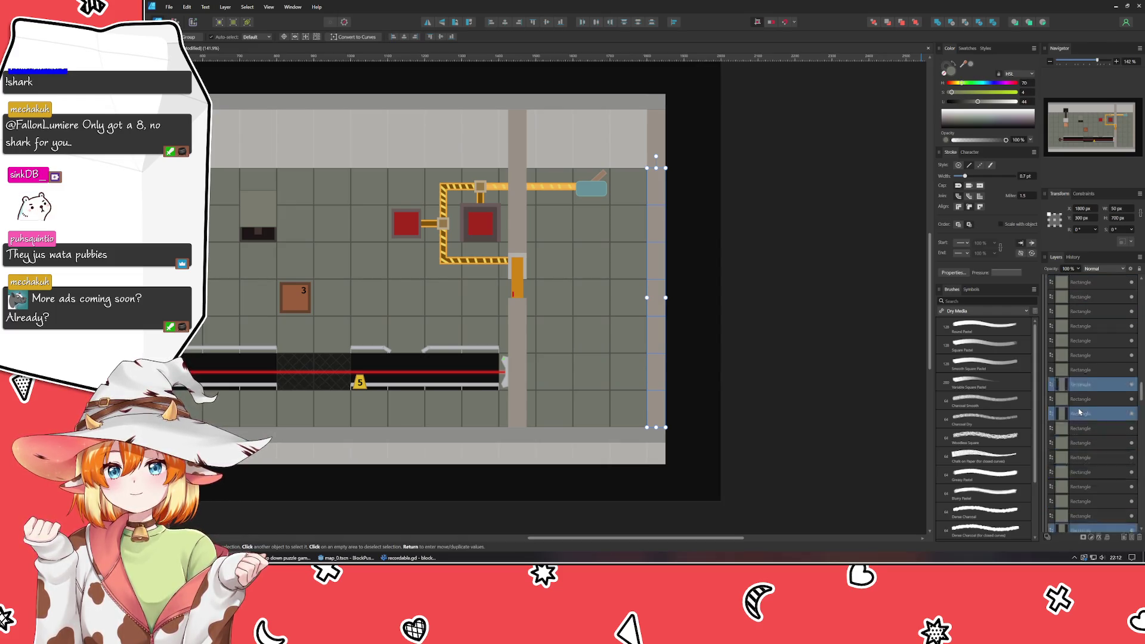
scroll(1078, 412, up, 3)
key(ctrl+z)
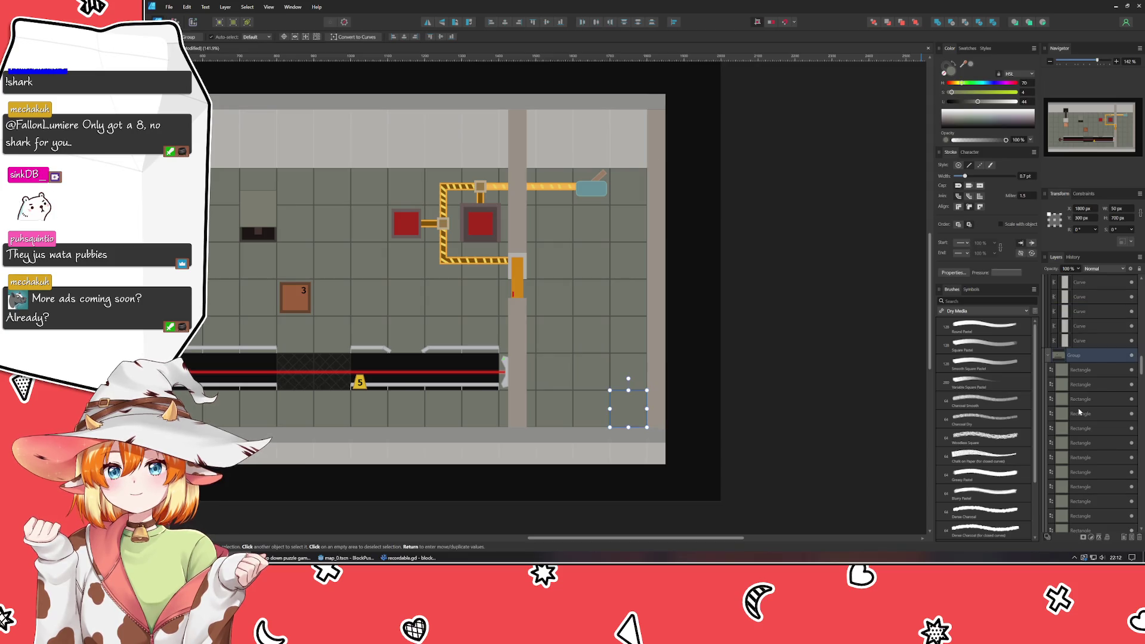
scroll(1112, 351, up, 3)
scroll(1102, 438, up, 2)
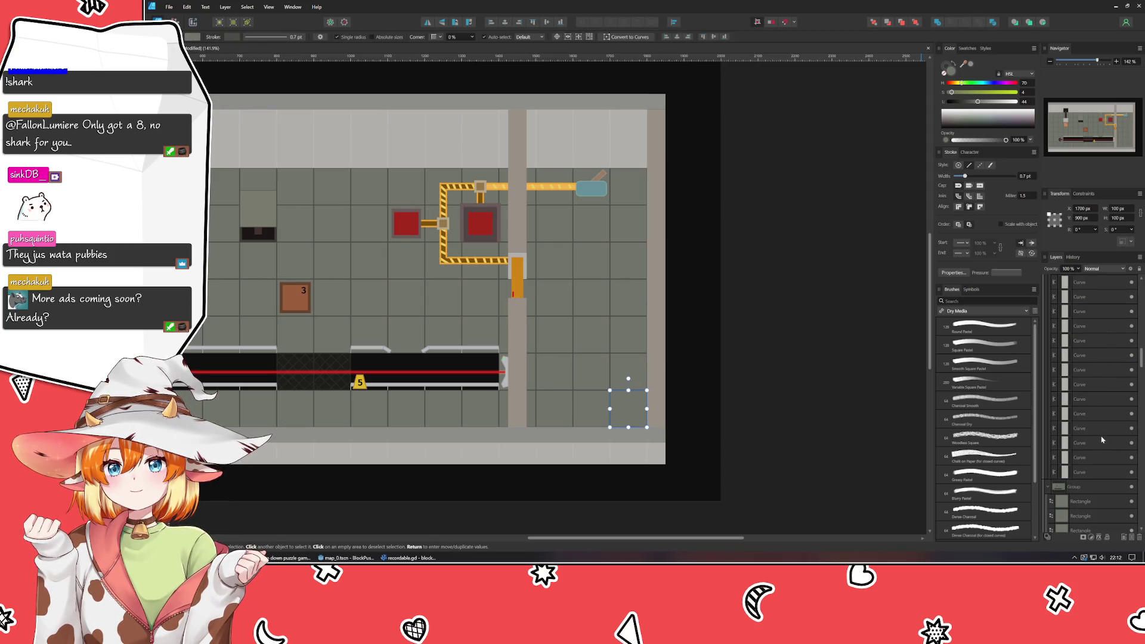
scroll(1115, 510, up, 1)
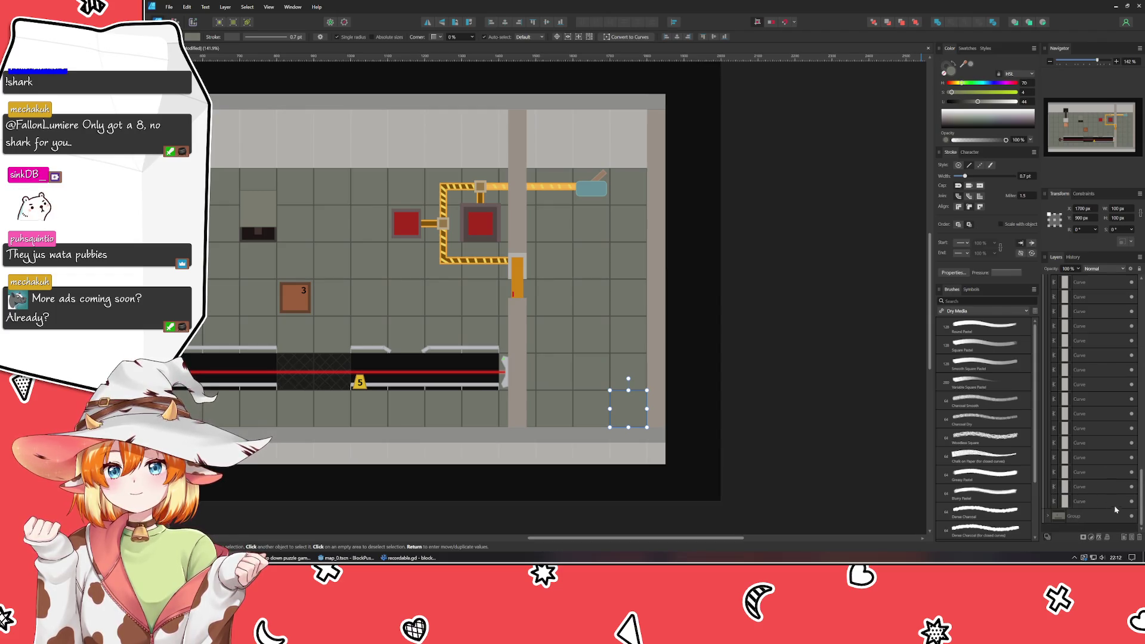
scroll(1079, 396, up, 3)
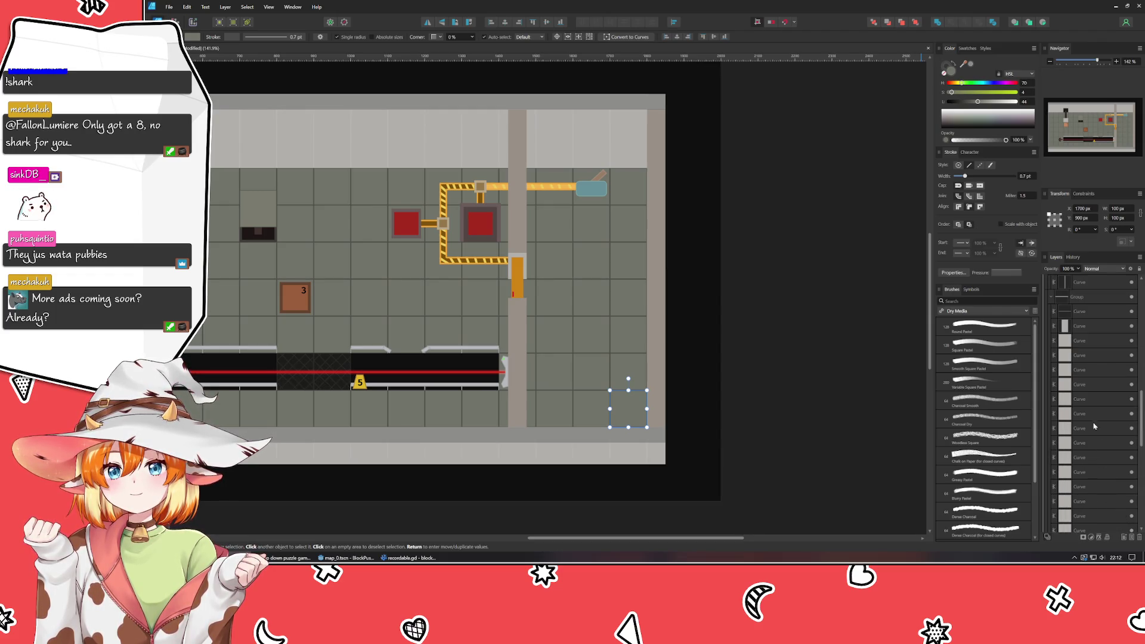
scroll(1114, 370, up, 3)
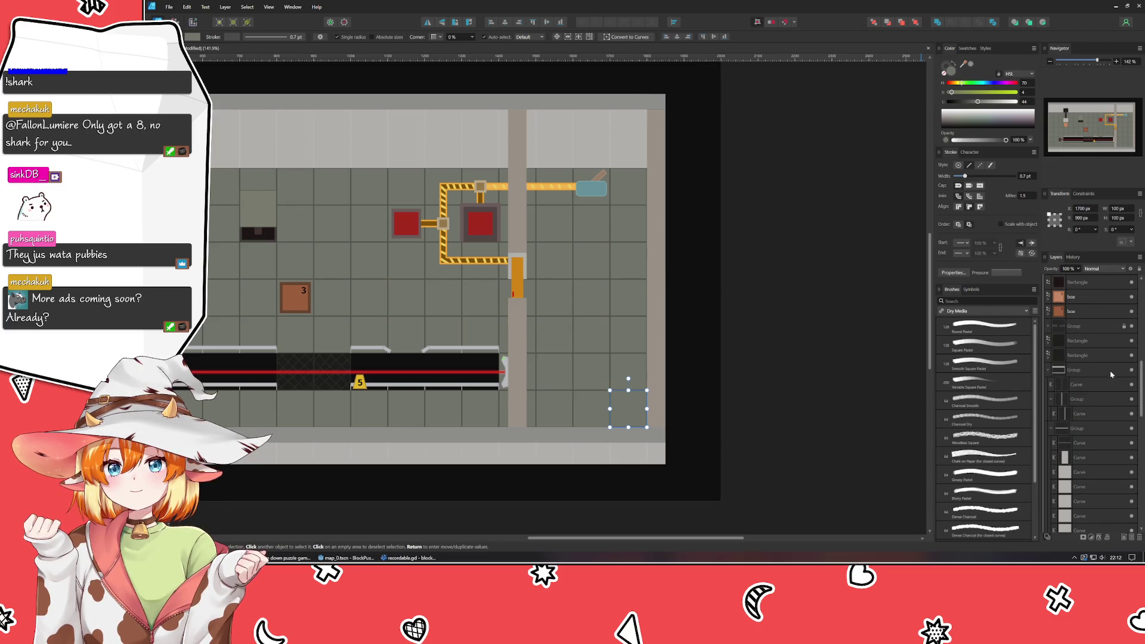
click(832, 403)
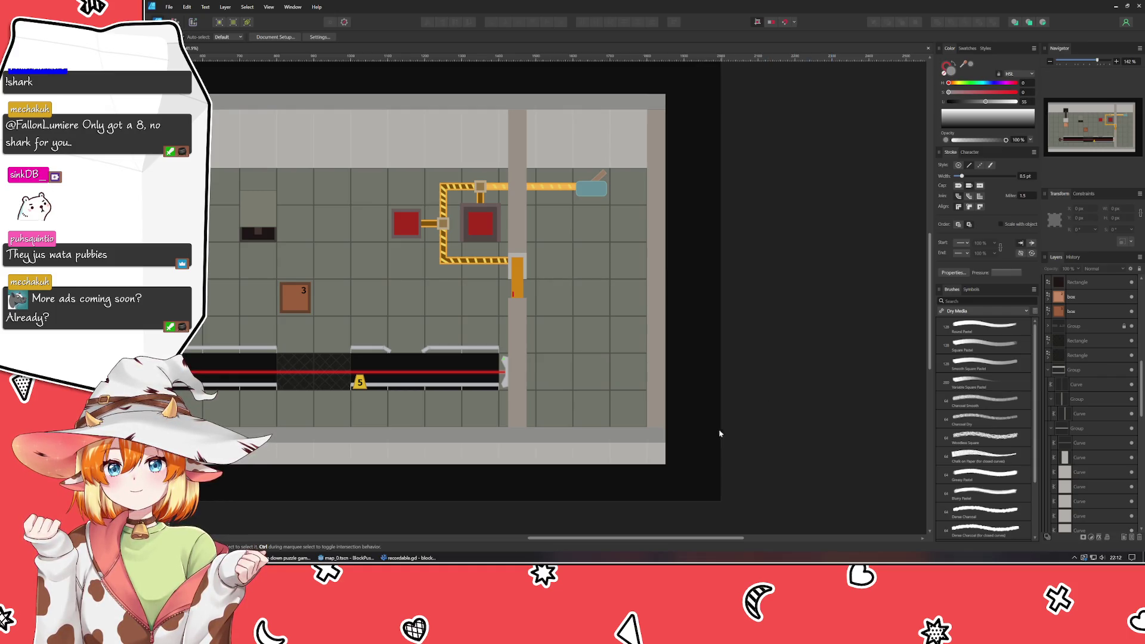
- Widen the left wall outward and trim its top and bottom to fit between the floor bands
key(ctrl+0)
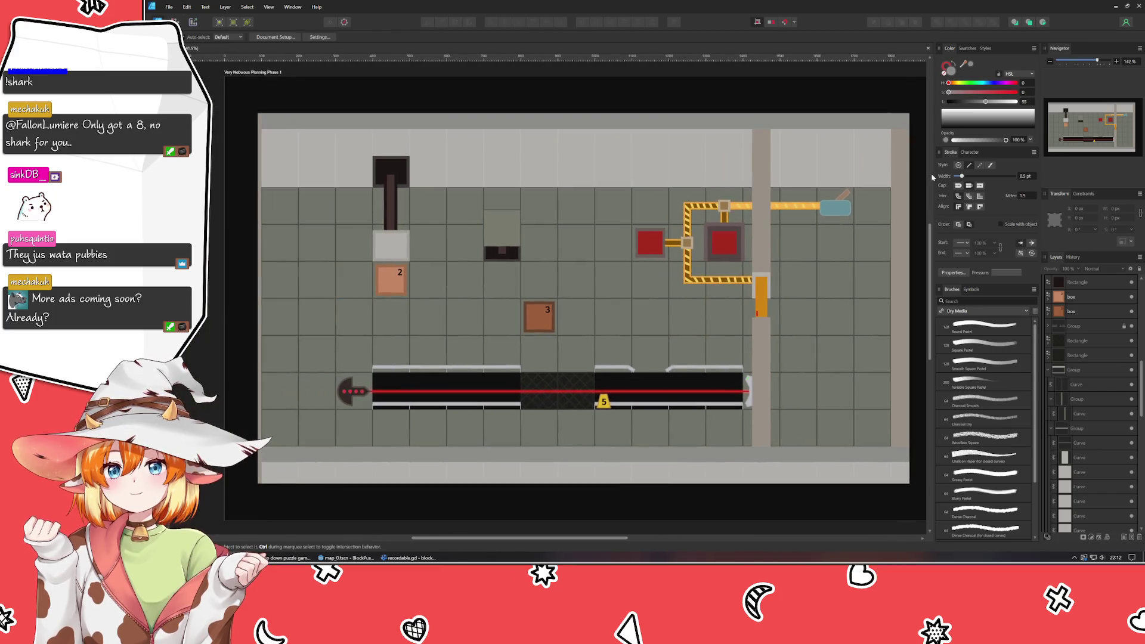
click(259, 318)
drag(259, 301, 242, 305)
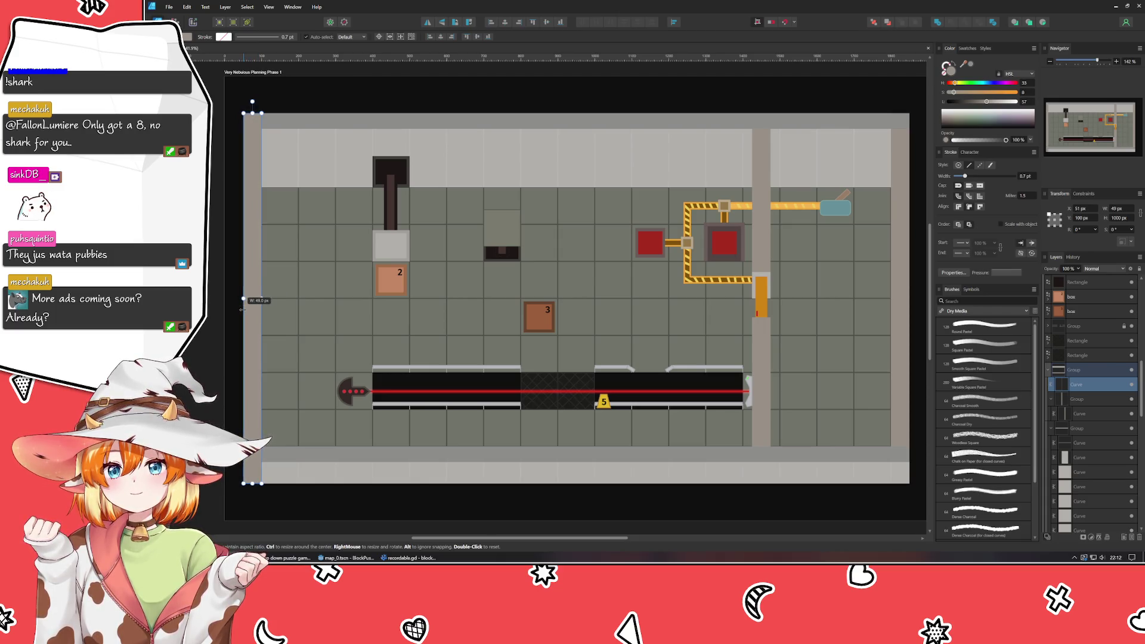
mouse_move(244, 298)
mouse_down()
mouse_move(252, 306)
mouse_move(243, 323)
mouse_up()
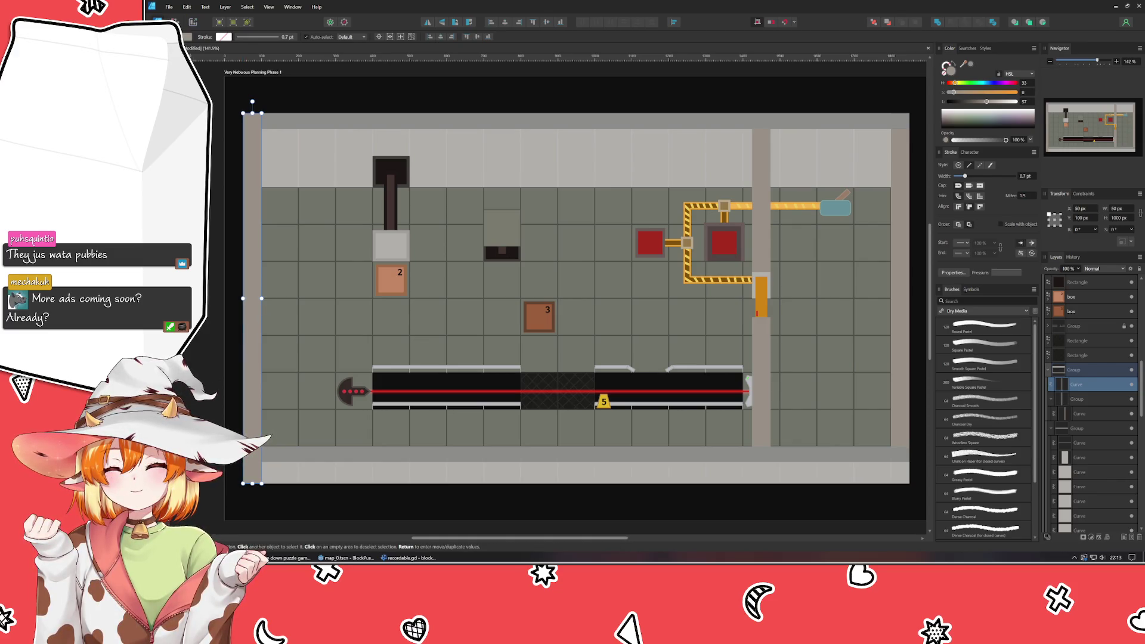
scroll(642, 498, right, 3)
scroll(642, 499, left, 4)
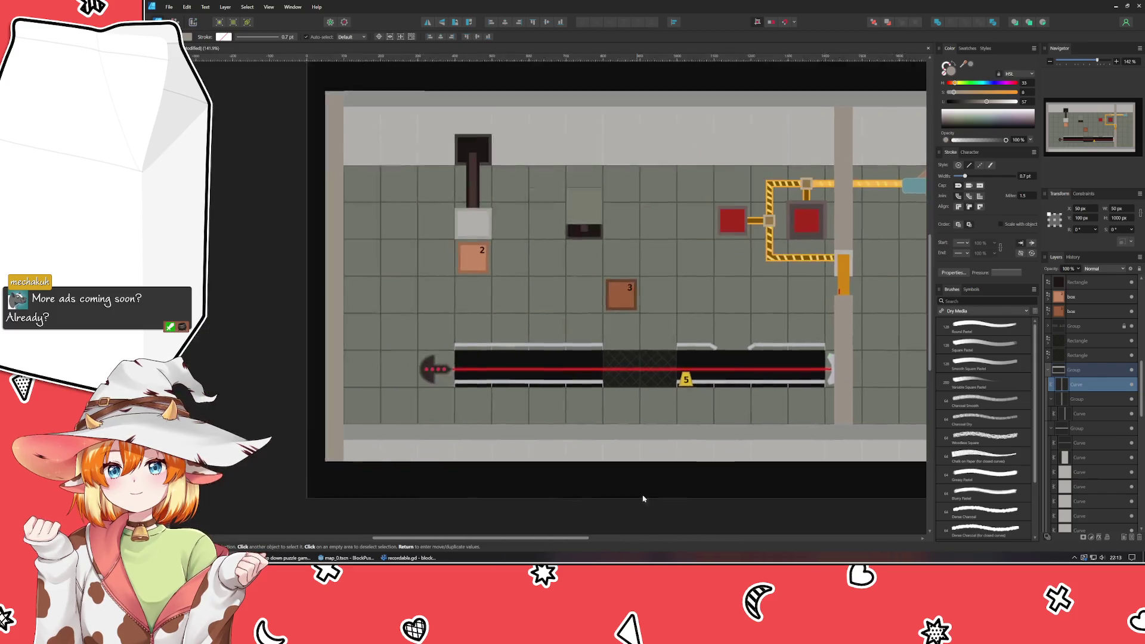
scroll(643, 499, left, 2)
drag(362, 472, 362, 432)
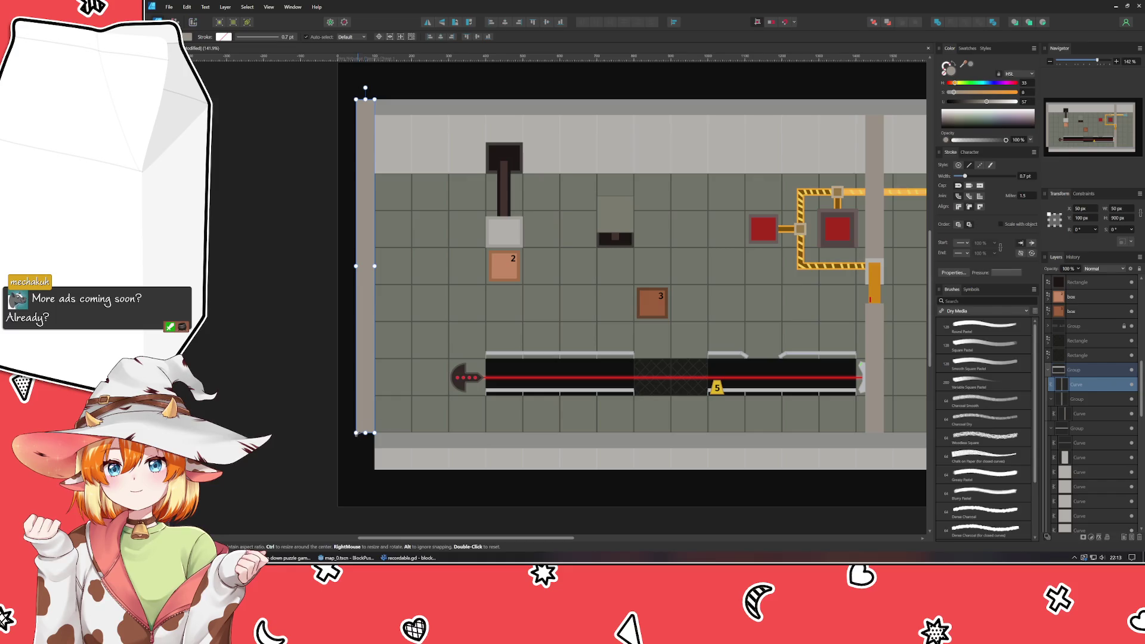
drag(365, 99, 365, 113)
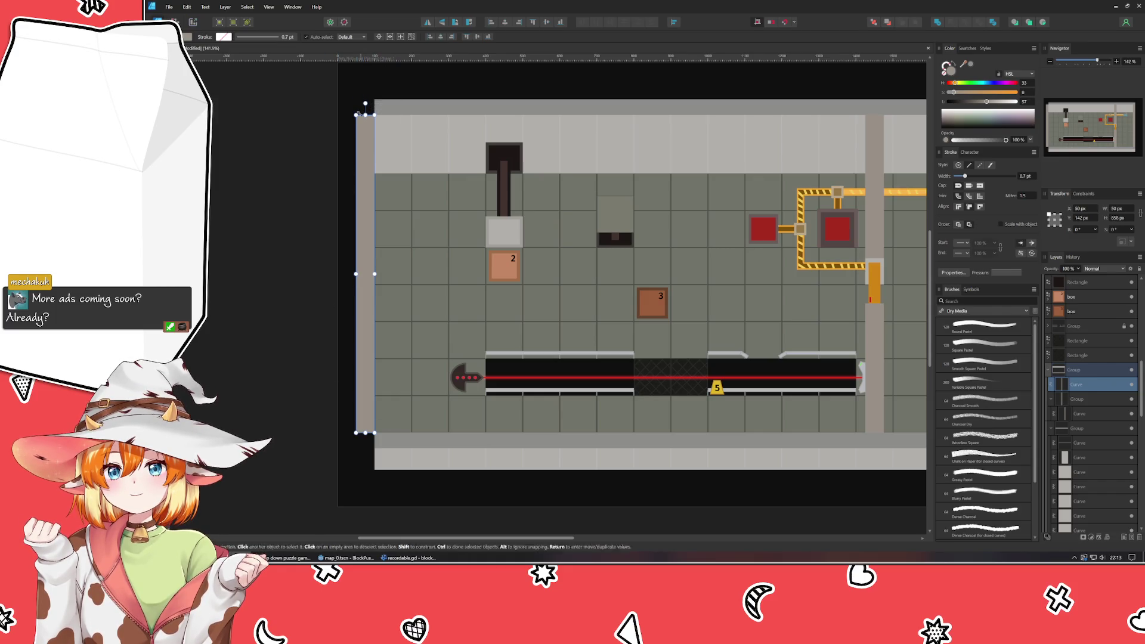
- Extend the top wall band leftward to 1800 px, reaching the artboard edge
click(394, 109)
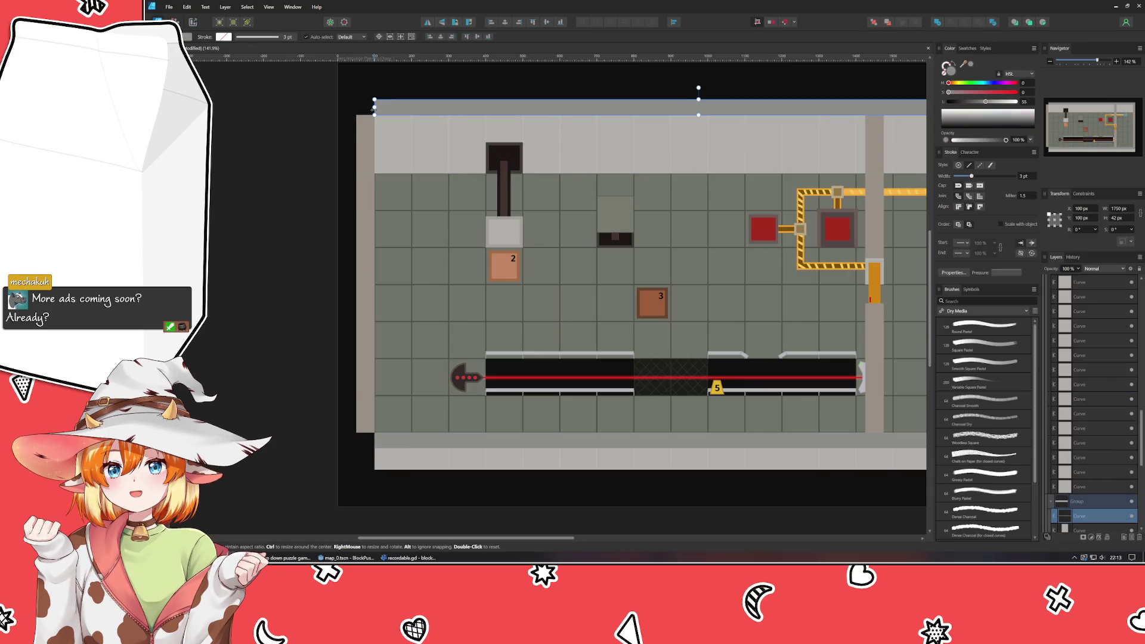
drag(375, 101, 356, 103)
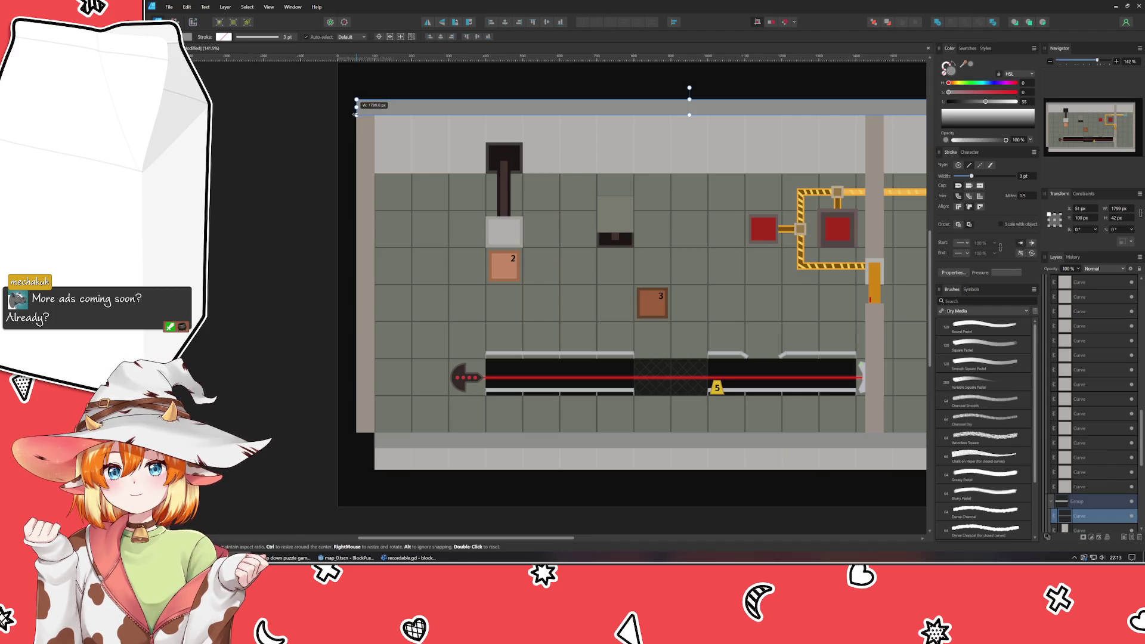
drag(356, 104, 354, 104)
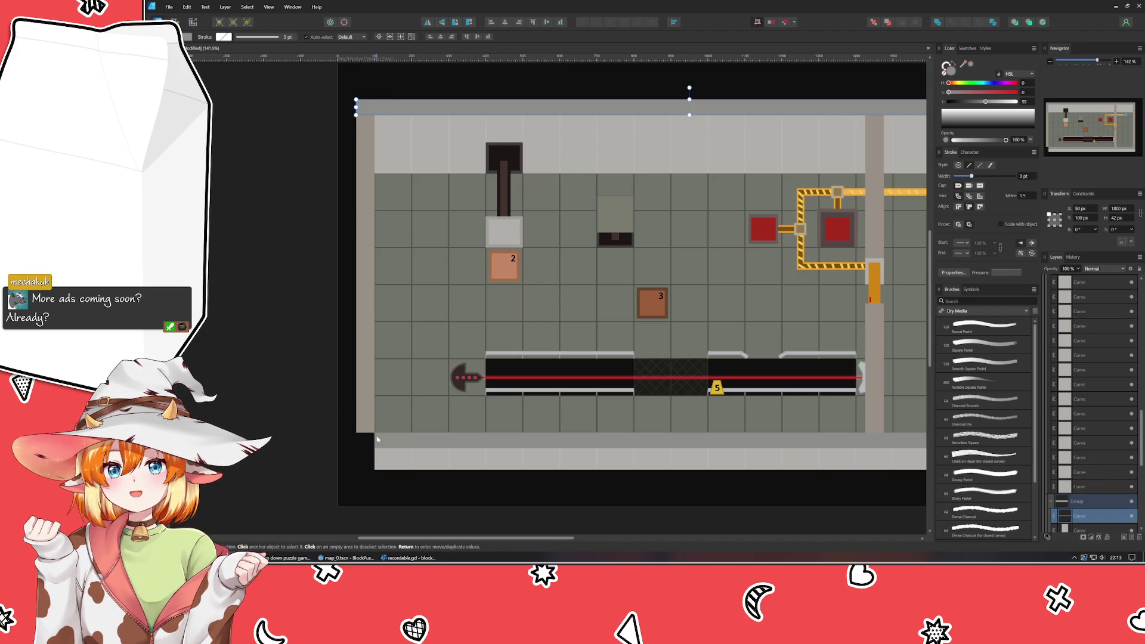
click(627, 440)
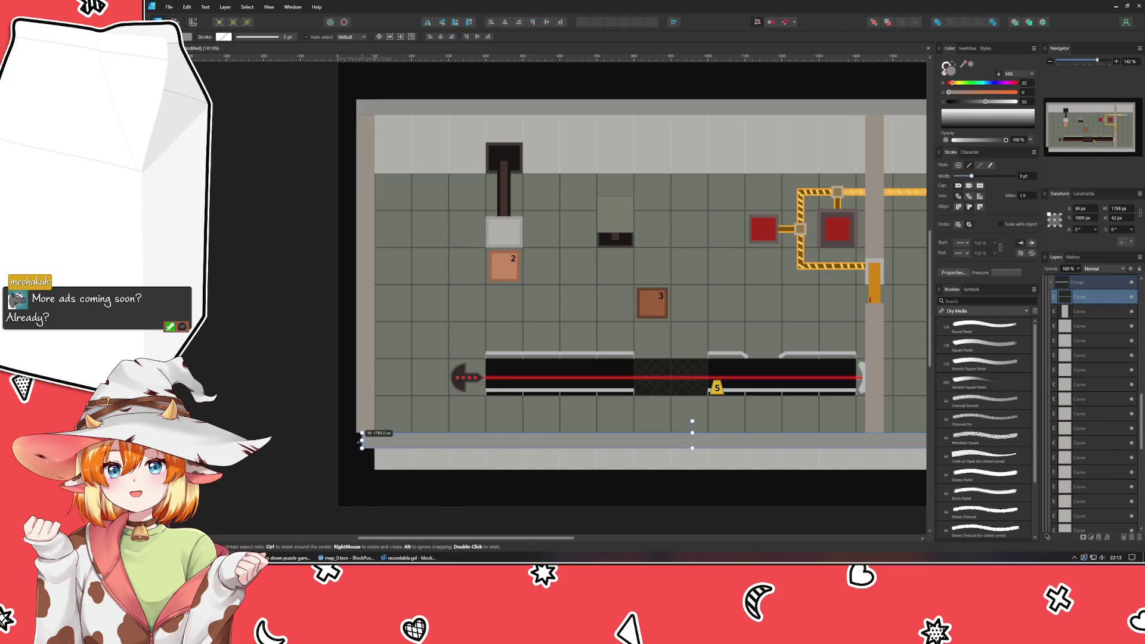
click(439, 515)
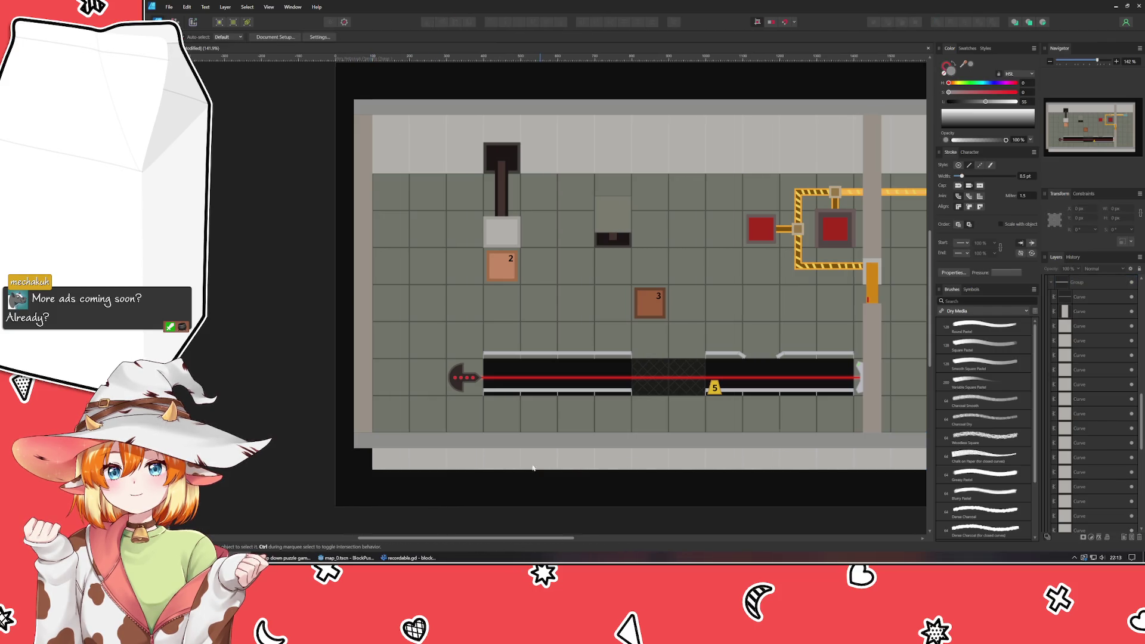
scroll(438, 515, right, 5)
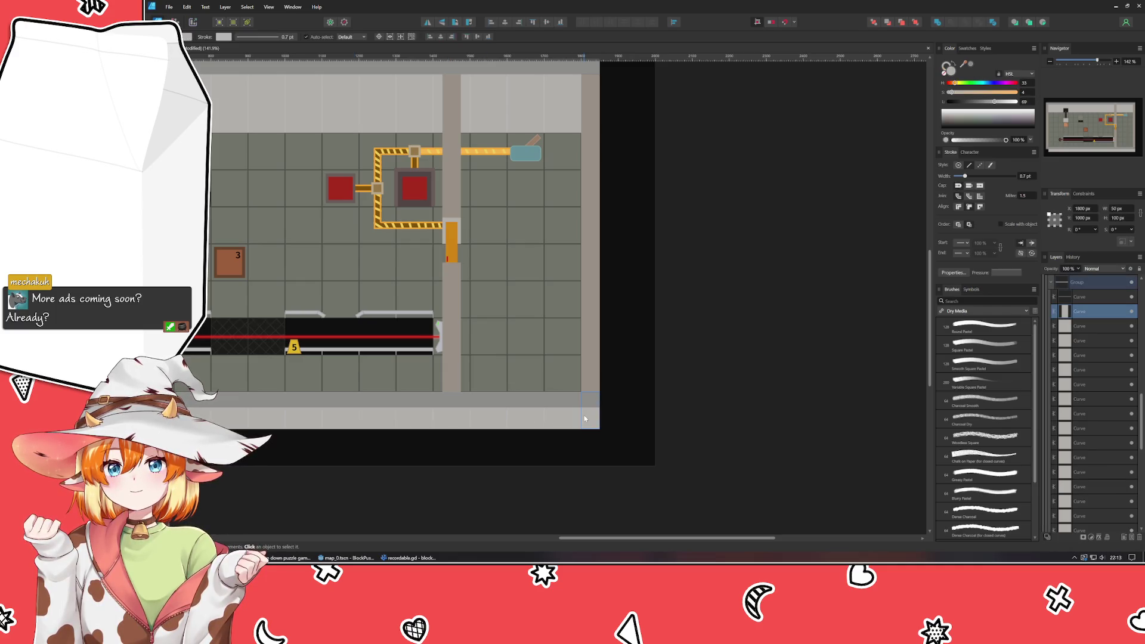
scroll(501, 485, left, 1)
scroll(499, 483, left, 3)
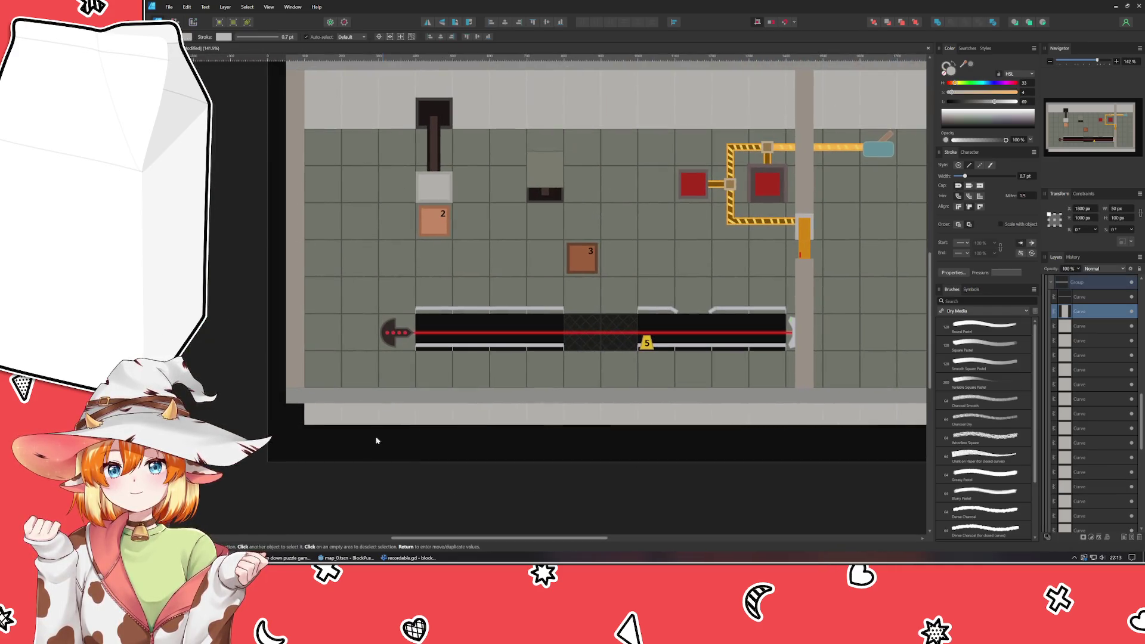
- Delete the stray small floor piece near the bottom edge
click(544, 402)
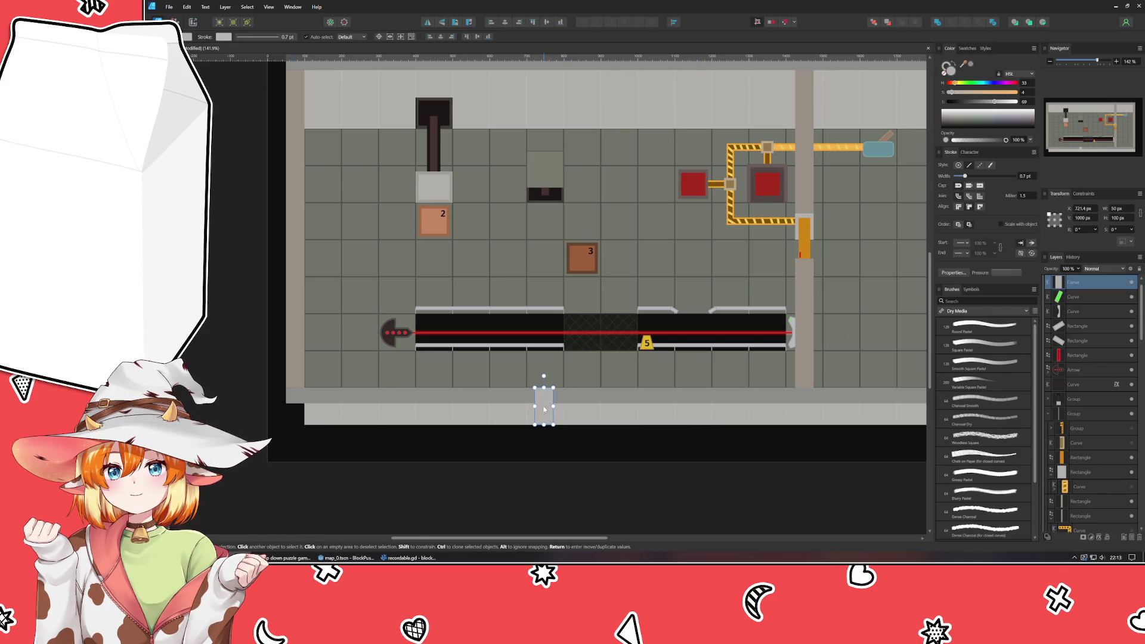
drag(543, 403, 415, 408)
key(Delete)
scroll(388, 454, right, 3)
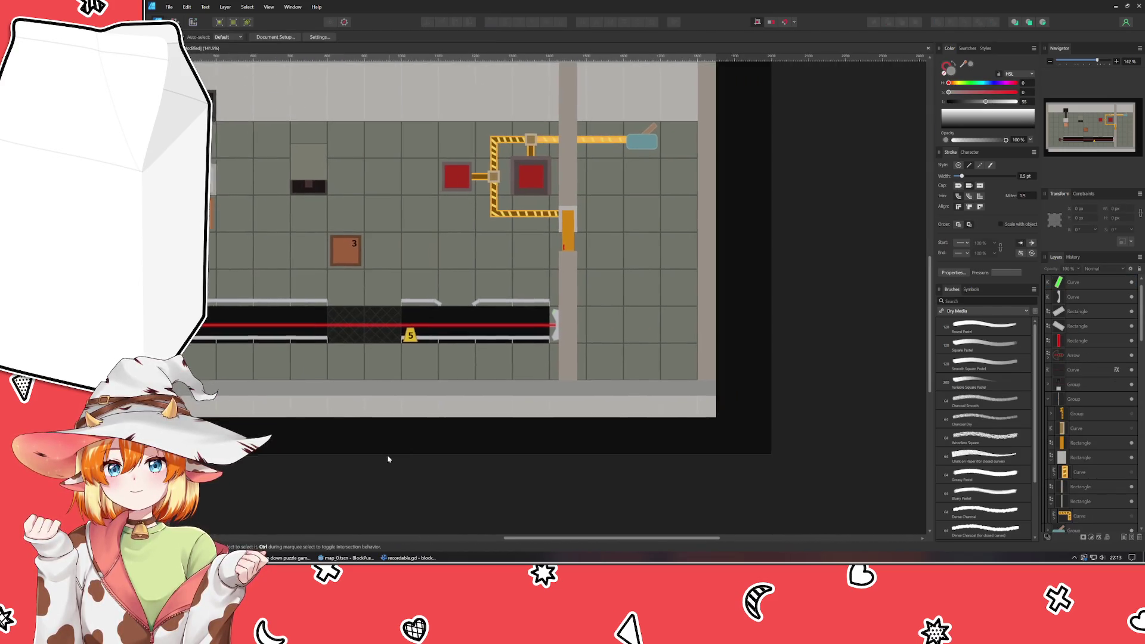
- Nudge the bottom-right corner trim piece left along the floor to X 50 px at the left wall
click(709, 409)
click(709, 409)
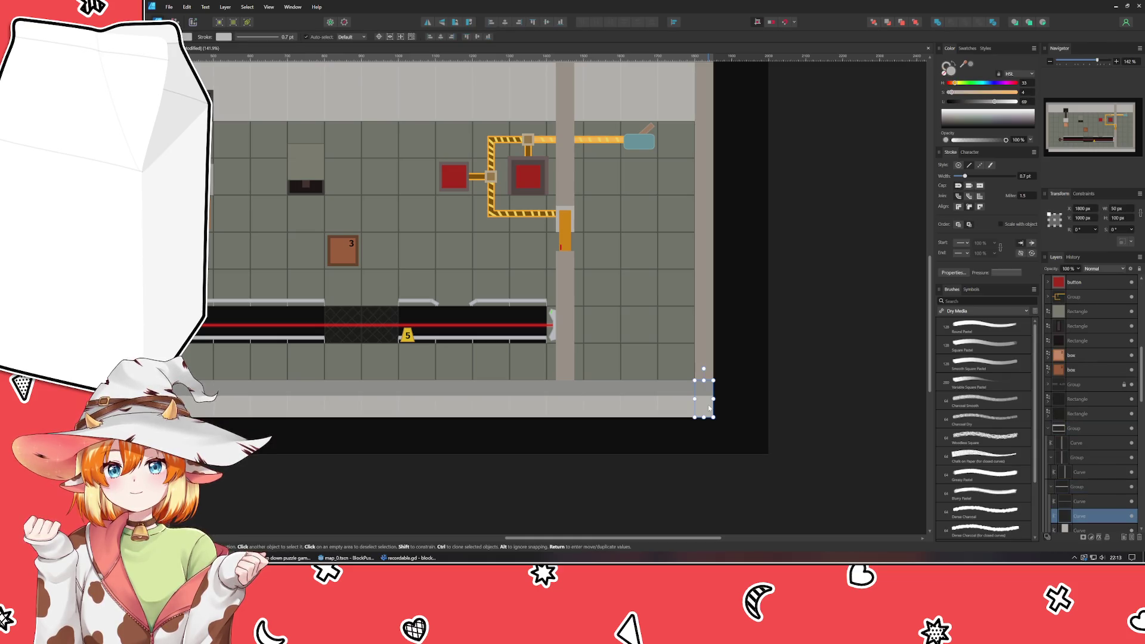
key(shift+Left)
key(shift+Left)
key(shift+Left)
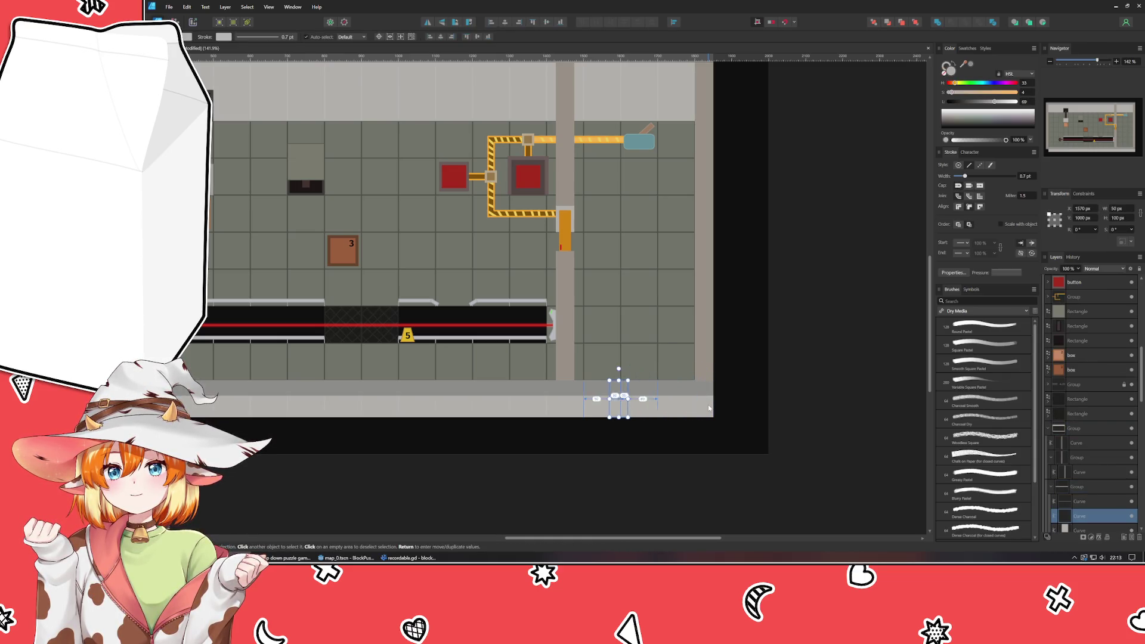
key(shift+Left)
key(shift+Left)
key(shift+Left)
key(shift+Left)
key(shift+Left)
key(shift+Left)
key(shift+Left)
key(shift+Left)
key(shift+Left)
key(shift+Left)
key(shift+Left)
key(shift+Left)
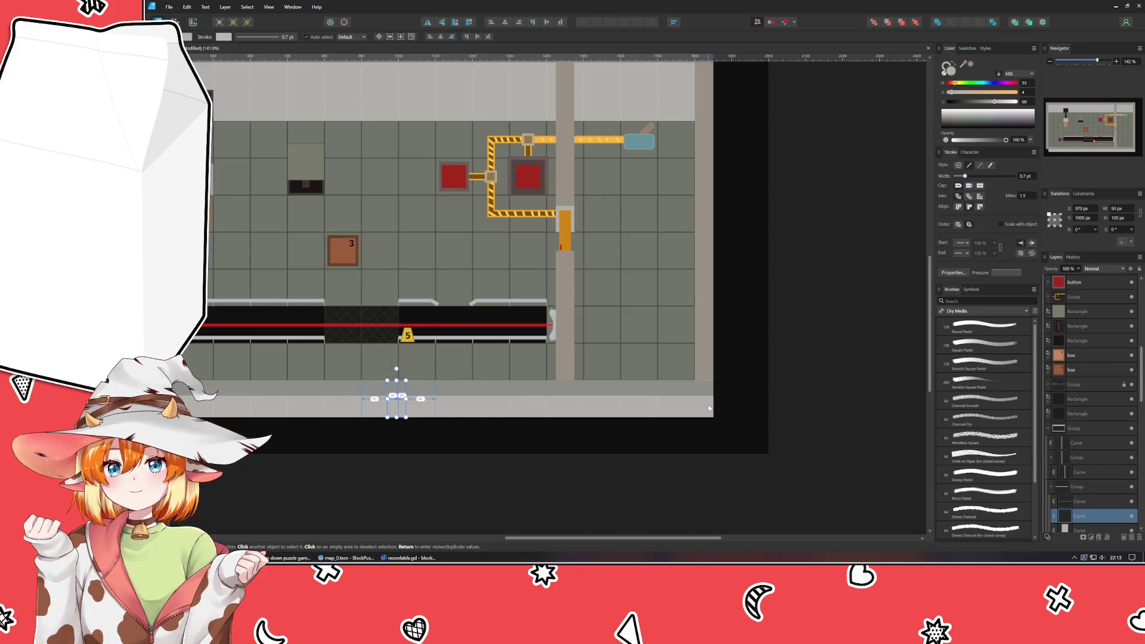
key(shift+Left)
key(shift+Left)
key(shift+Left)
key(shift+Left)
key(shift+Left)
key(shift+Left)
key(shift+Left)
key(shift+Left)
key(shift+Left)
key(shift+Left)
key(shift+Left)
key(shift+Left)
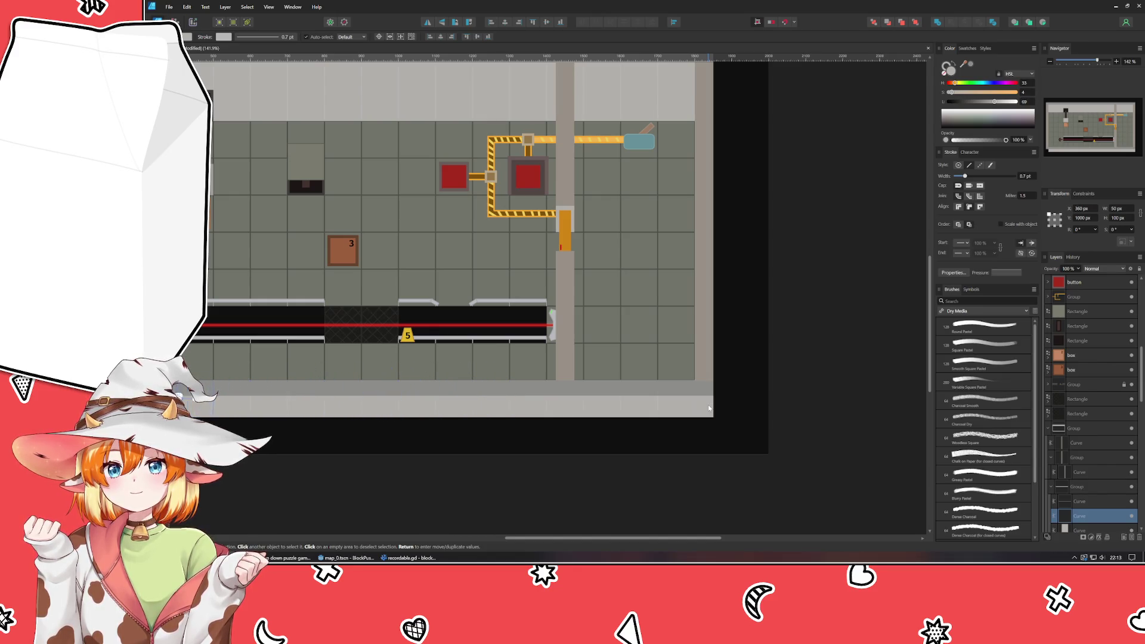
key(shift+Left)
key(shift+Left)
key(shift+Left)
key(shift+Left)
key(shift+Left)
key(shift+Left)
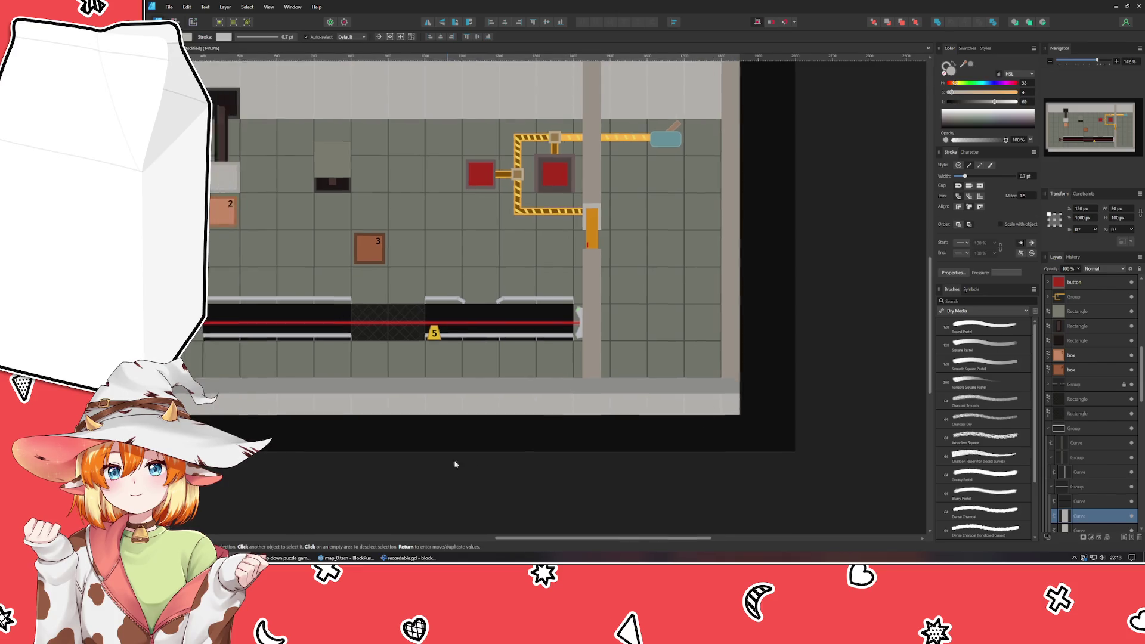
scroll(626, 447, left, 5)
key(shift+Left)
key(shift+Left)
key(shift+Left)
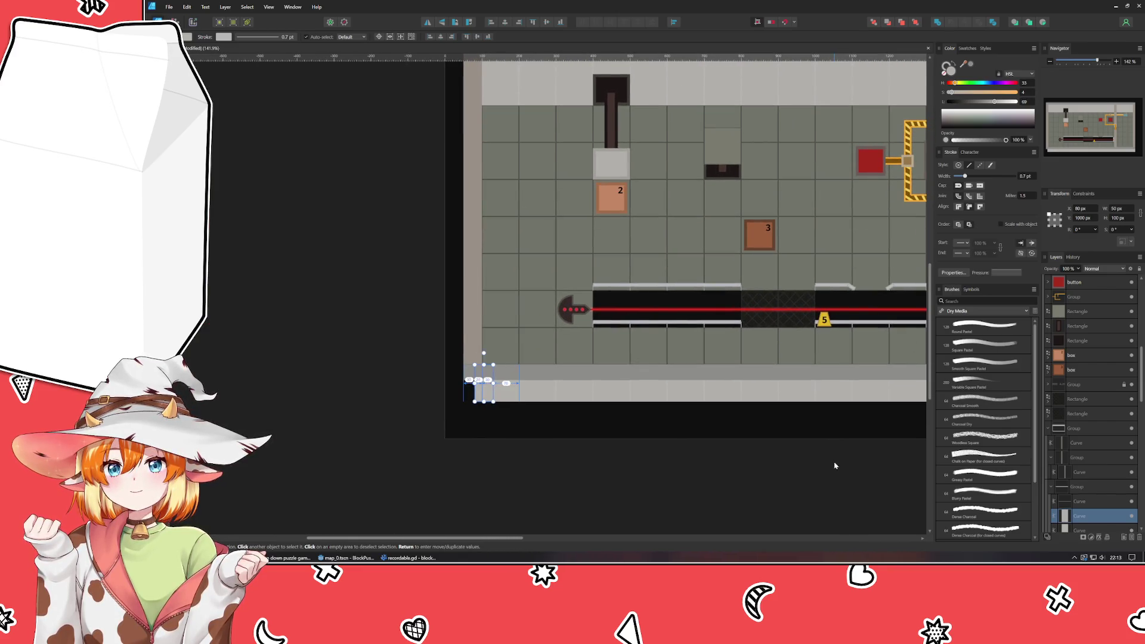
key(shift+Left)
key(shift+Left)
key(shift+Left)
key(shift+Left)
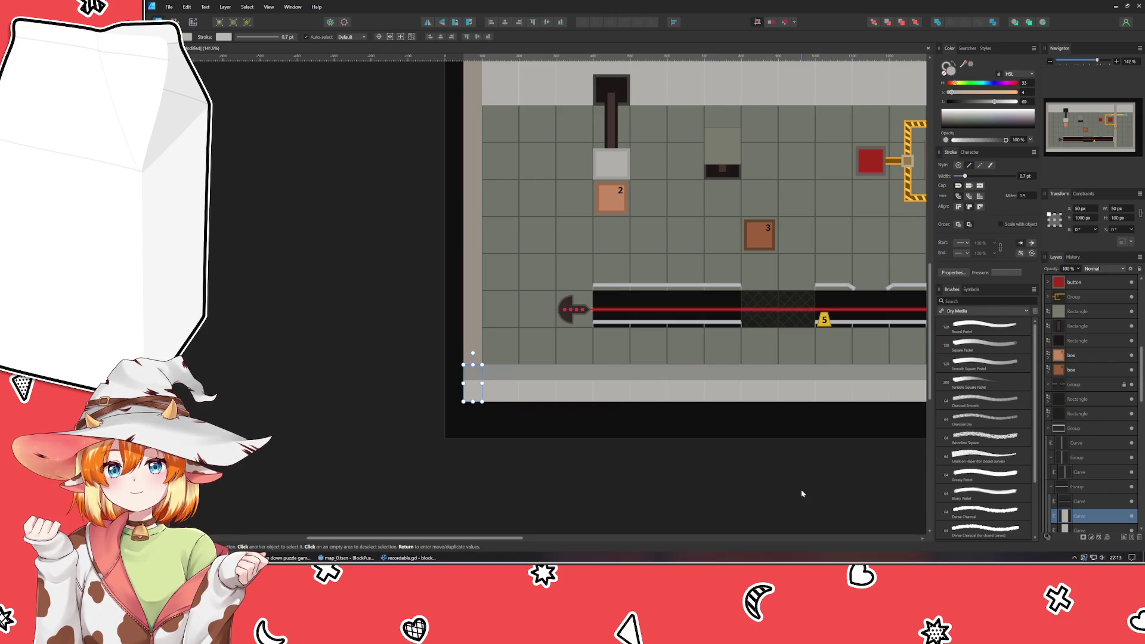
click(802, 493)
key(ctrl+0)
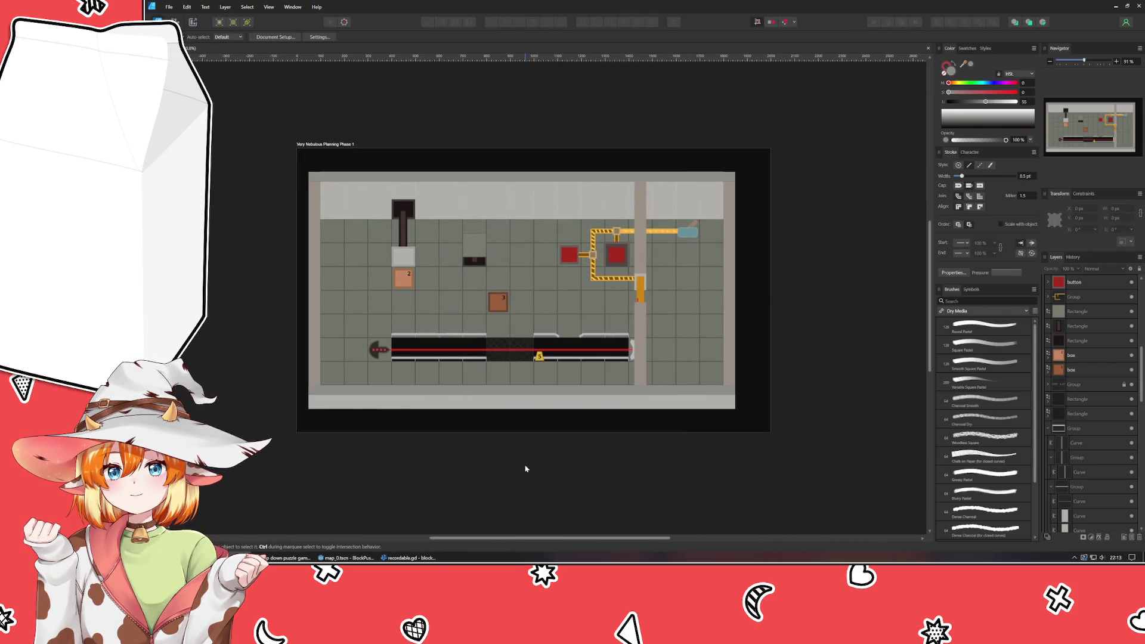
mouse_move(525, 468)
mouse_down()
mouse_move(544, 462)
mouse_move(482, 495)
mouse_up()
scroll(508, 441, up, 2)
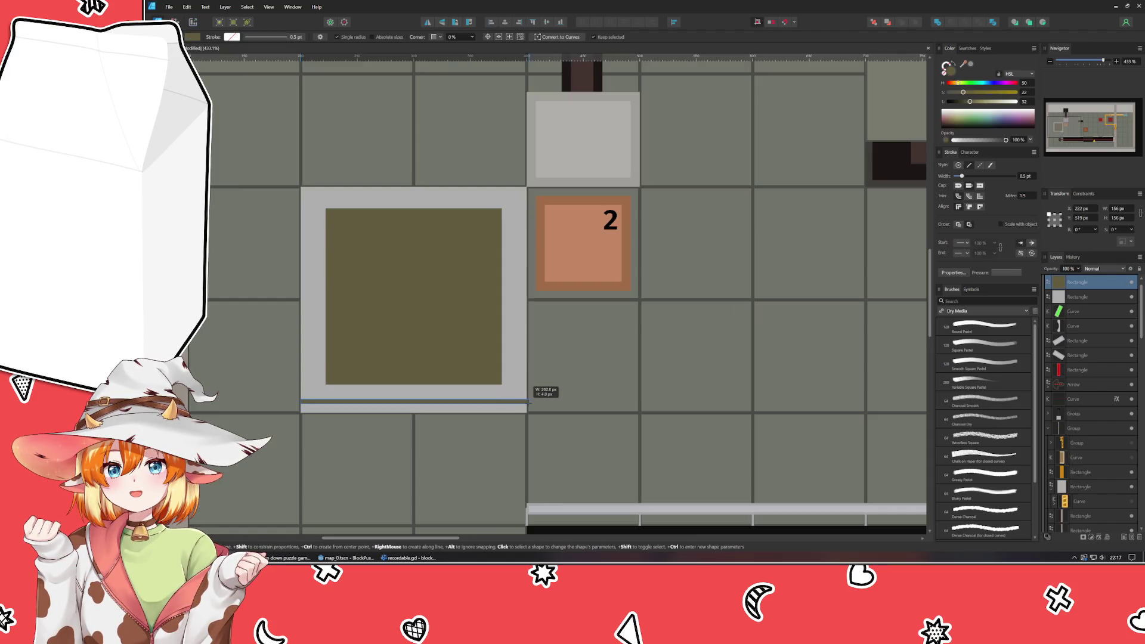
drag(526, 410, 527, 412)
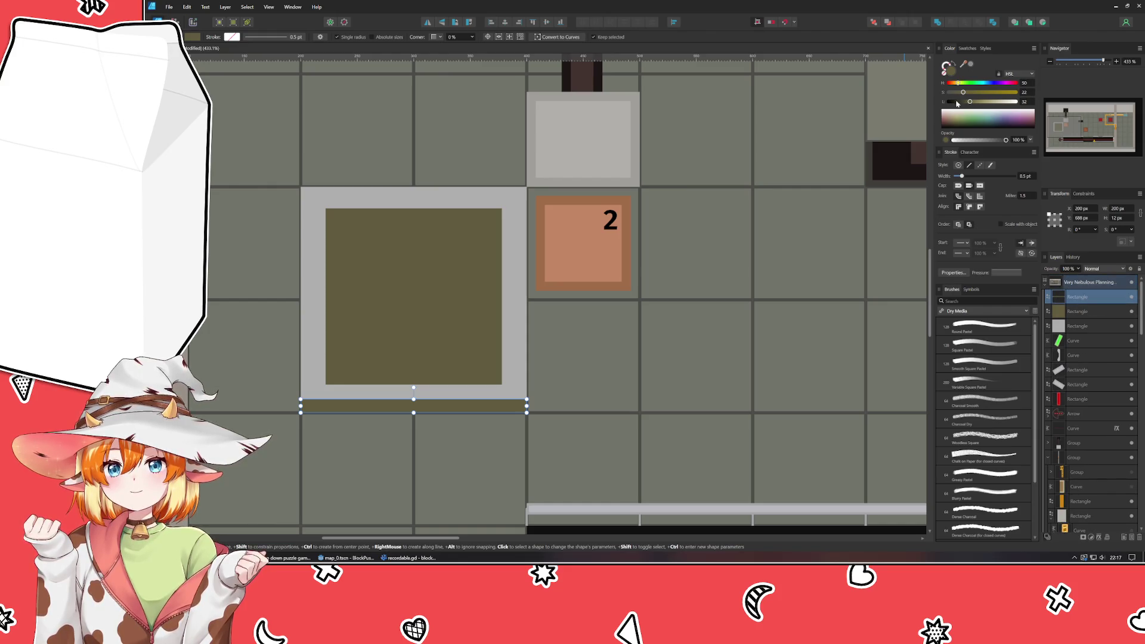
drag(949, 67, 515, 250)
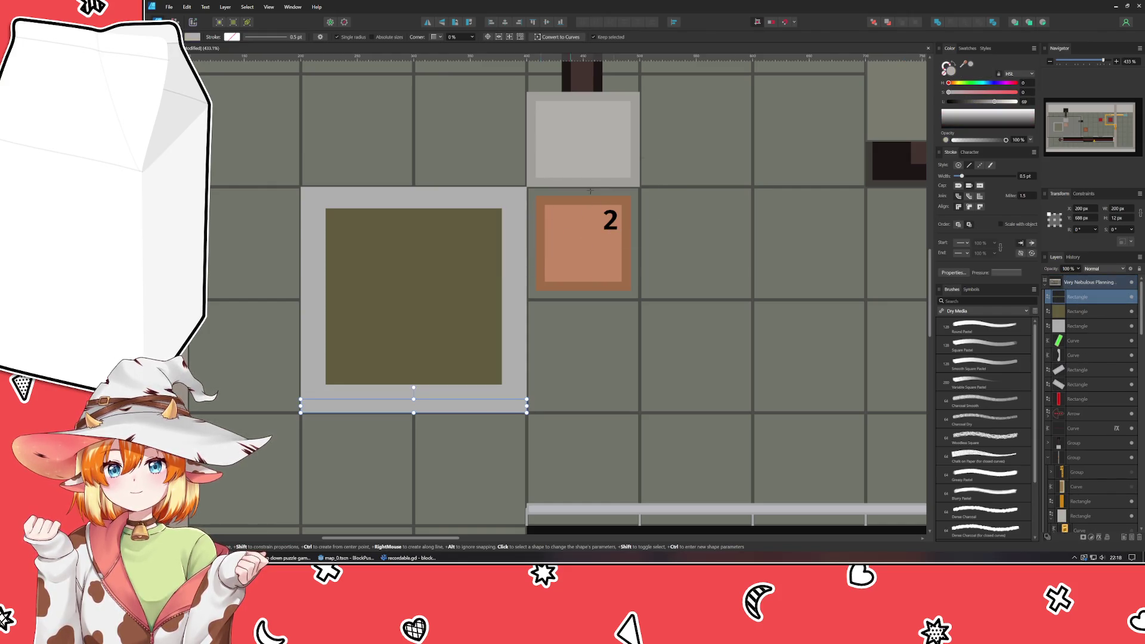
key(ctrl+d)
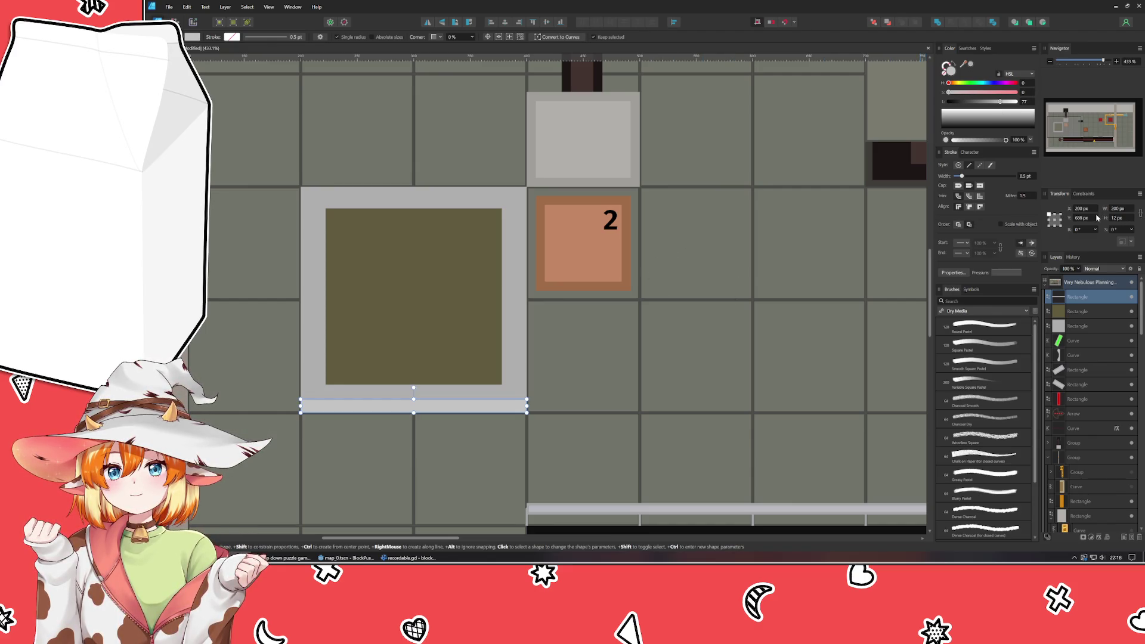
scroll(1099, 222, up, 2)
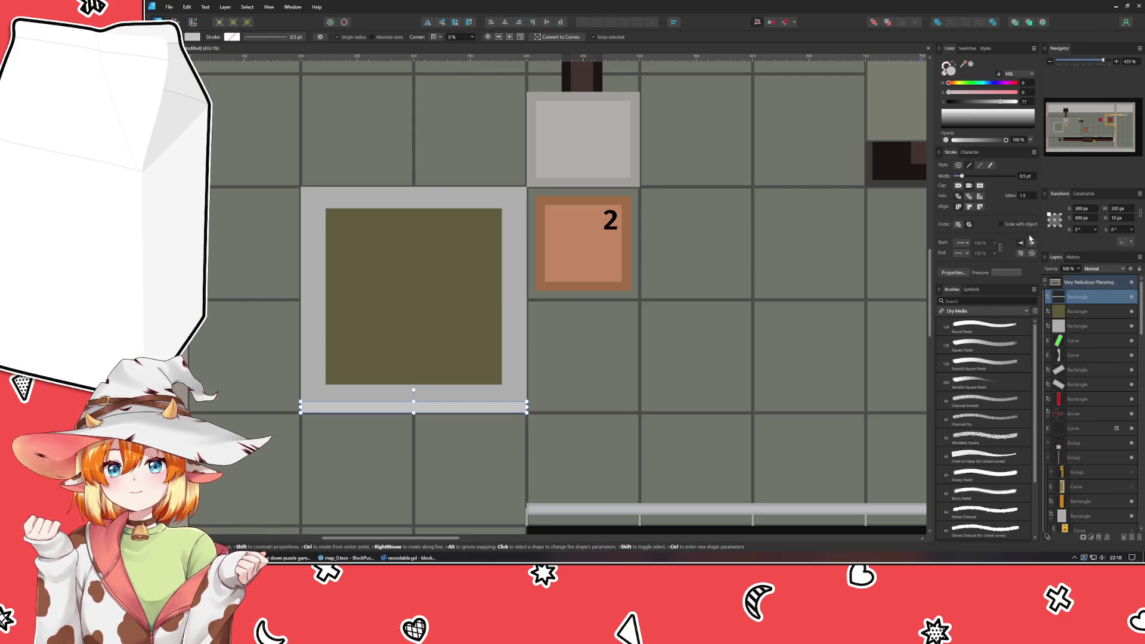
key(v)
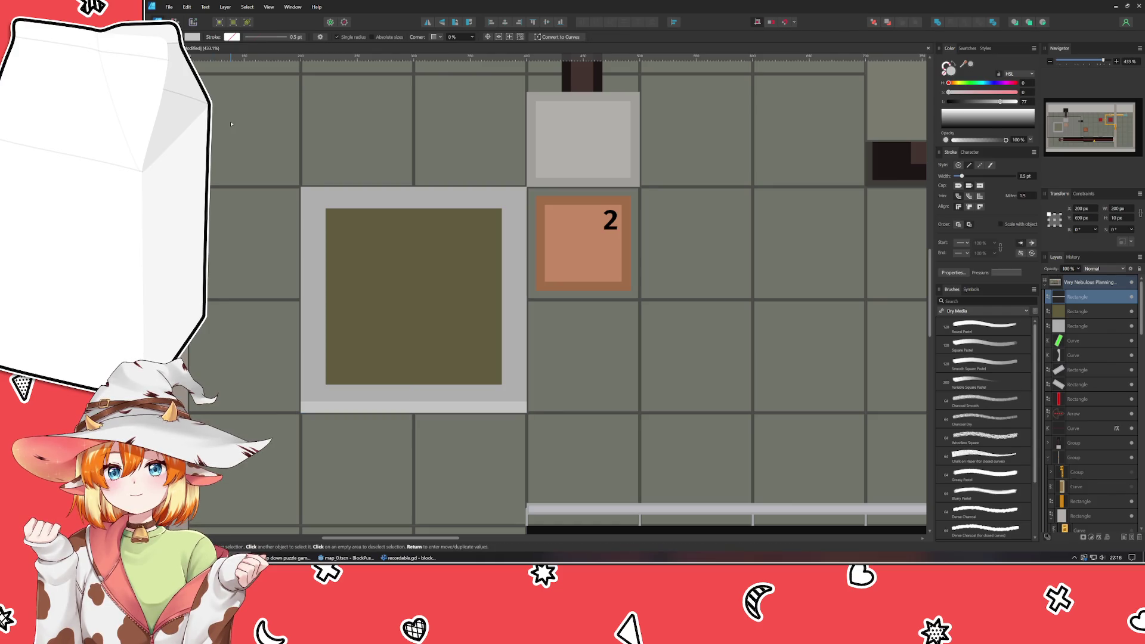
scroll(296, 238, down, 4)
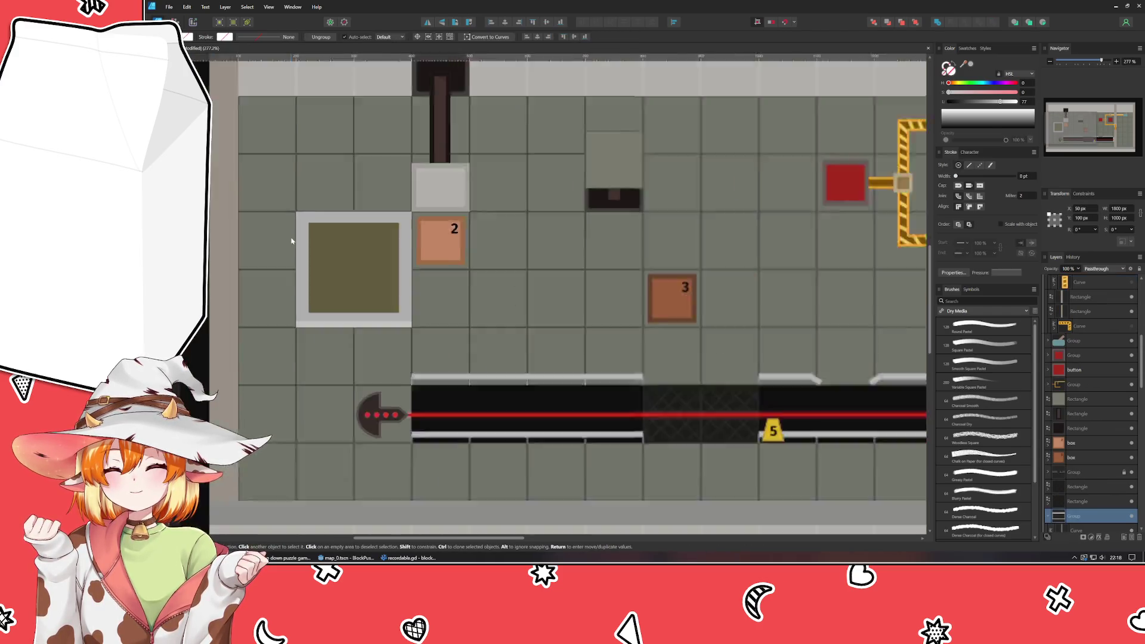
scroll(356, 307, down, 1)
scroll(340, 332, up, 1)
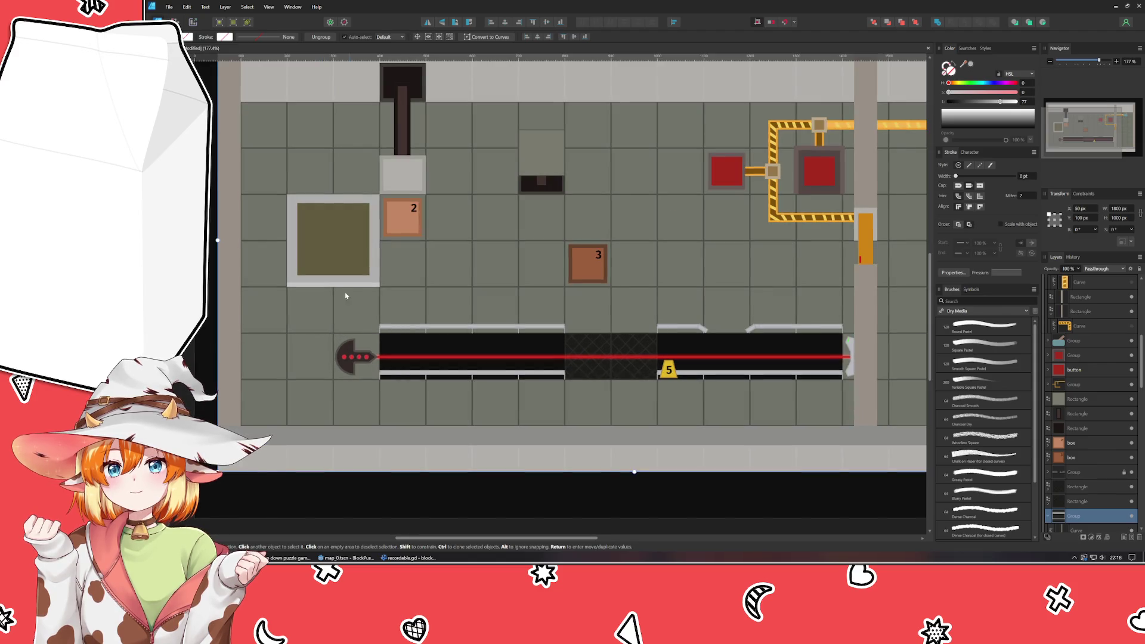
scroll(377, 189, up, 4)
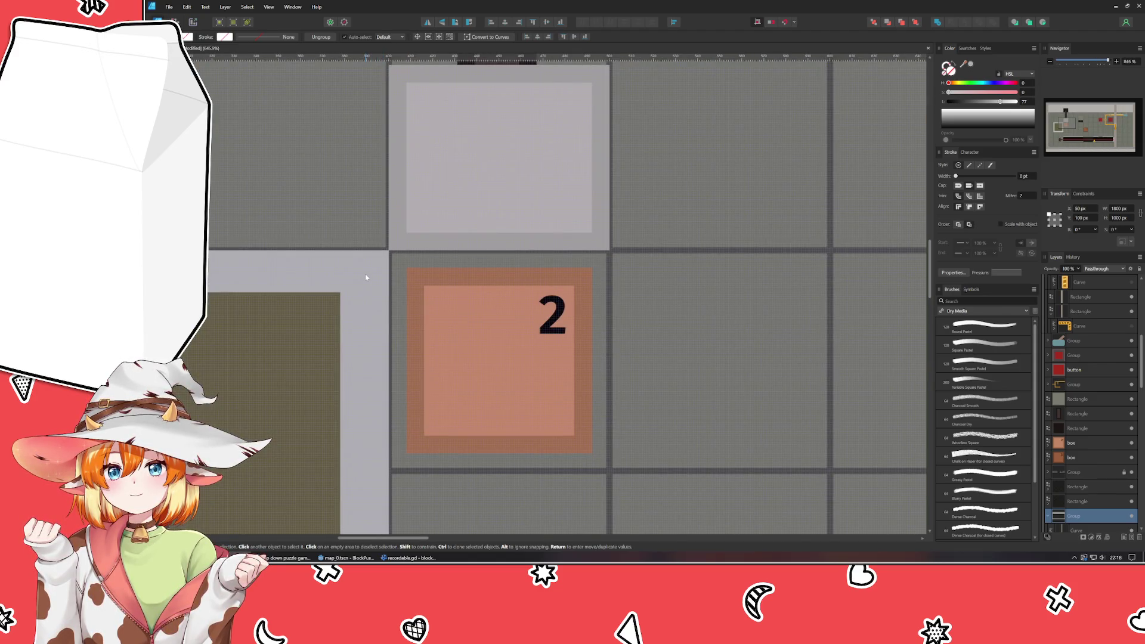
- Round the olive pad frame's corners, then try the Straight corner style
click(367, 272)
drag(368, 273, 478, 207)
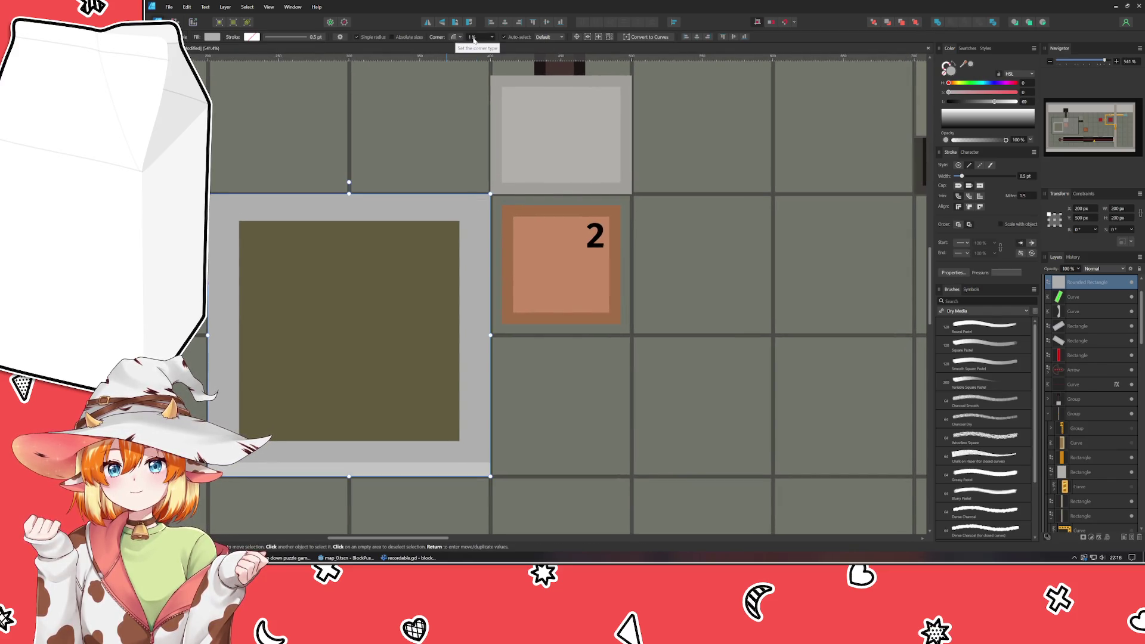
drag(456, 39, 471, 38)
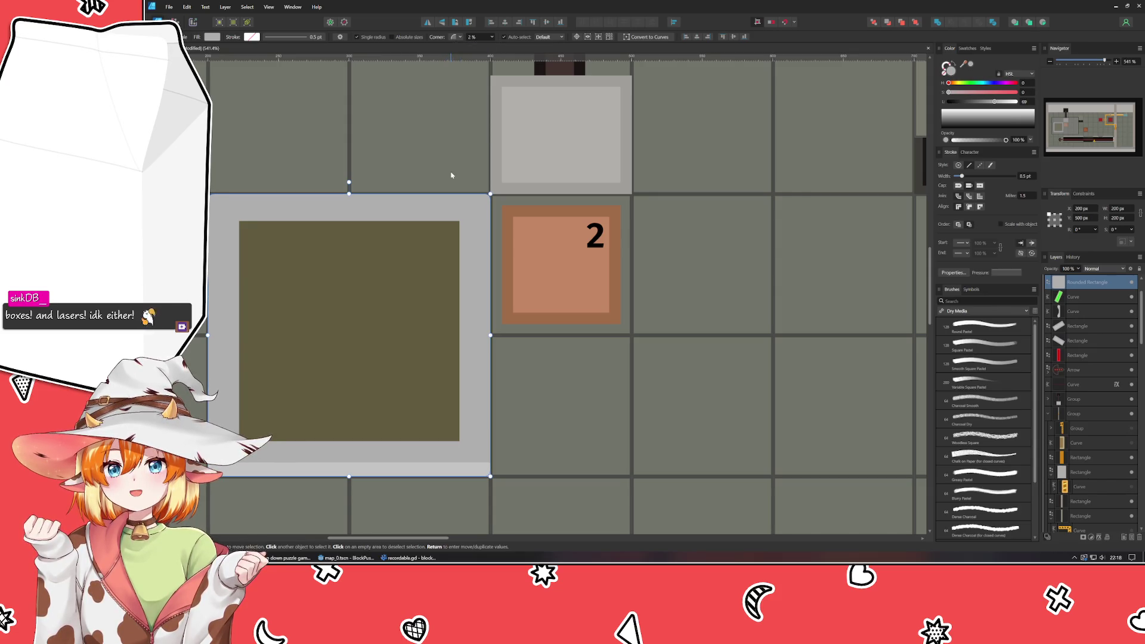
click(459, 37)
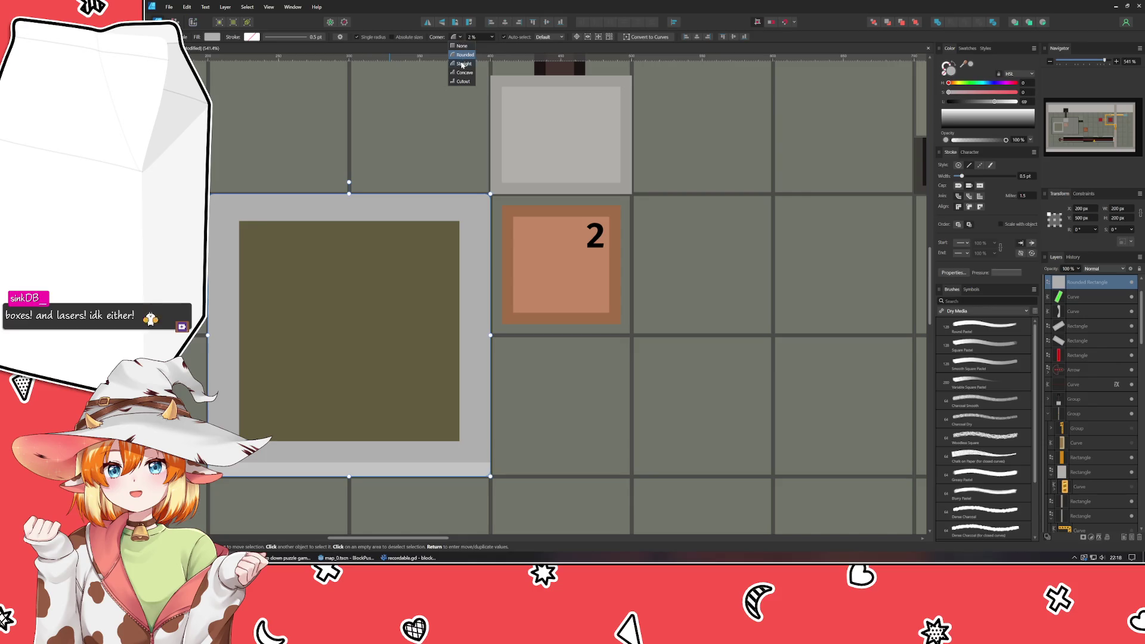
click(462, 46)
click(454, 145)
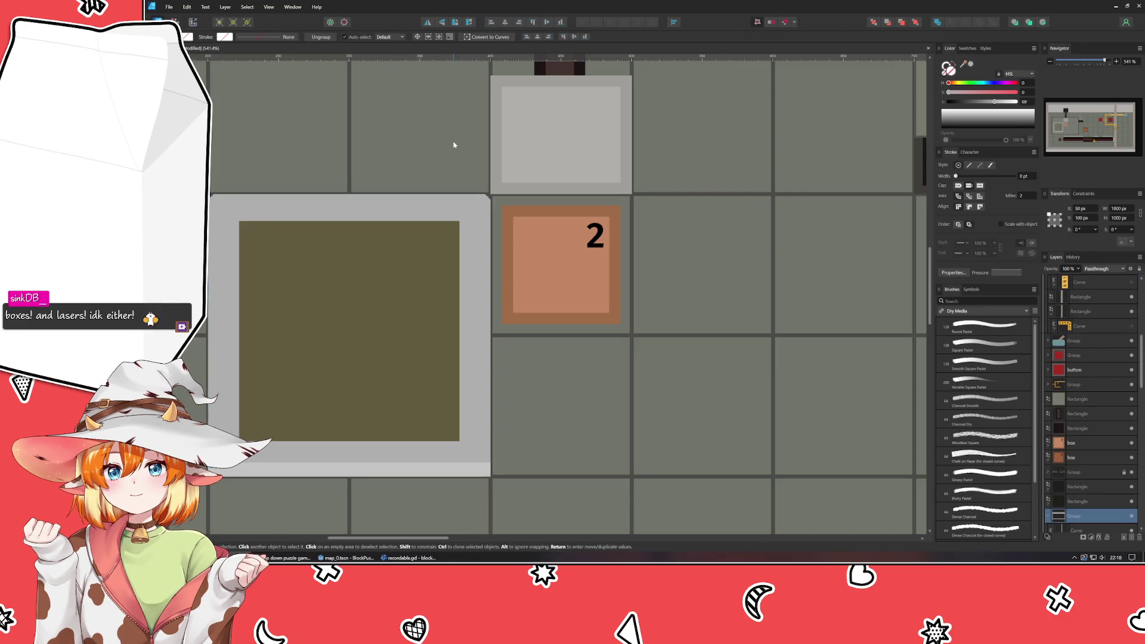
- Try Concave and Cutout corner styles on the frame and review the result
click(471, 212)
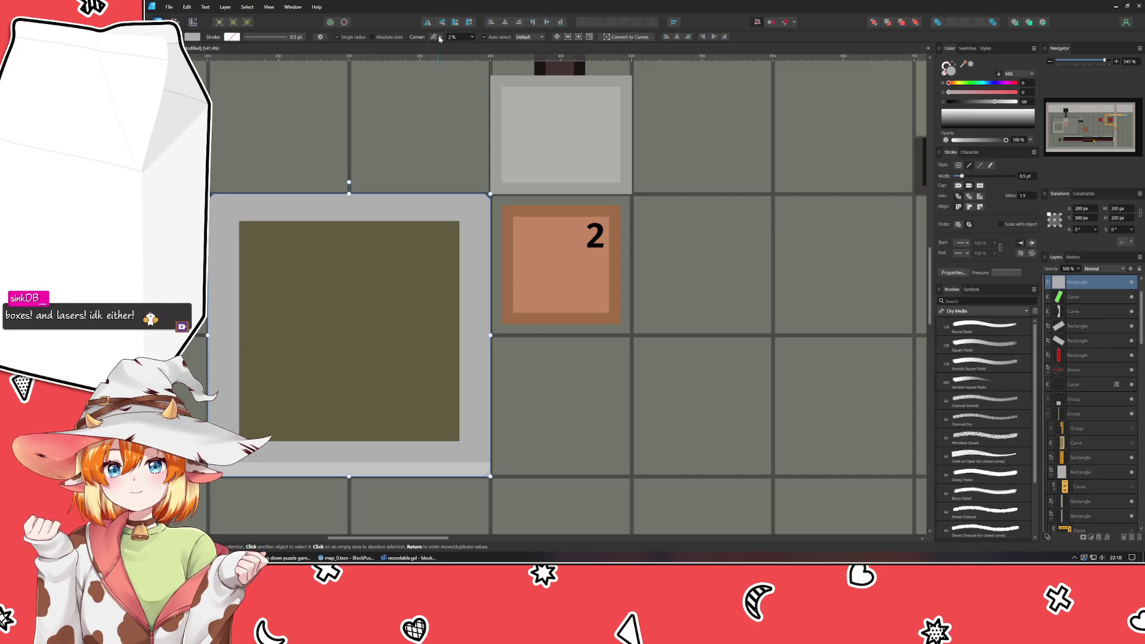
click(439, 39)
click(444, 77)
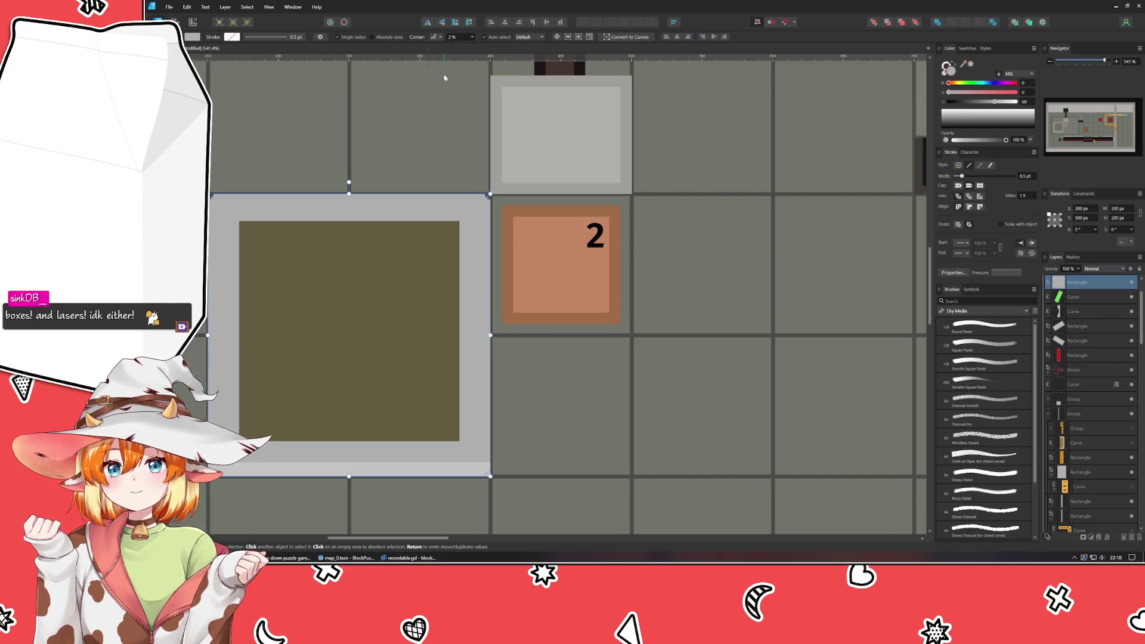
click(437, 39)
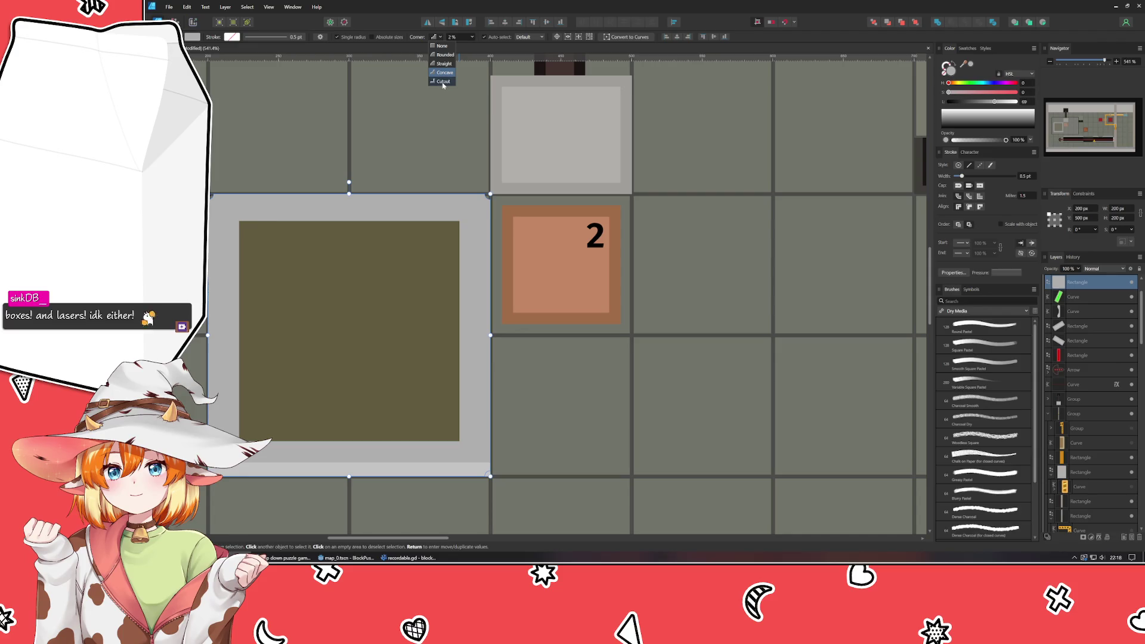
click(443, 83)
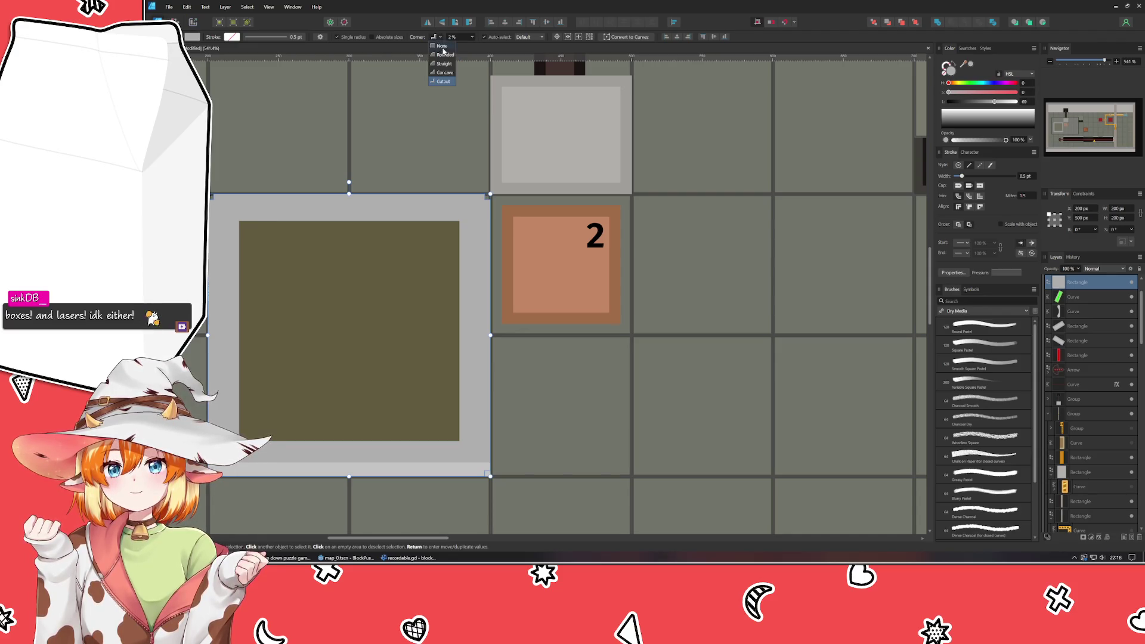
key(v)
click(437, 115)
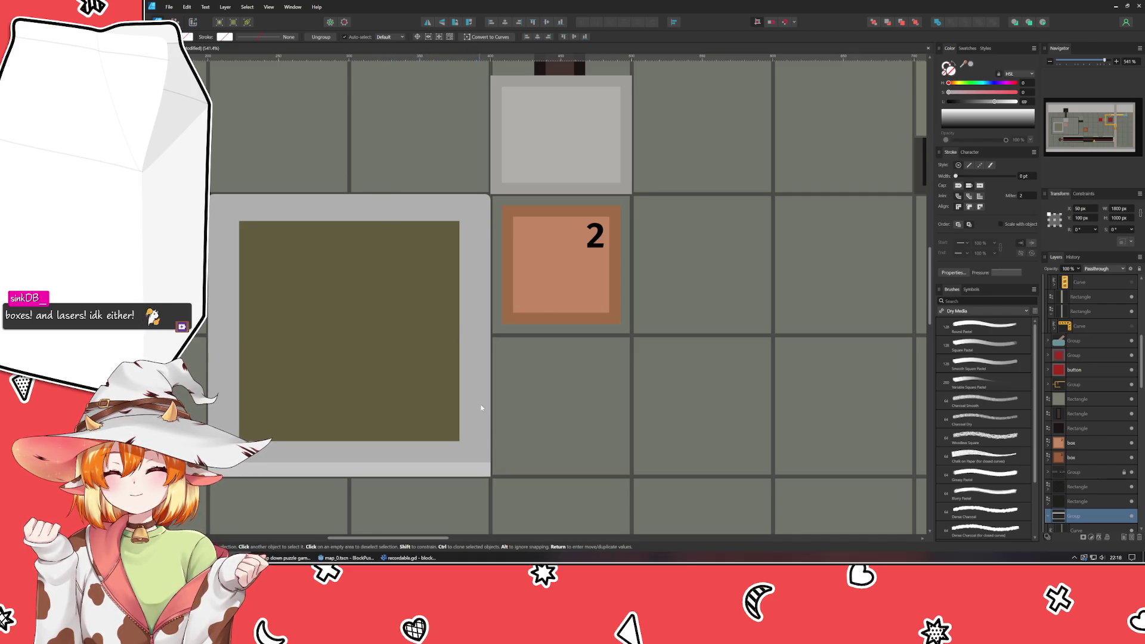
scroll(481, 440, down, 5)
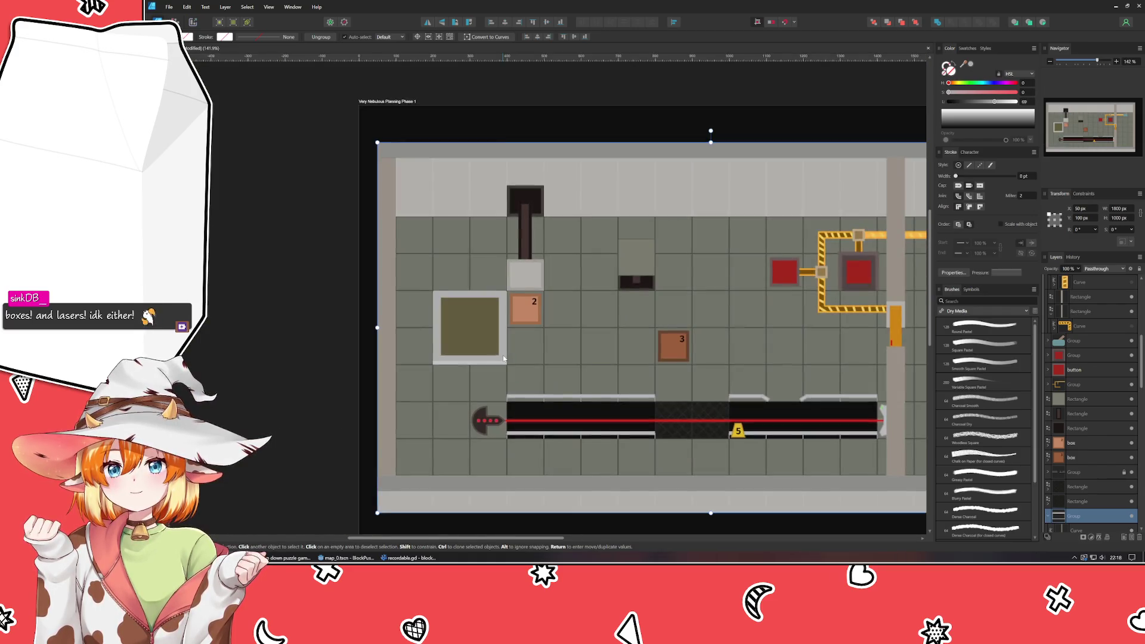
scroll(503, 355, up, 1)
- Bring the whole level into view and check the rounded frame around the pad
drag(505, 358, 374, 255)
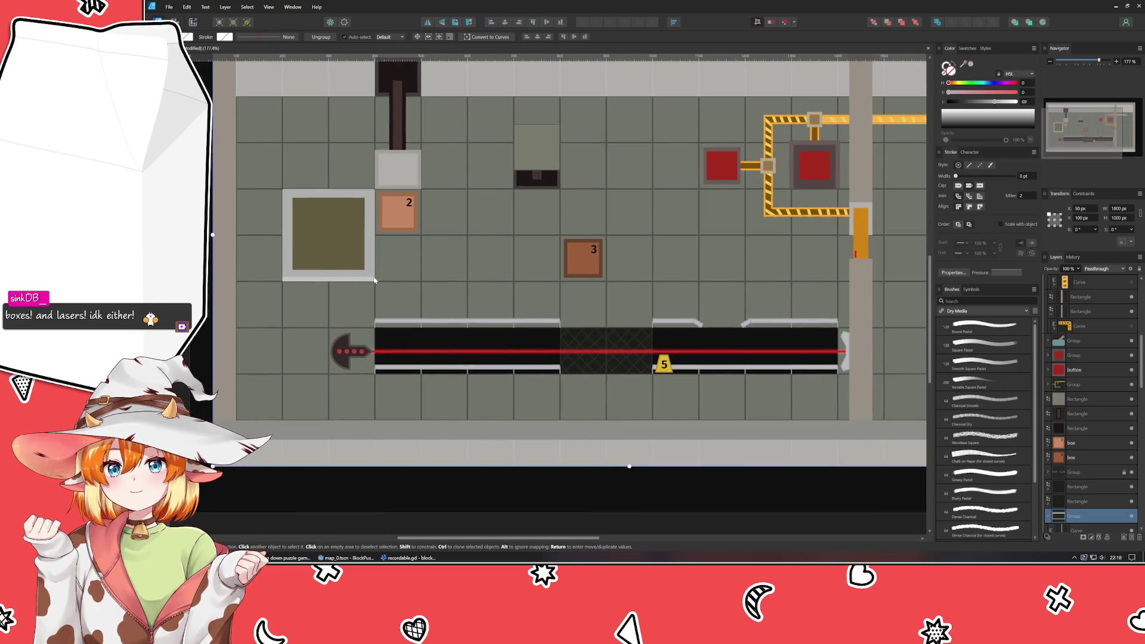
click(373, 253)
click(373, 253)
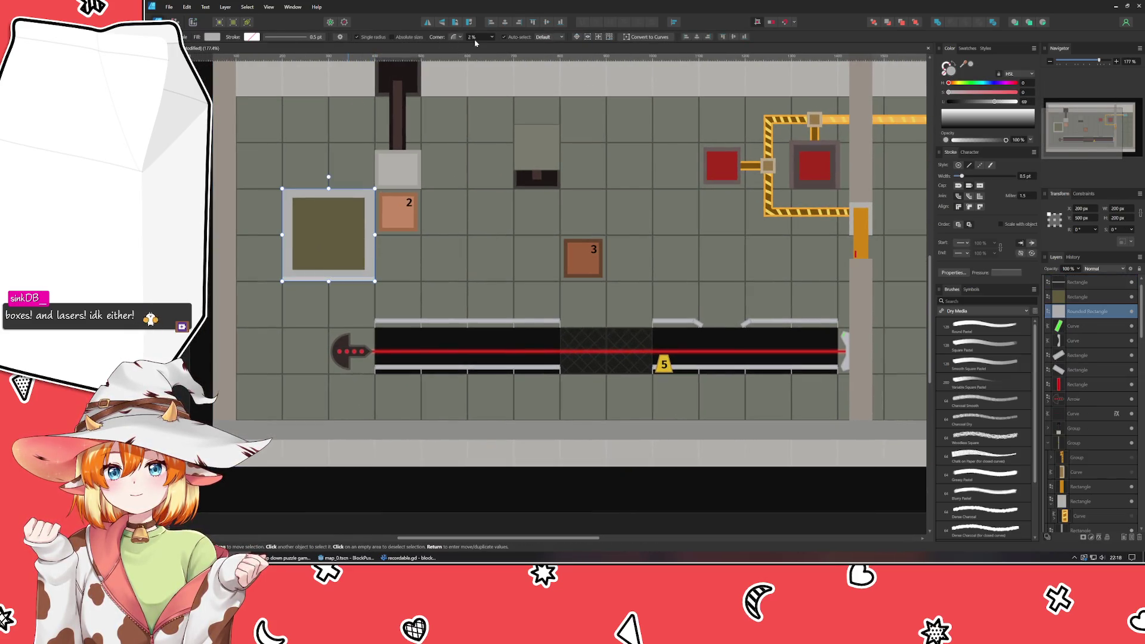
click(397, 295)
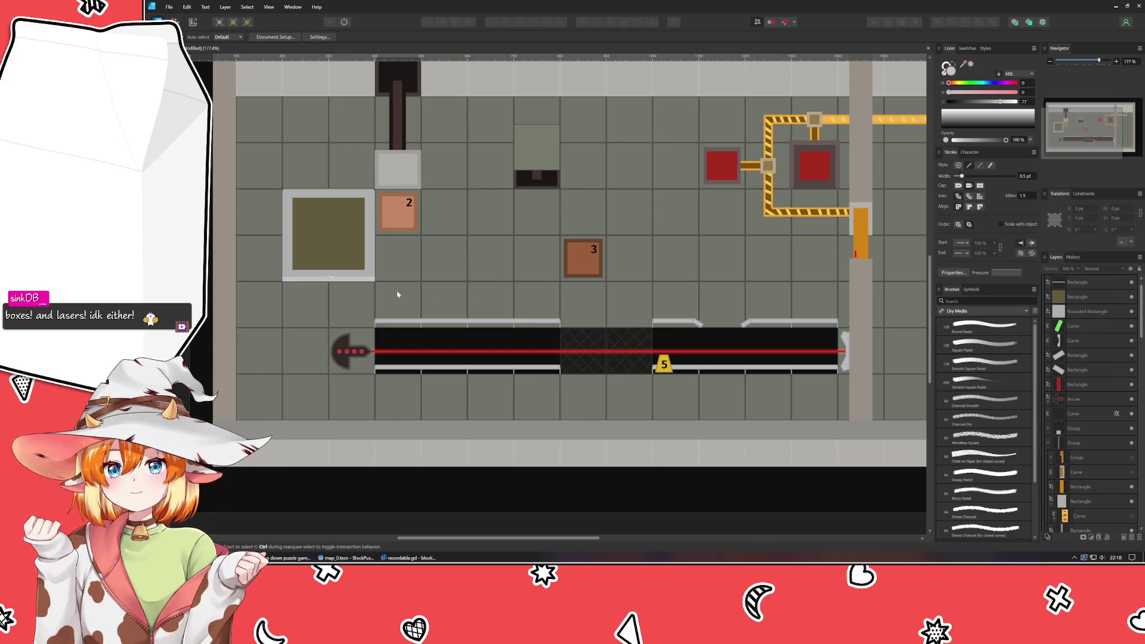
scroll(506, 230, down, 1)
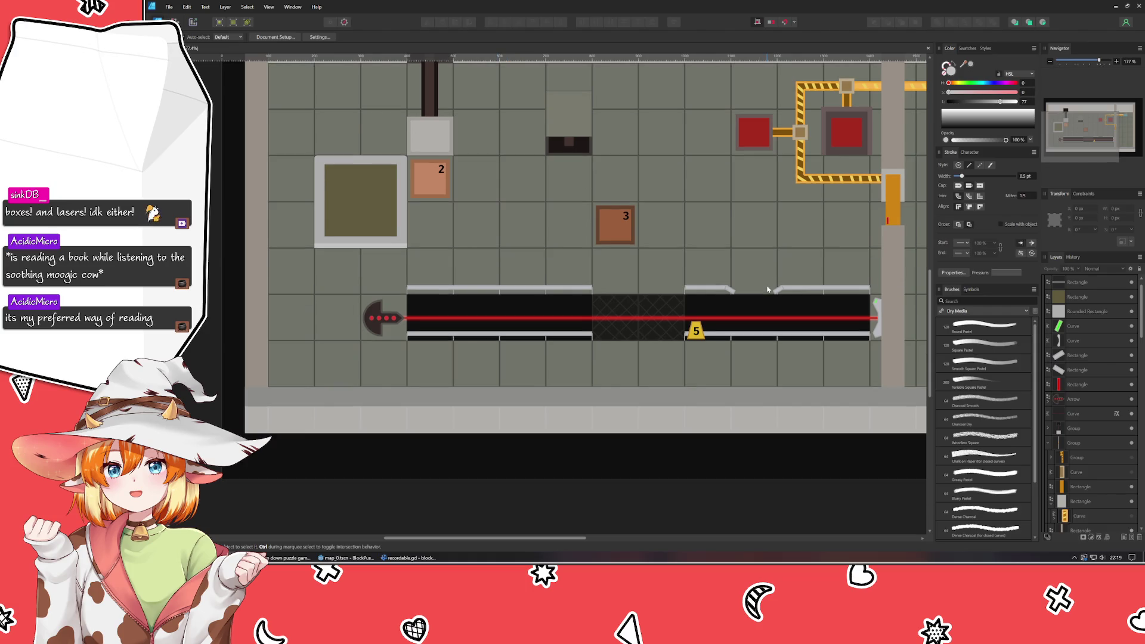
drag(766, 288, 562, 382)
scroll(562, 394, down, 1)
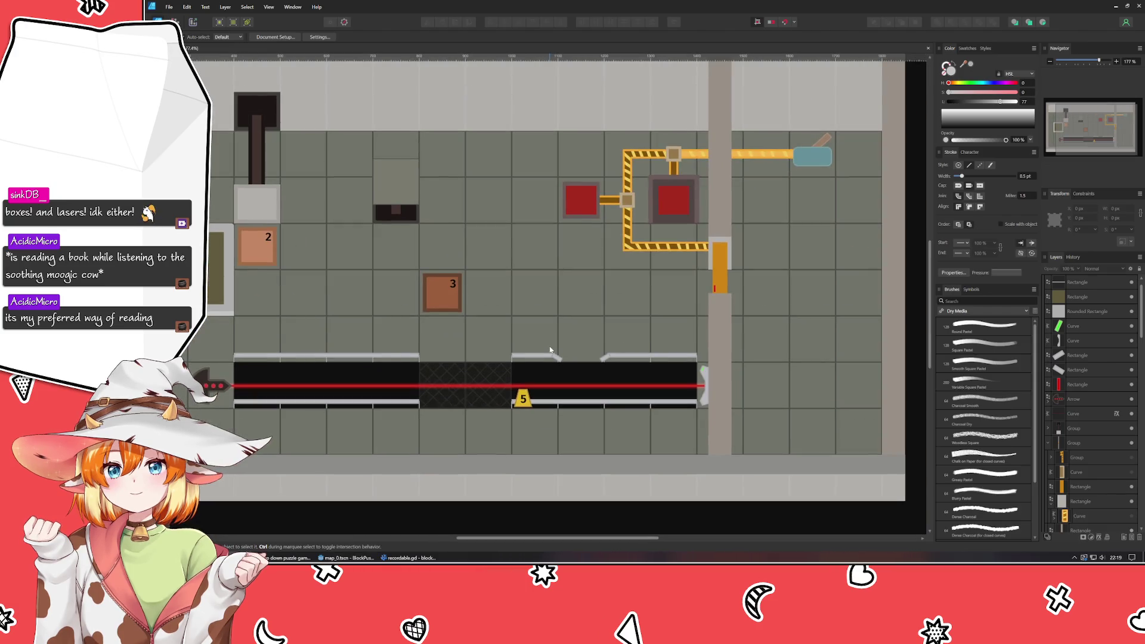
scroll(562, 421, down, 2)
scroll(563, 447, down, 1)
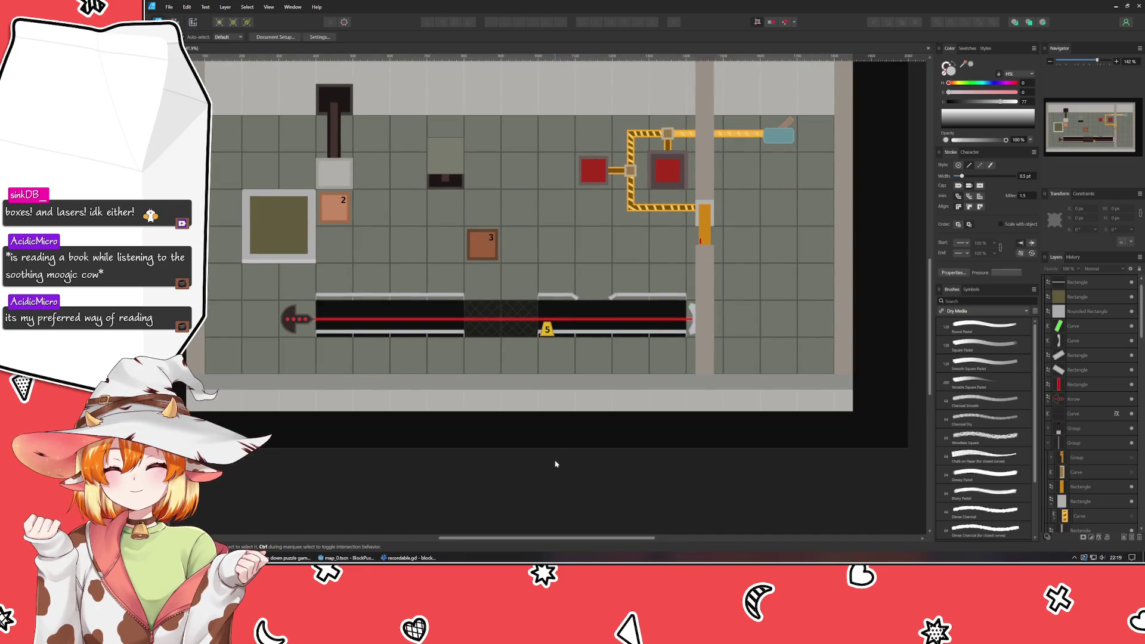
mouse_move(519, 421)
mouse_down()
mouse_move(527, 524)
mouse_move(523, 500)
mouse_up()
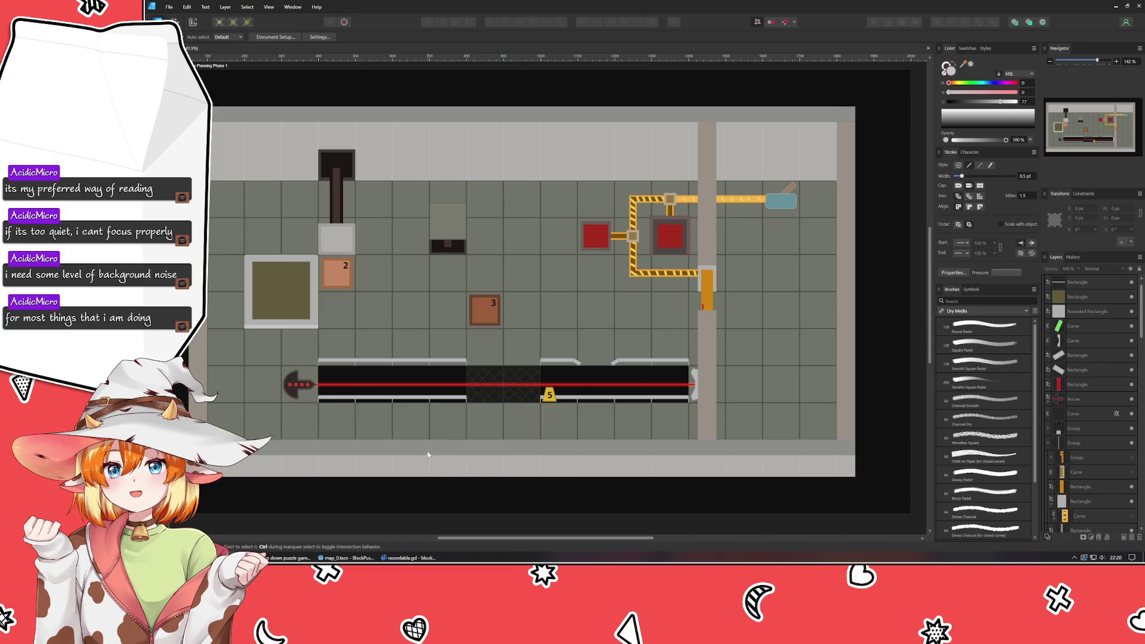
scroll(407, 303, up, 1)
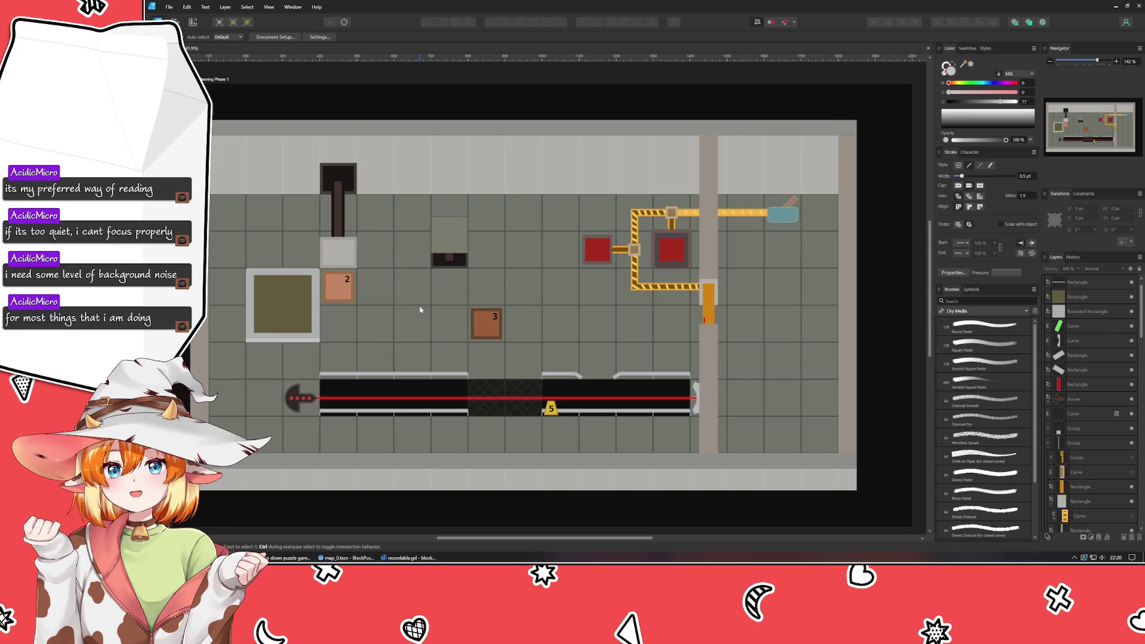
- Lock the whole level map group and expand its contents in the Layers panel
click(418, 310)
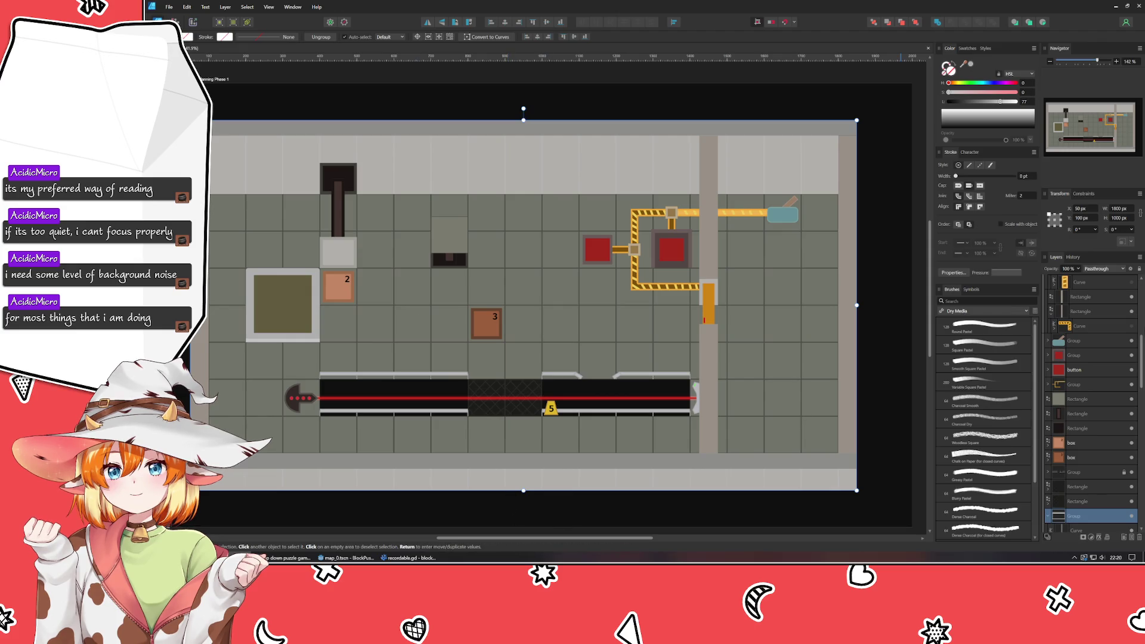
click(1125, 517)
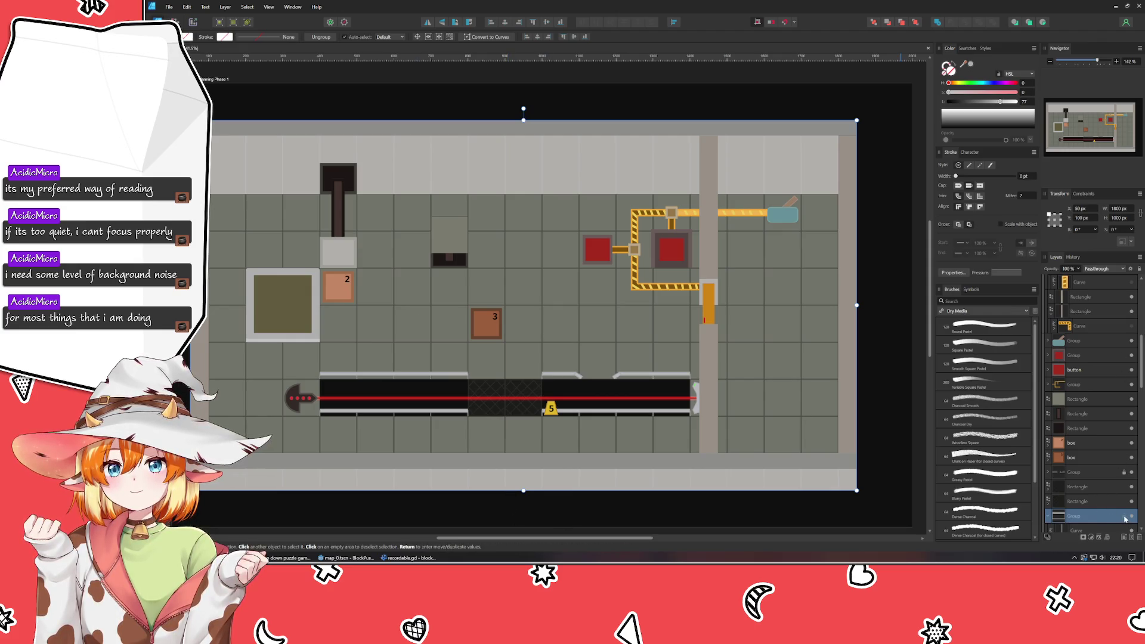
click(1049, 518)
click(750, 517)
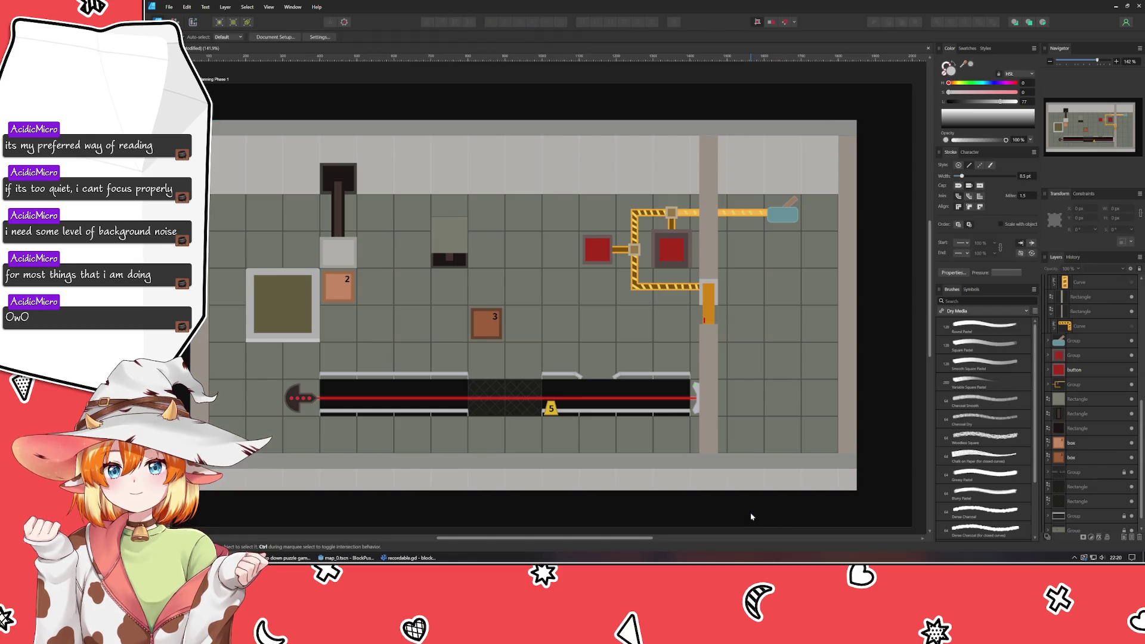
drag(751, 517, 746, 467)
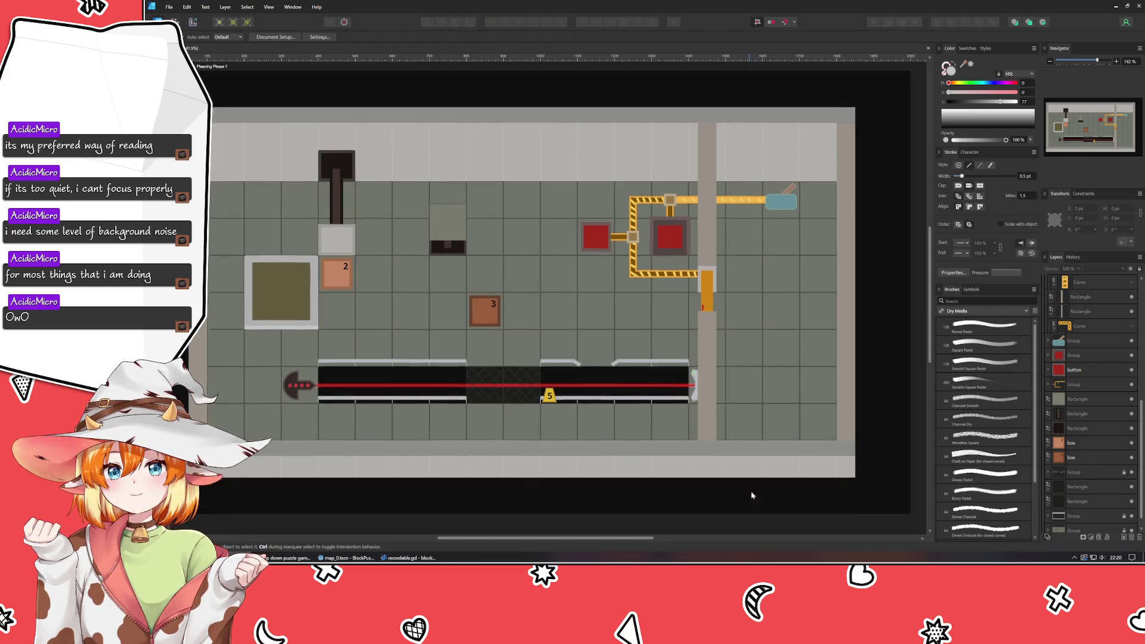
- Inspect the grey block and black laser bar rectangles inside the locked group
click(1081, 403)
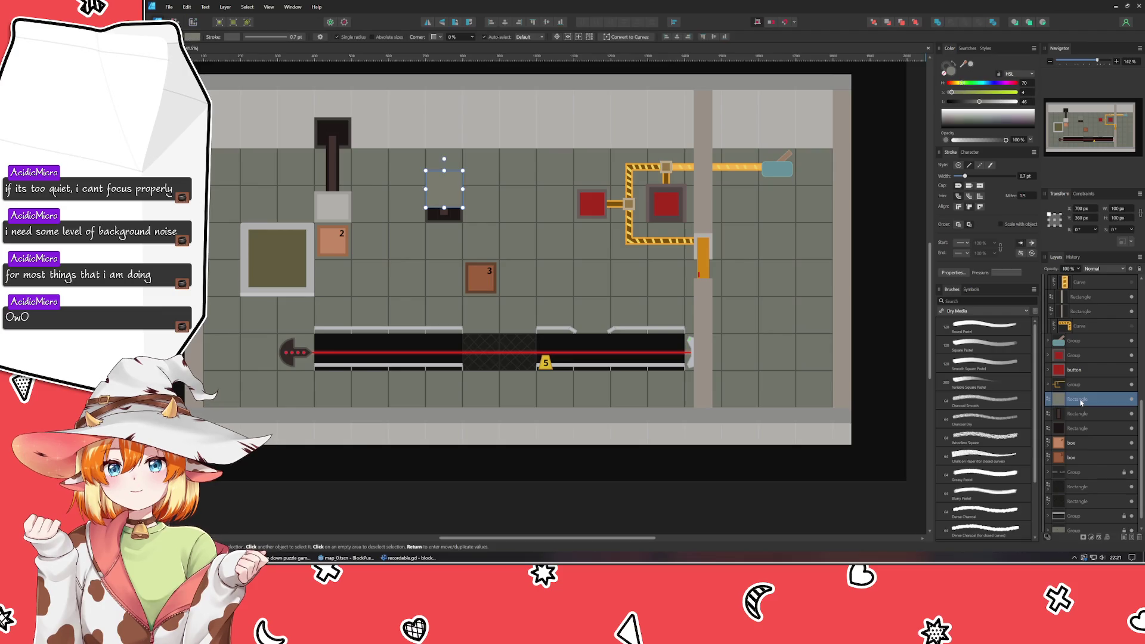
click(1081, 471)
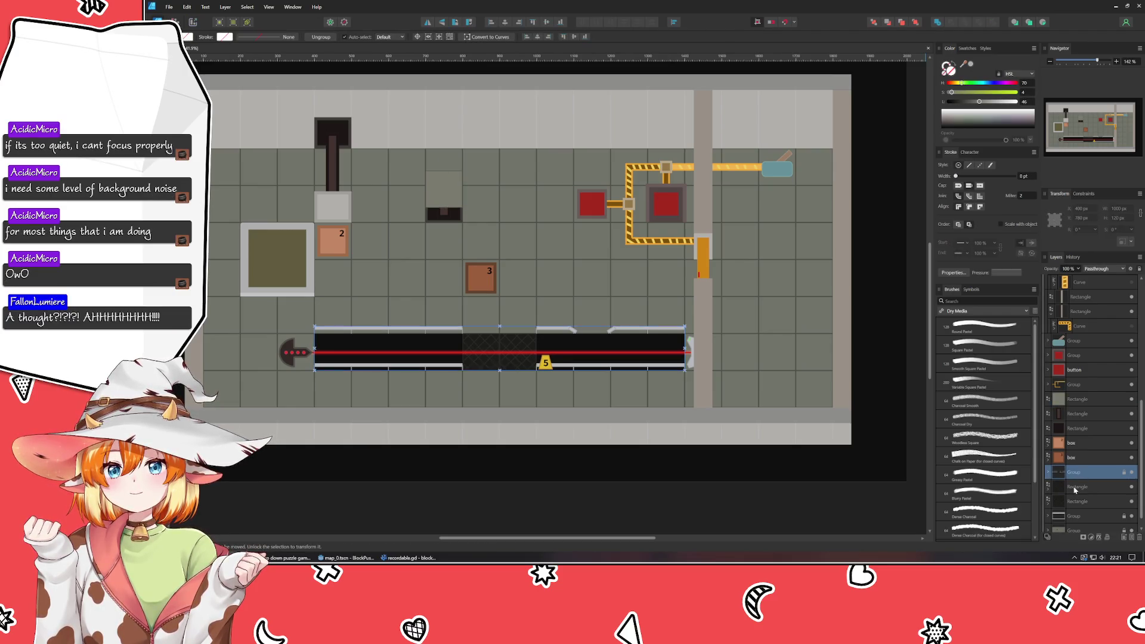
click(1077, 502)
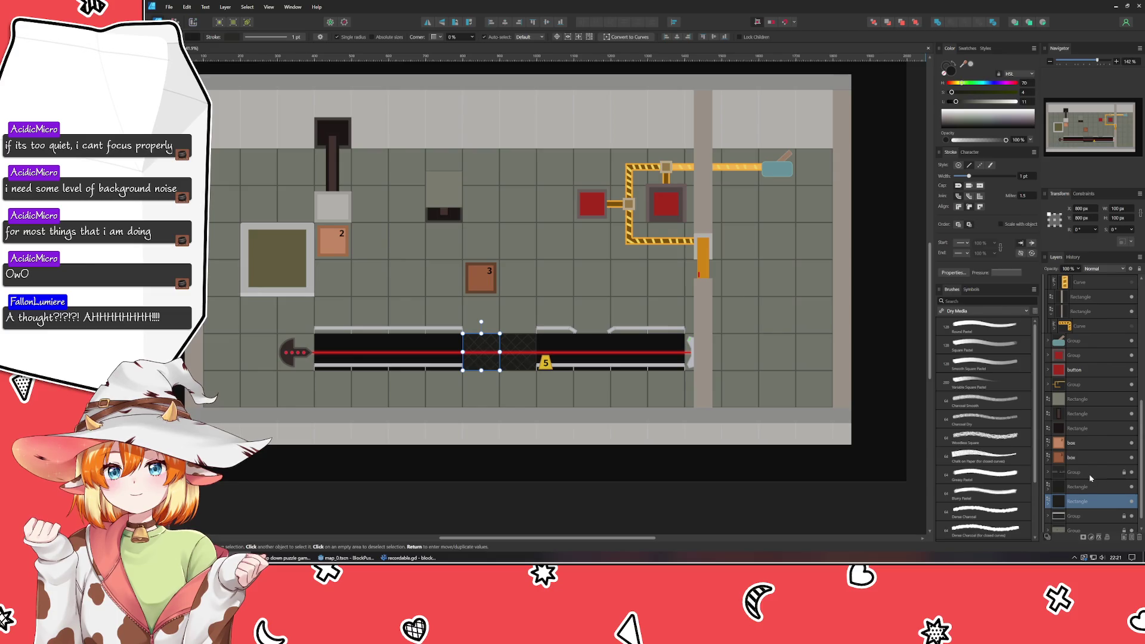
click(706, 485)
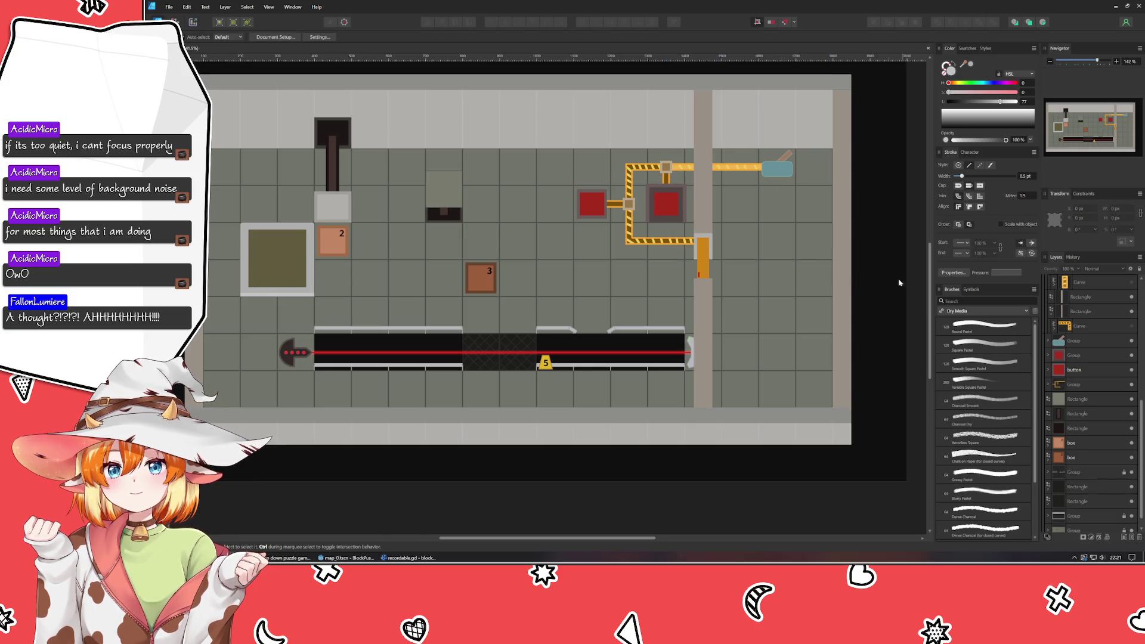
scroll(861, 339, up, 3)
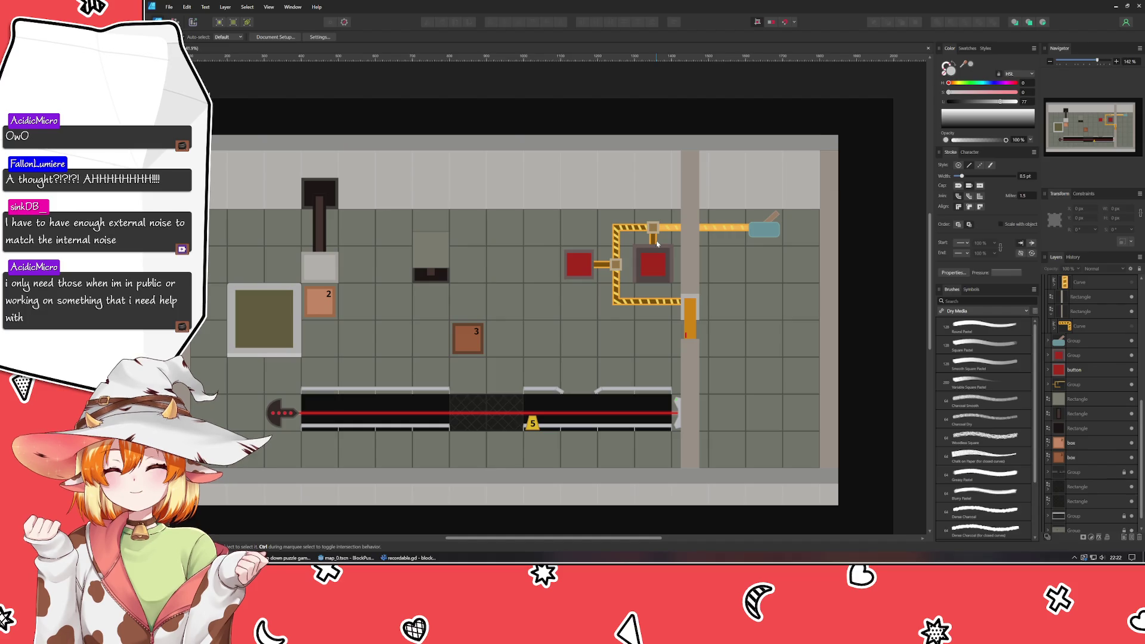
ctrl+scroll(762, 242, up, 1)
ctrl+scroll(762, 242, up, 1)
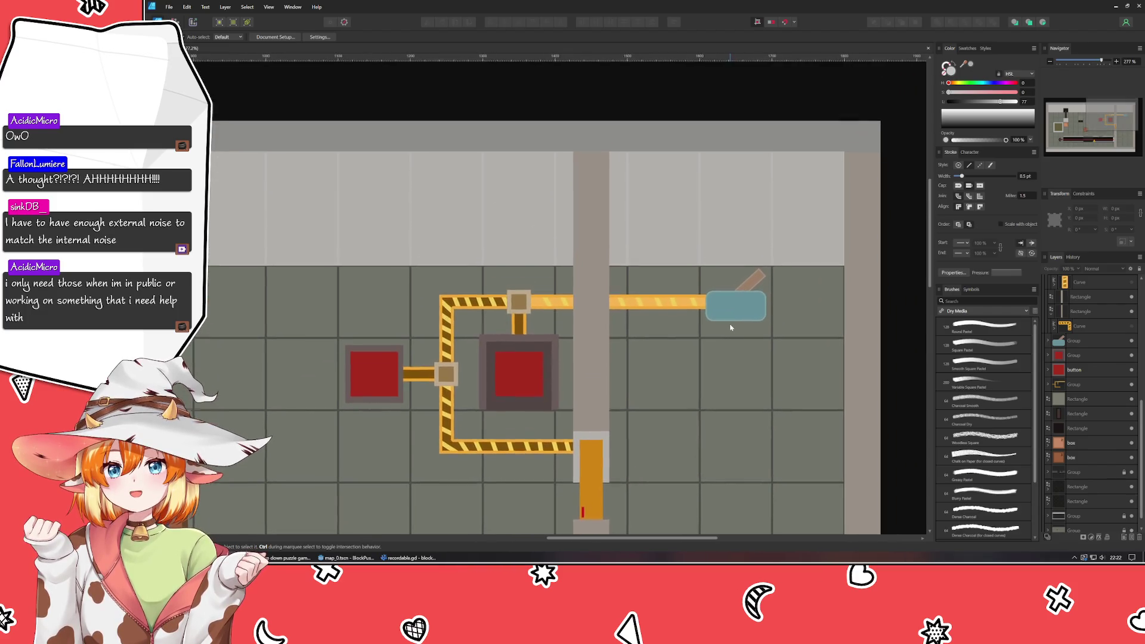
ctrl+scroll(640, 333, up, 1)
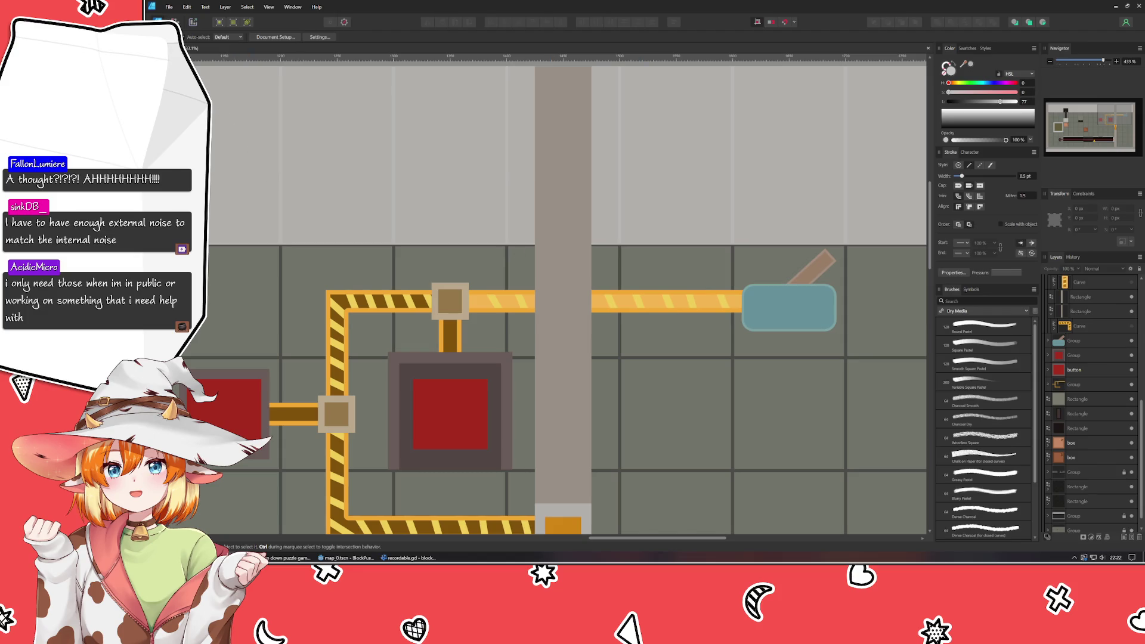
- With the Pen tool, place seven corner points forming a closed grey L from the yellow bar over to the blue pad
key(p)
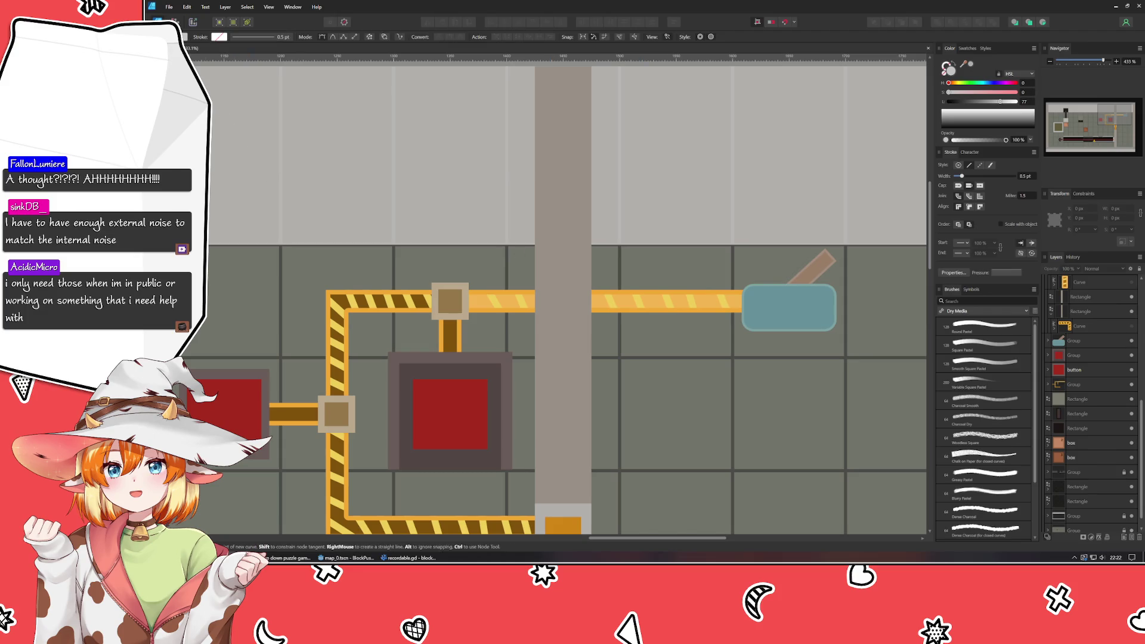
click(688, 295)
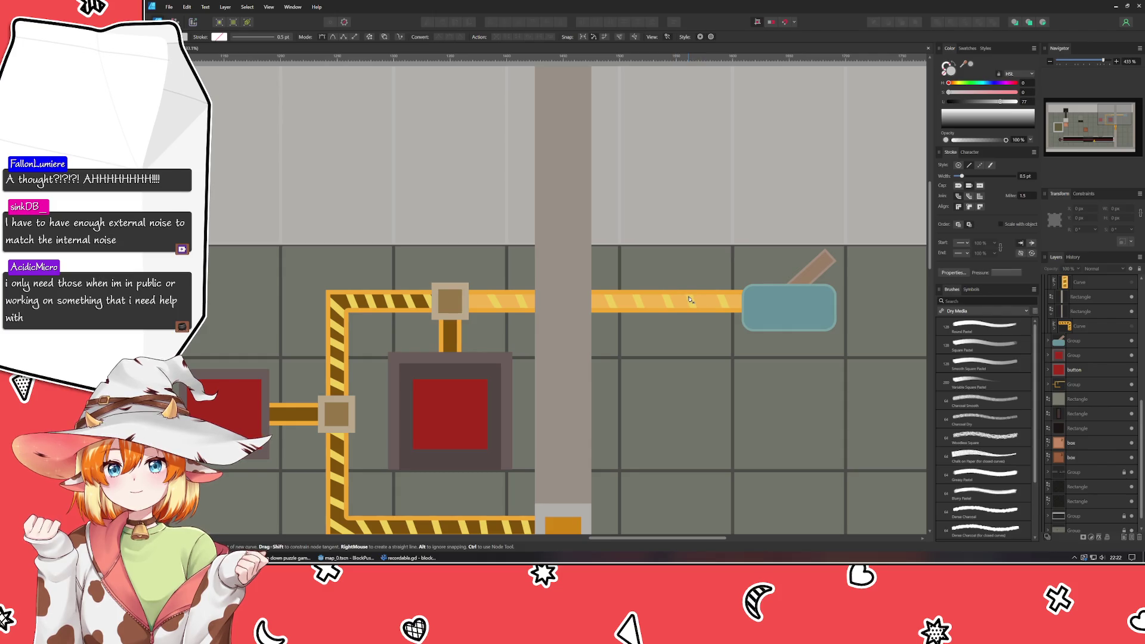
click(690, 243)
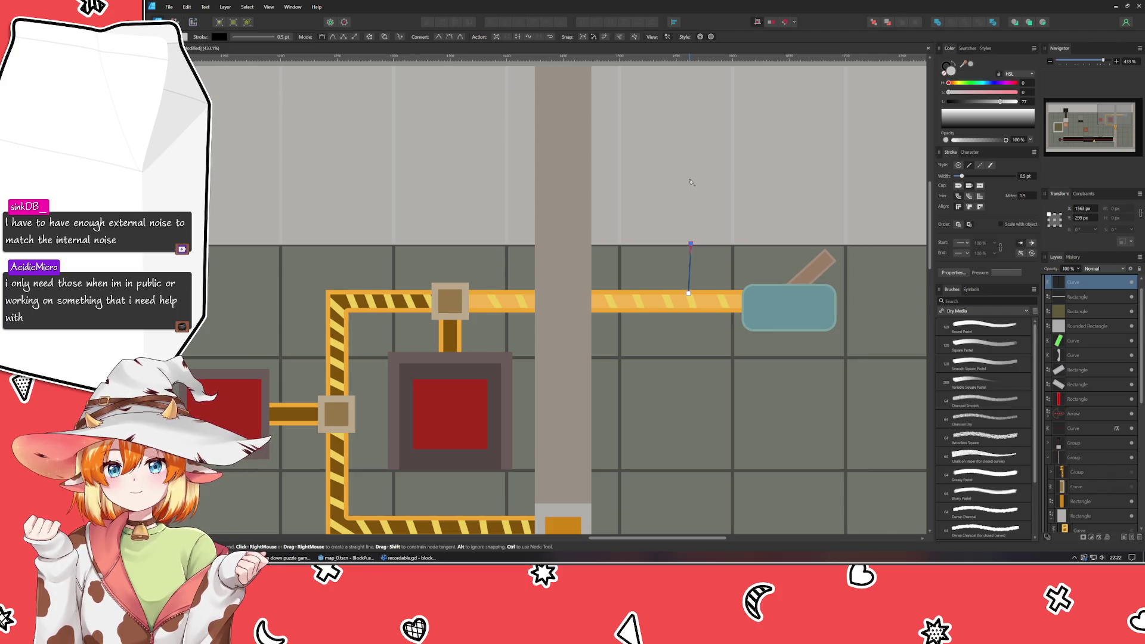
click(667, 242)
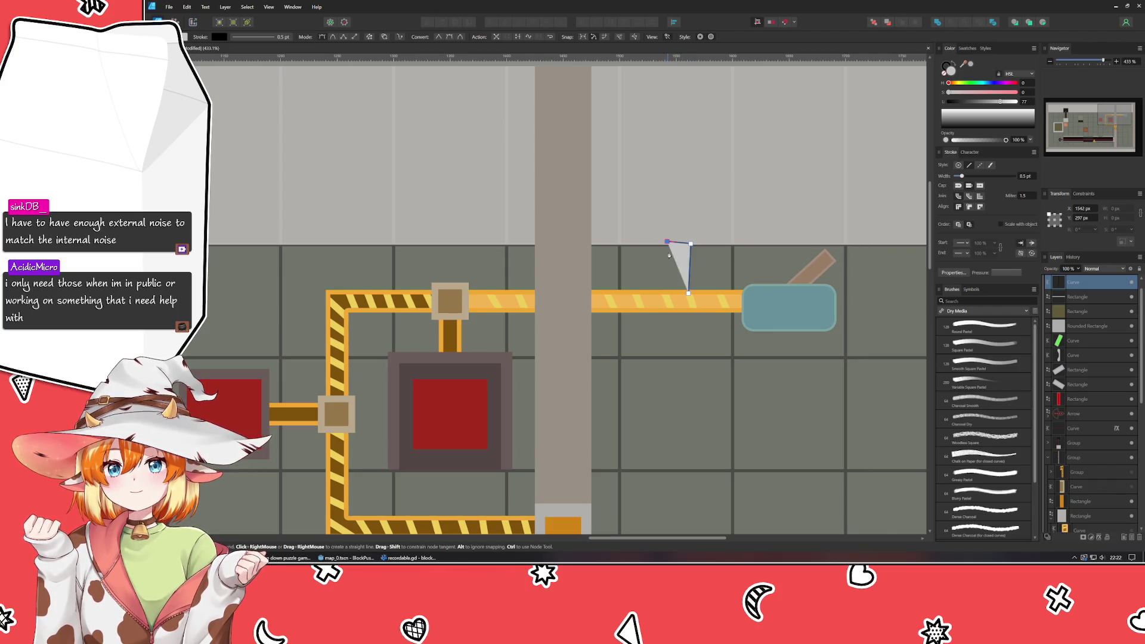
click(664, 313)
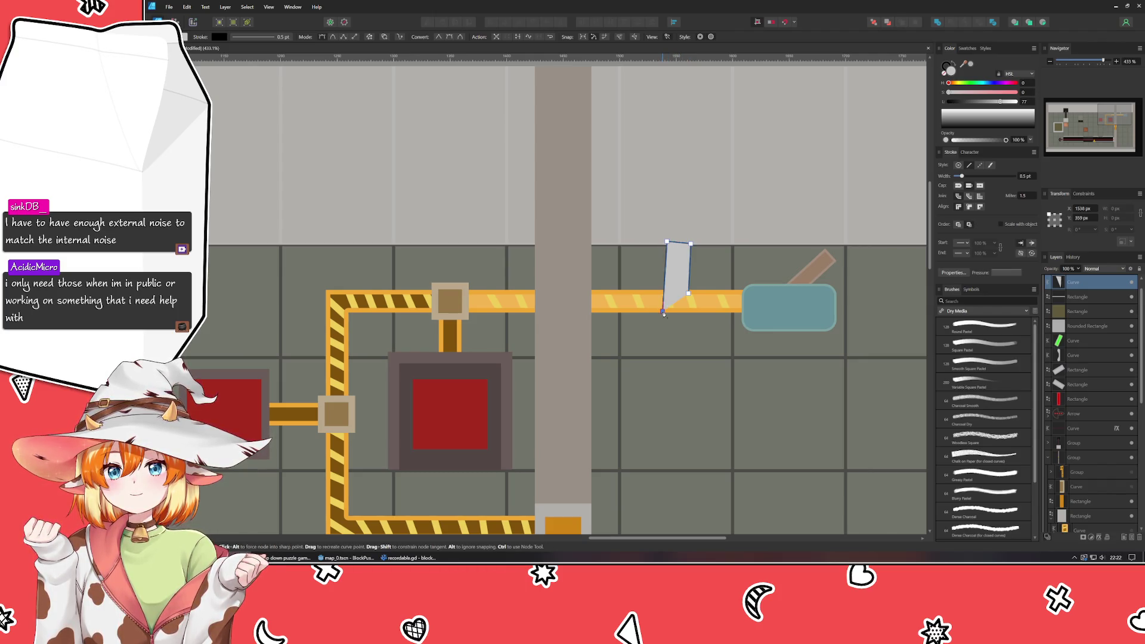
click(762, 316)
click(757, 289)
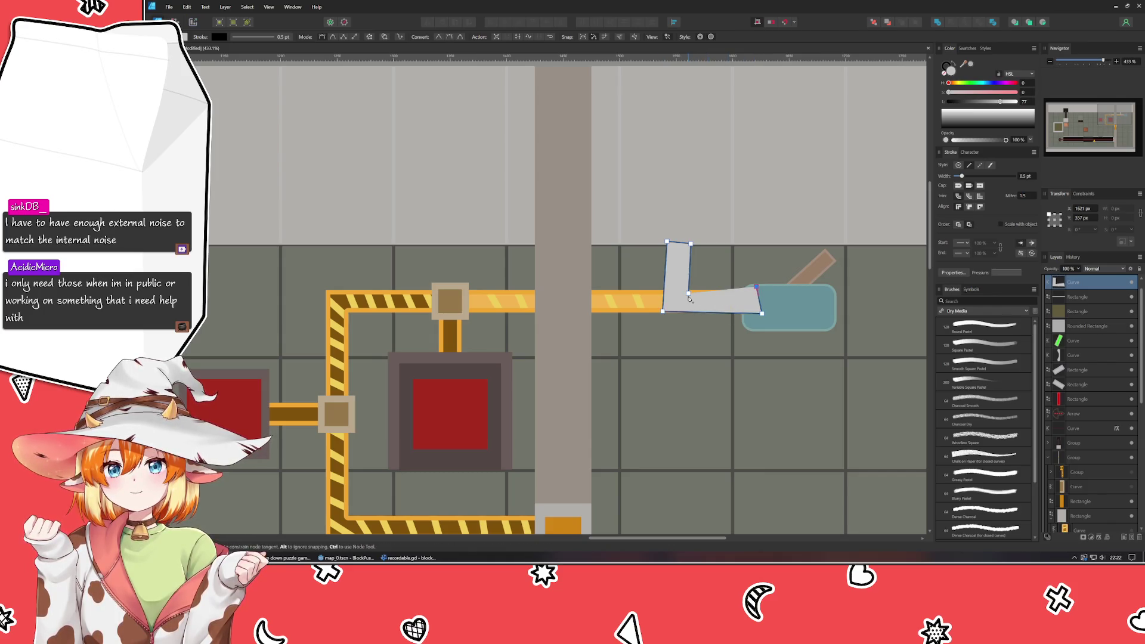
click(689, 297)
key(a)
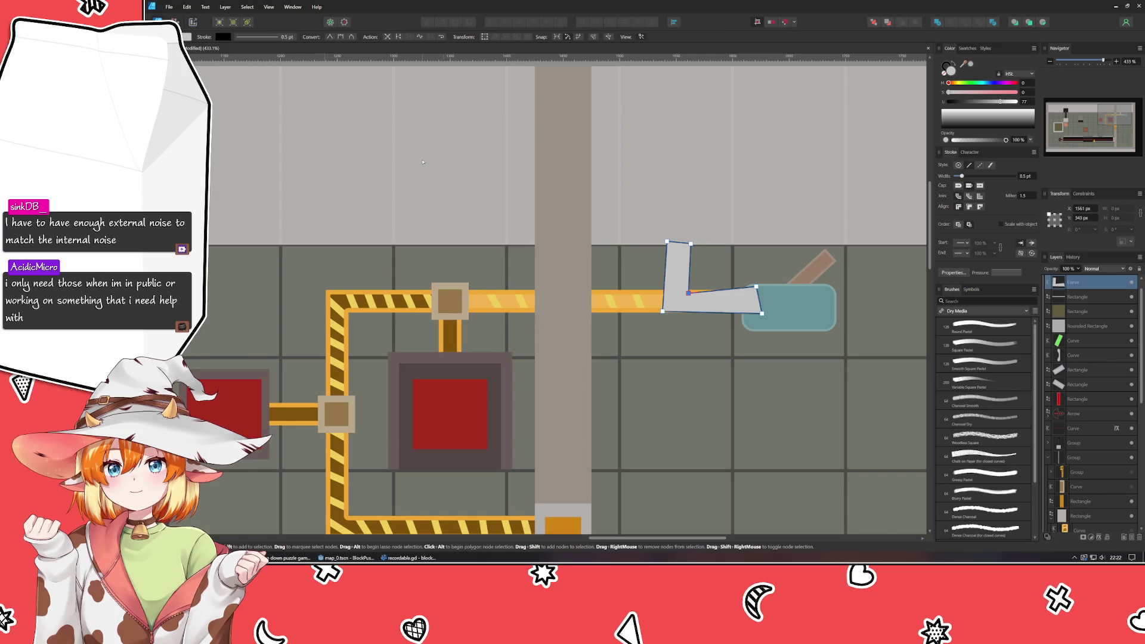
scroll(767, 262, up, 3)
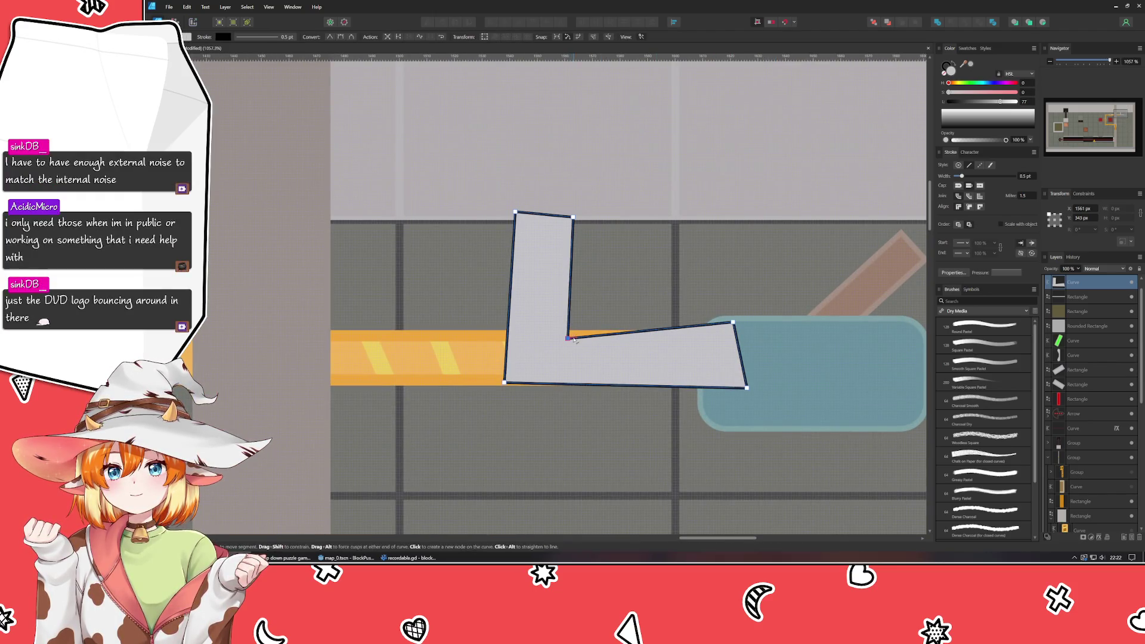
- Drag the inner bend and right-arm corner nodes into straight, aligned edges
drag(567, 336, 569, 332)
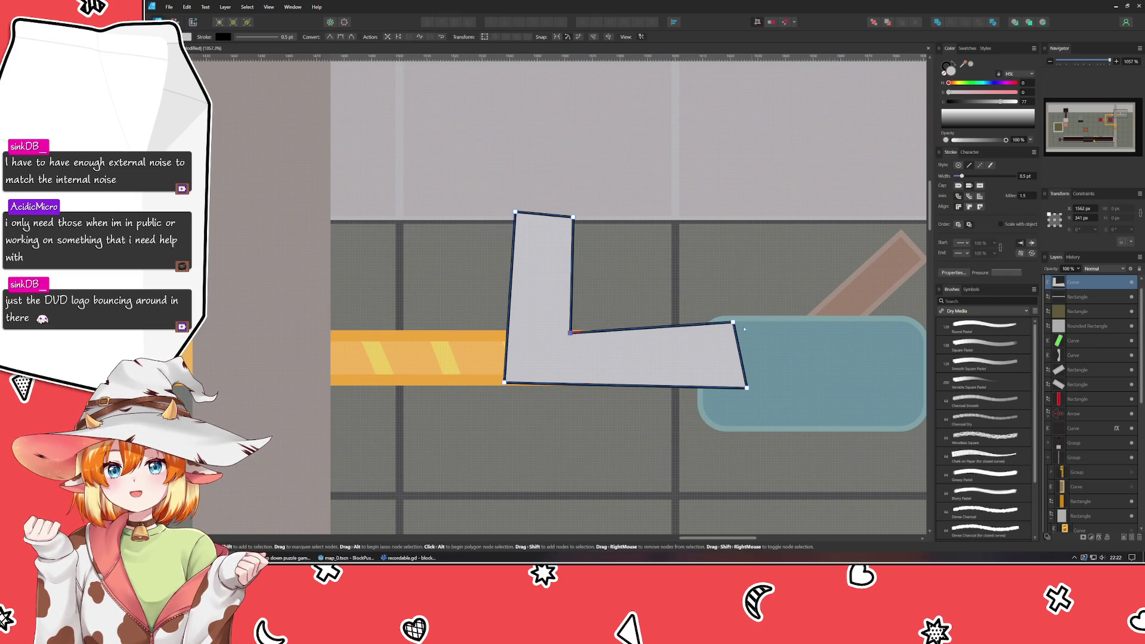
mouse_move(732, 323)
mouse_down()
mouse_move(722, 347)
mouse_move(725, 335)
mouse_up()
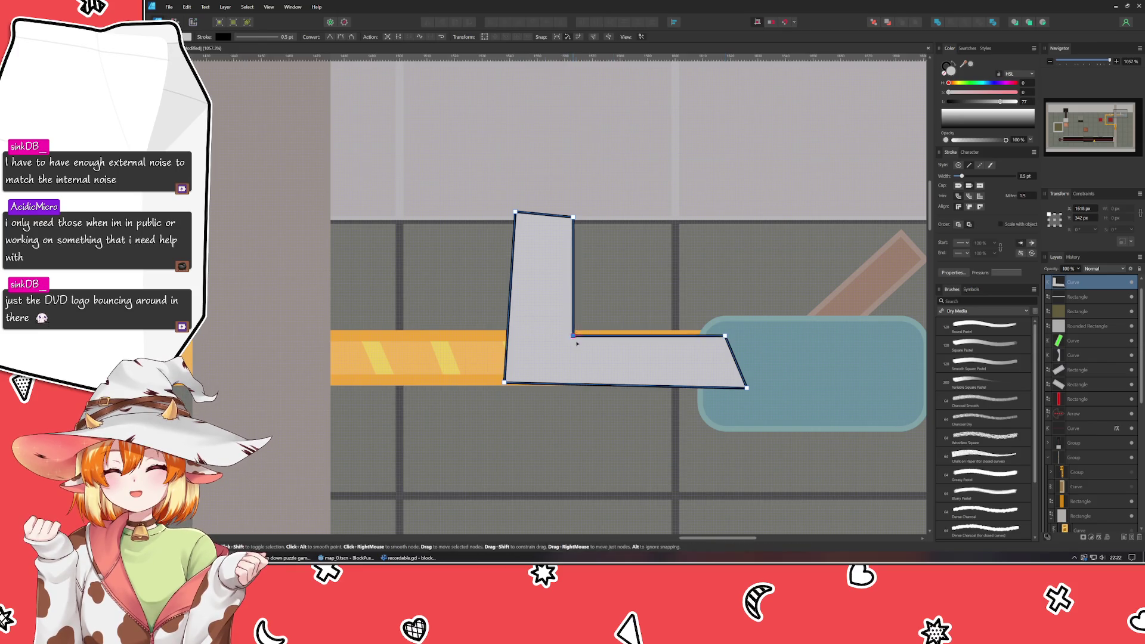
drag(569, 335, 574, 336)
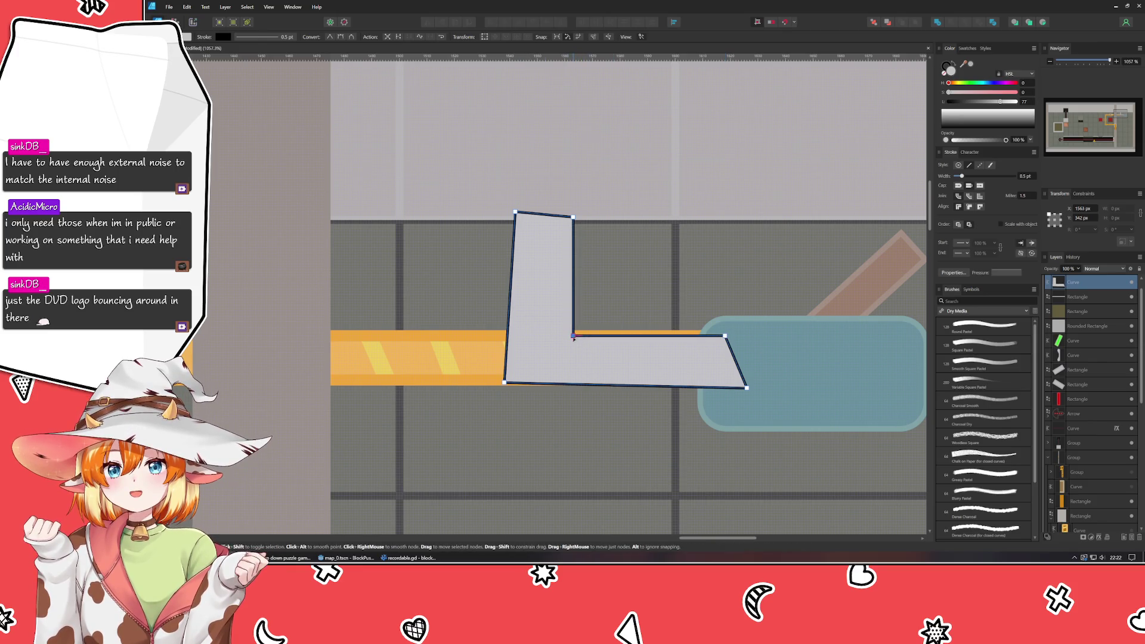
drag(572, 337, 567, 337)
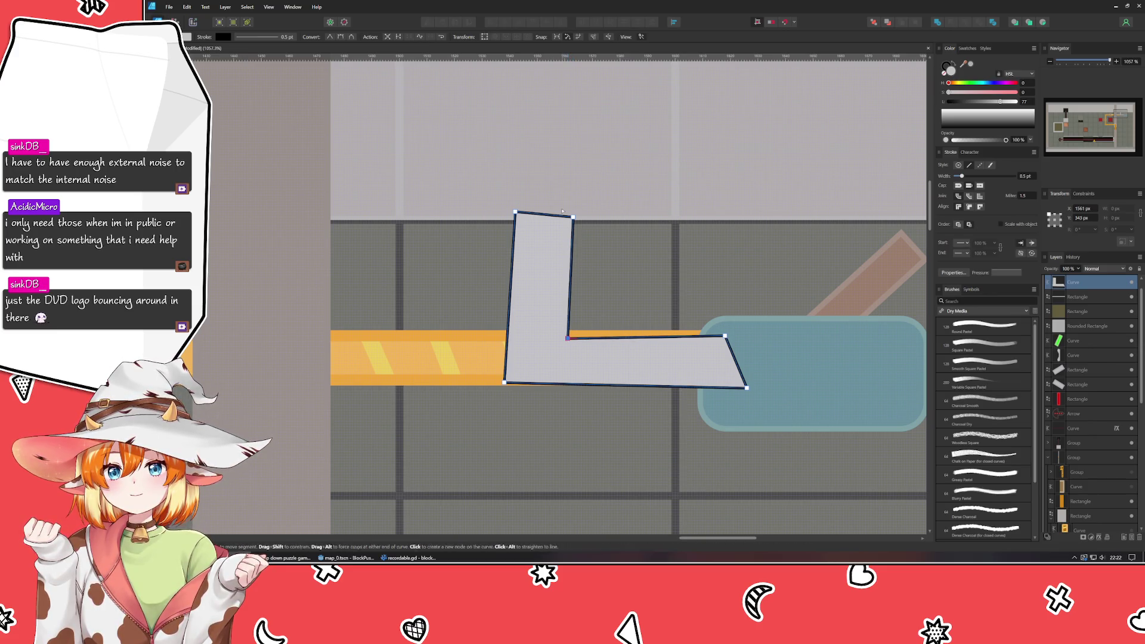
drag(573, 217, 570, 217)
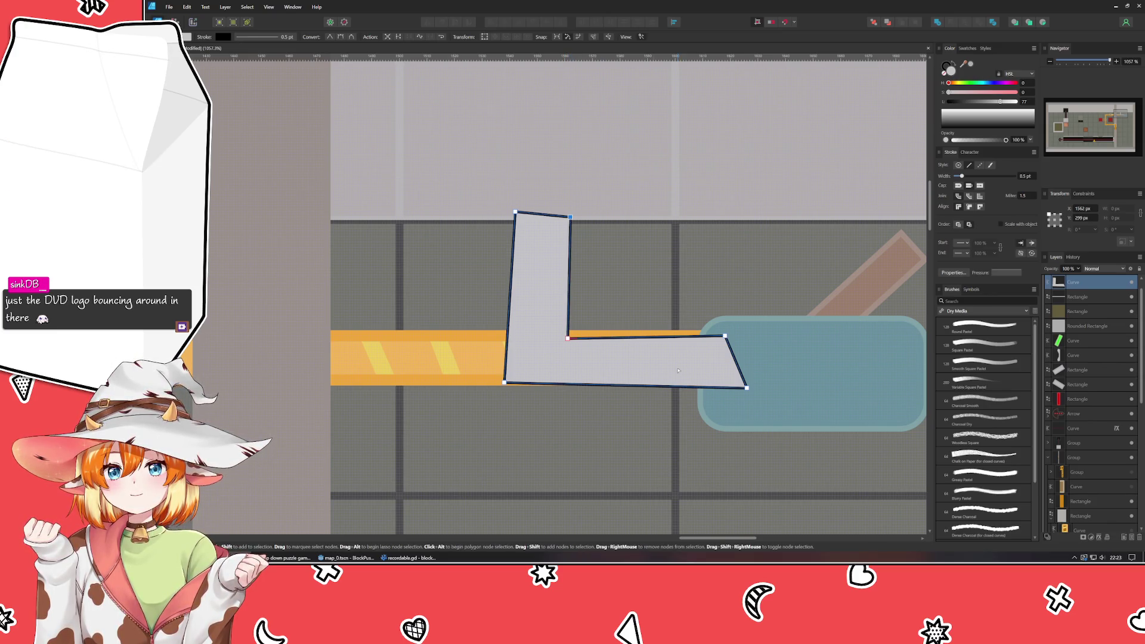
- Square off the right end, bottom-left and top corners, then make the outline colour active
click(725, 337)
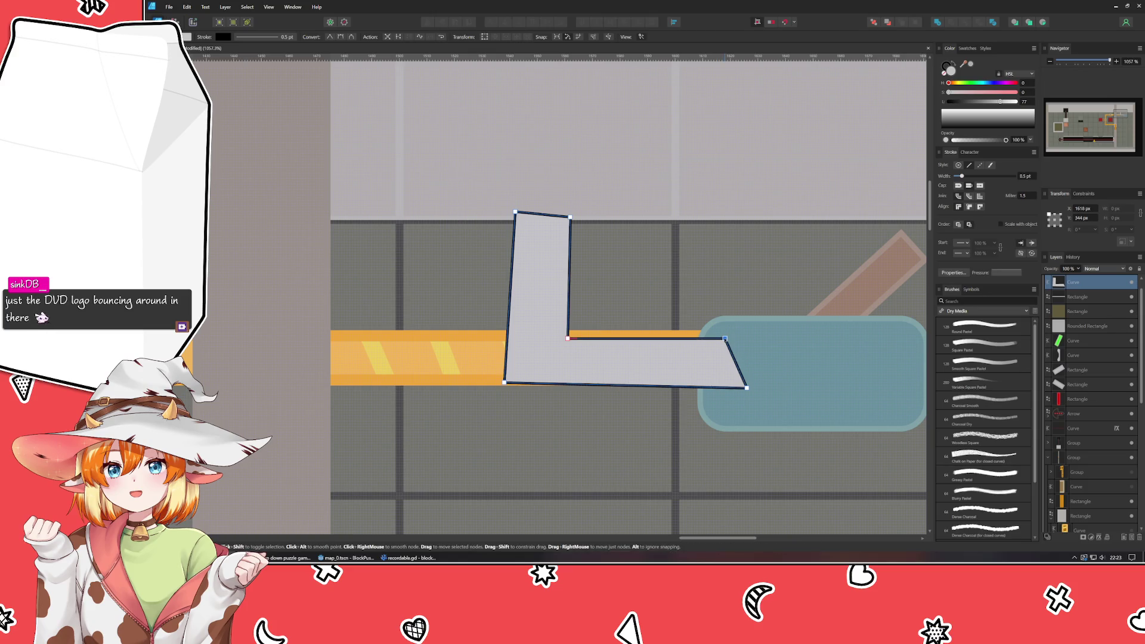
drag(746, 387, 725, 376)
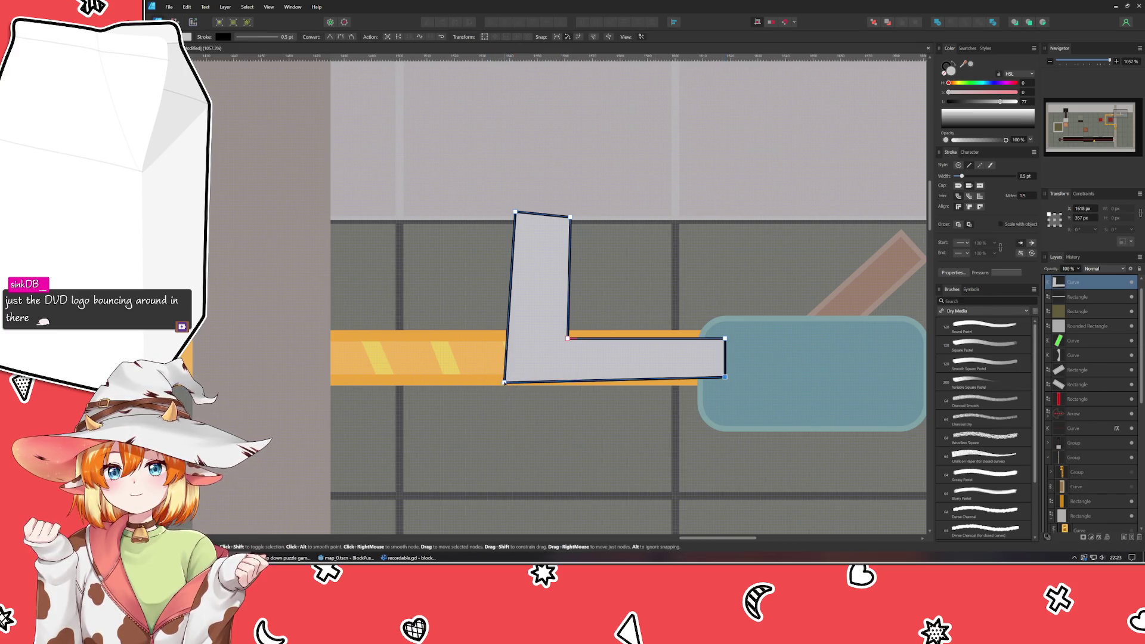
drag(506, 382, 513, 376)
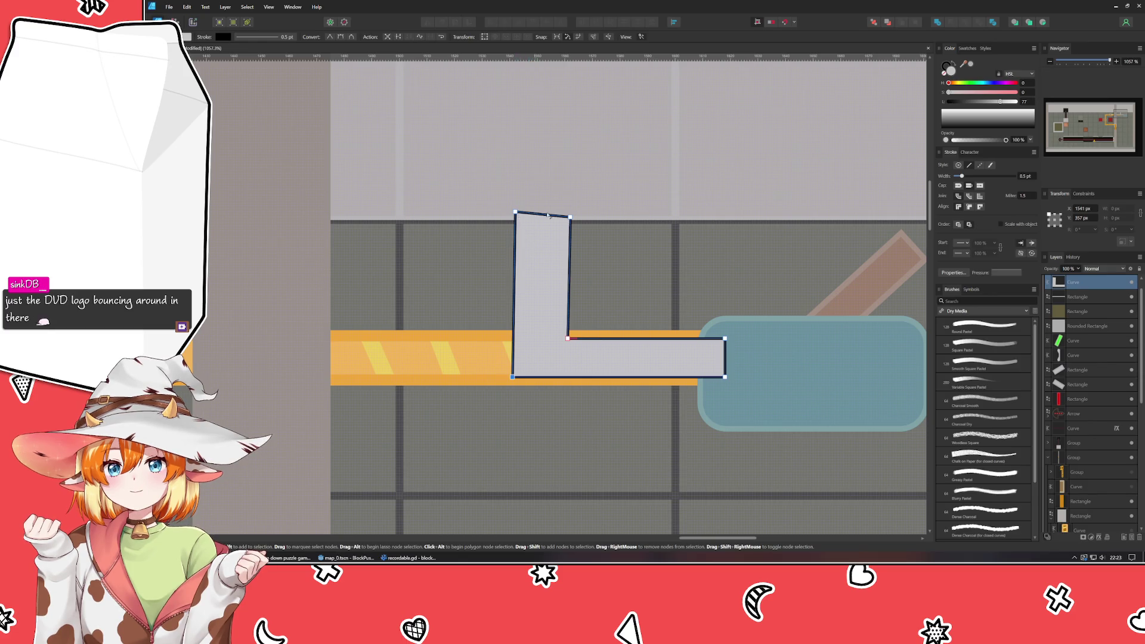
drag(570, 216, 565, 212)
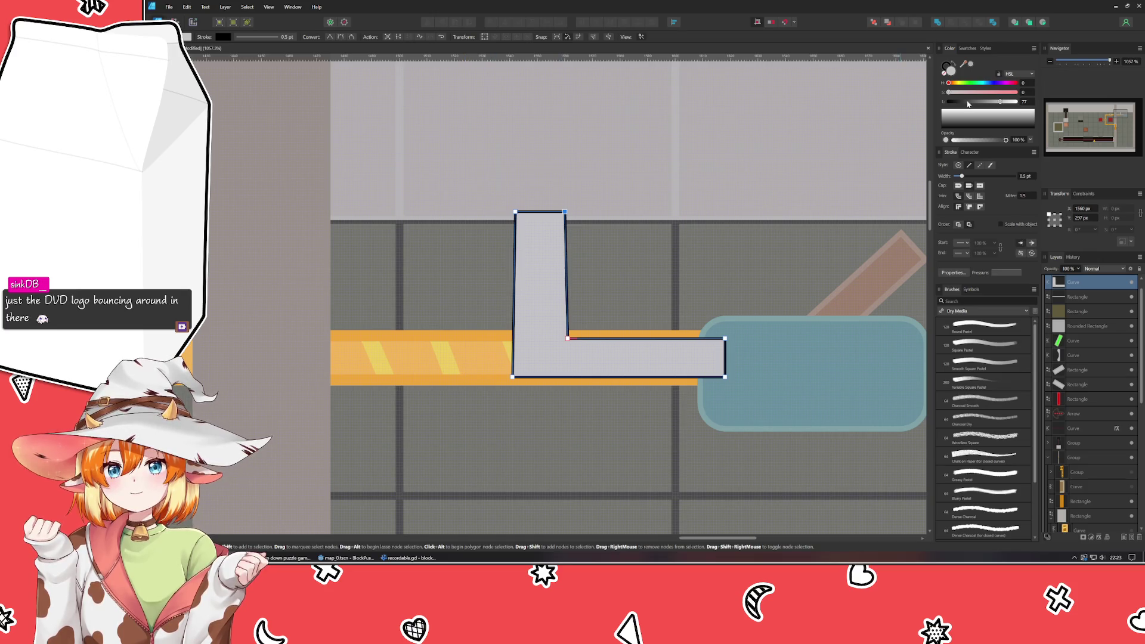
click(948, 66)
scroll(766, 293, down, 2)
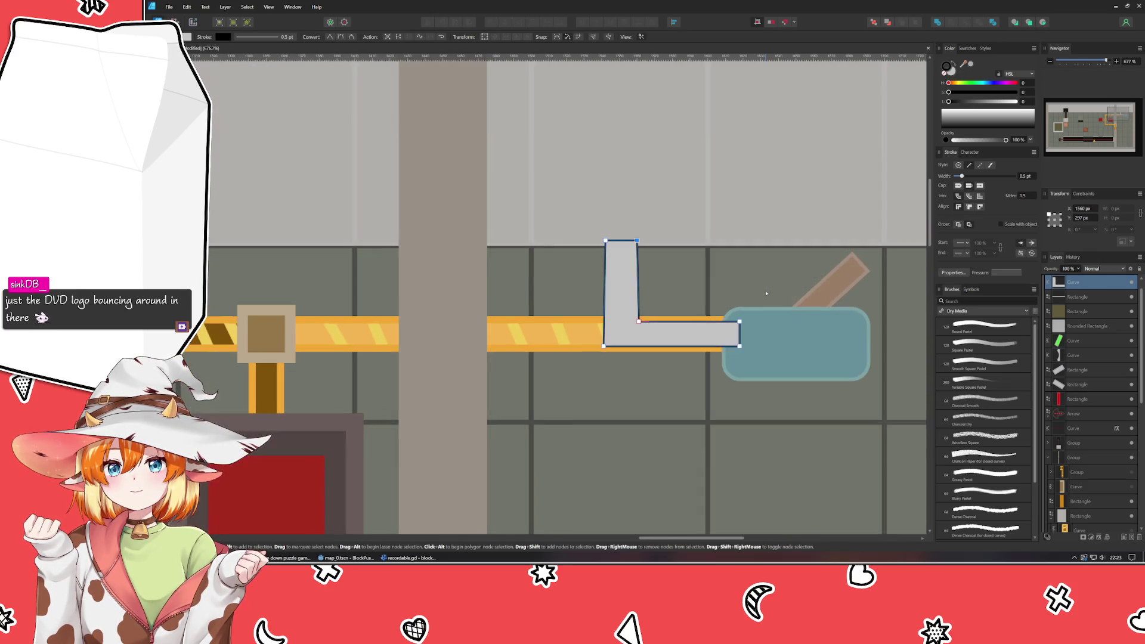
click(557, 321)
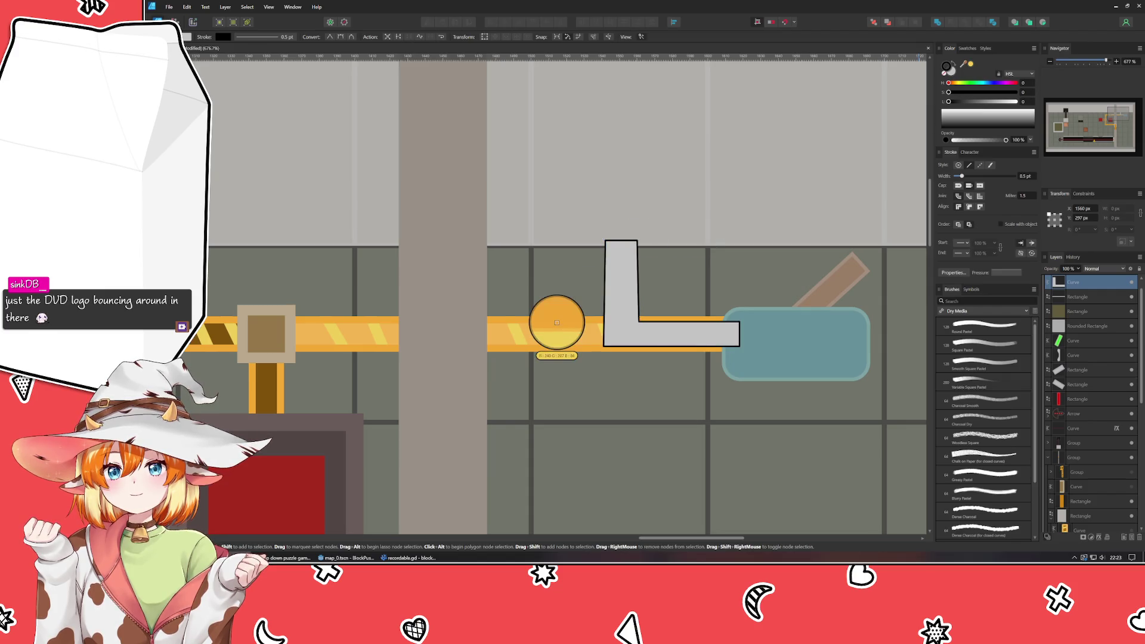
- Give the L-shape an orange outline and fill sampled from the bar, then deselect it
click(557, 321)
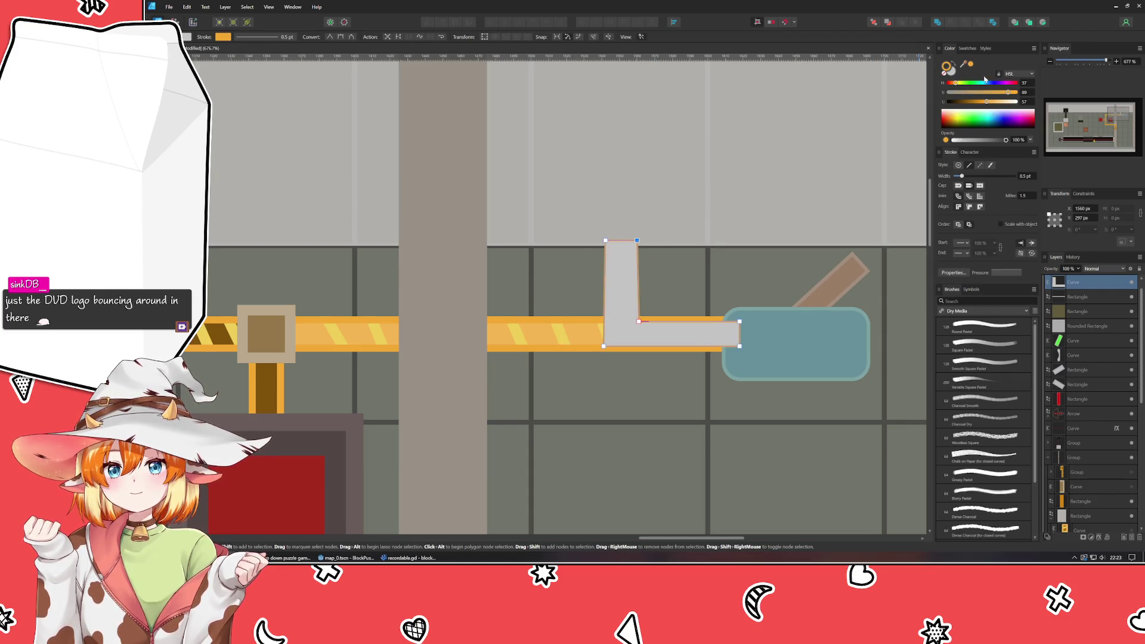
mouse_move(590, 332)
mouse_down()
mouse_move(949, 66)
mouse_move(593, 276)
mouse_move(575, 331)
mouse_up()
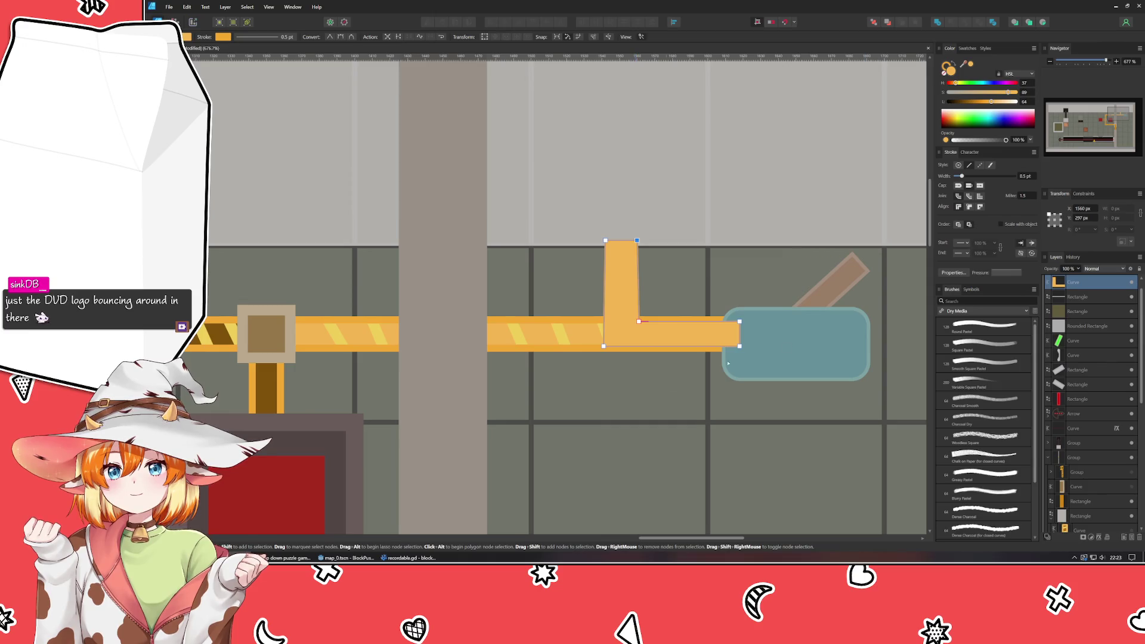
key(v)
click(571, 326)
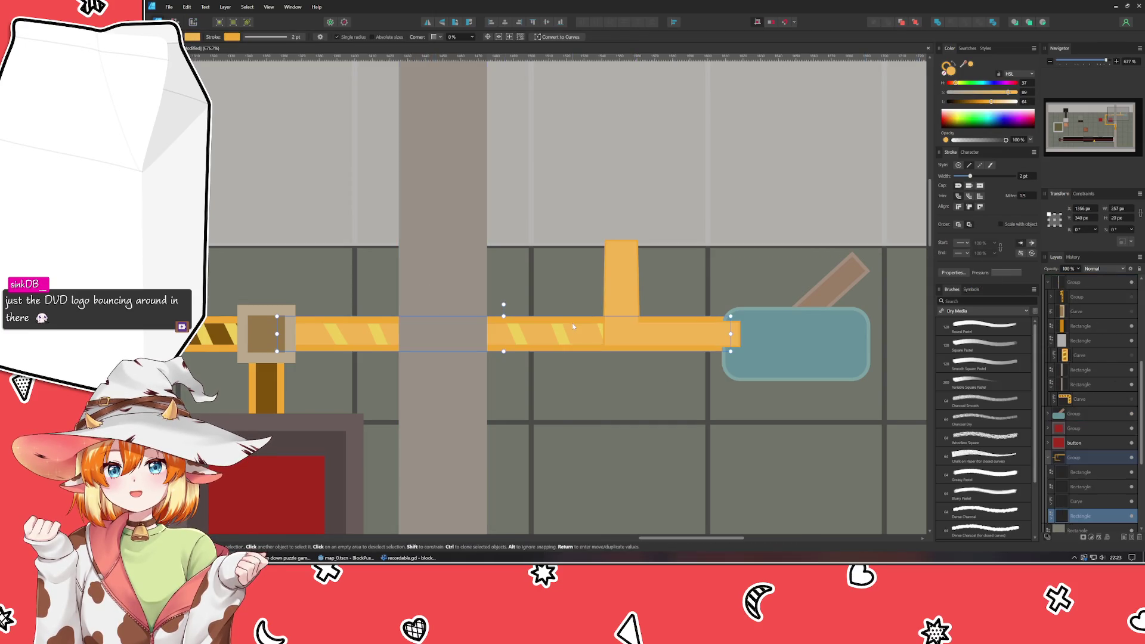
click(632, 290)
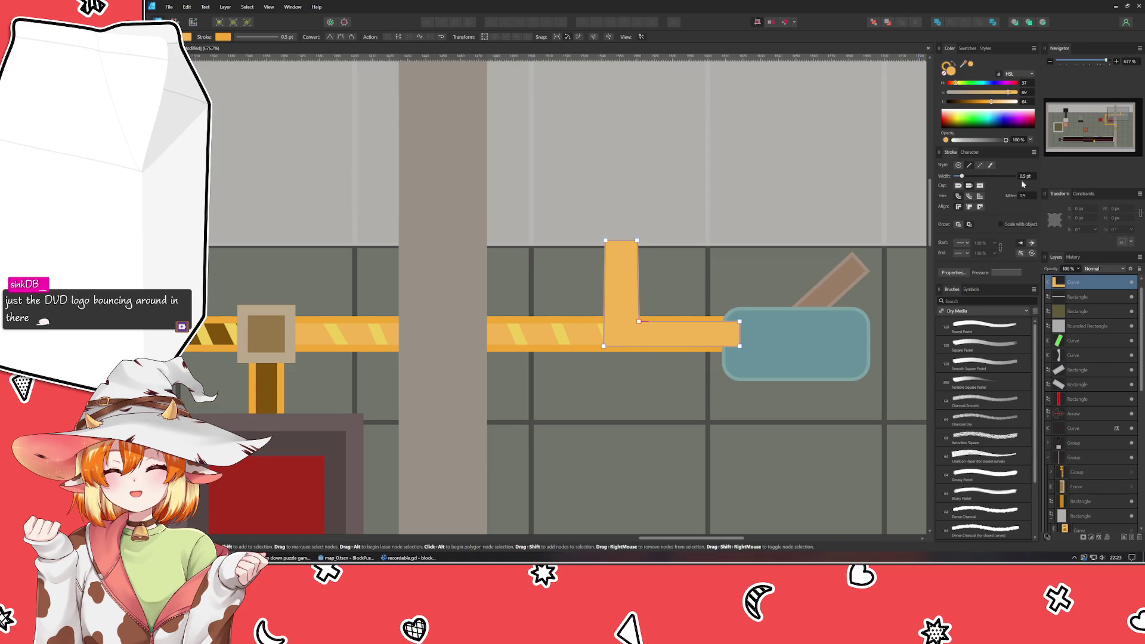
key(a)
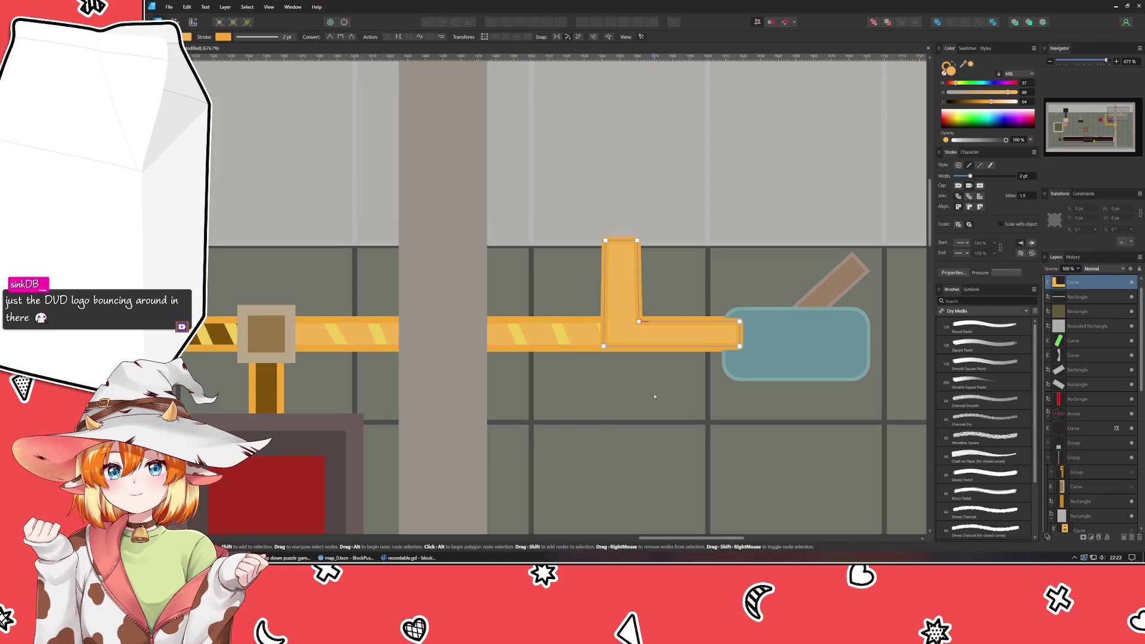
key(ctrl+d)
scroll(664, 355, up, 3)
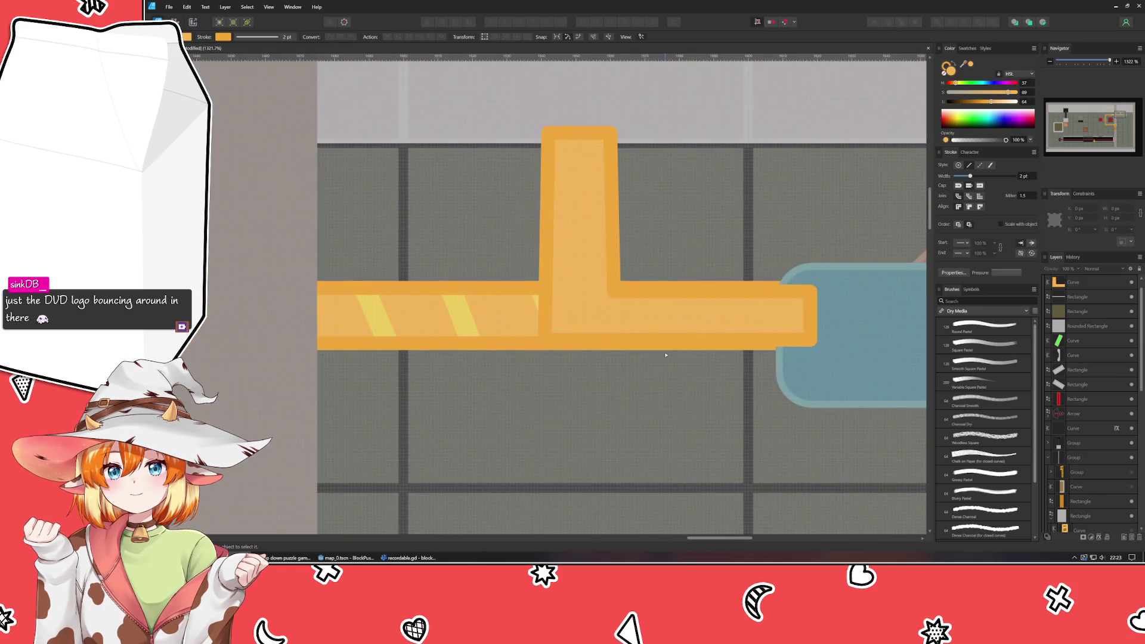
- Nudge the bottom-left corner right and the bend's inner corner left to straighten the L
click(743, 316)
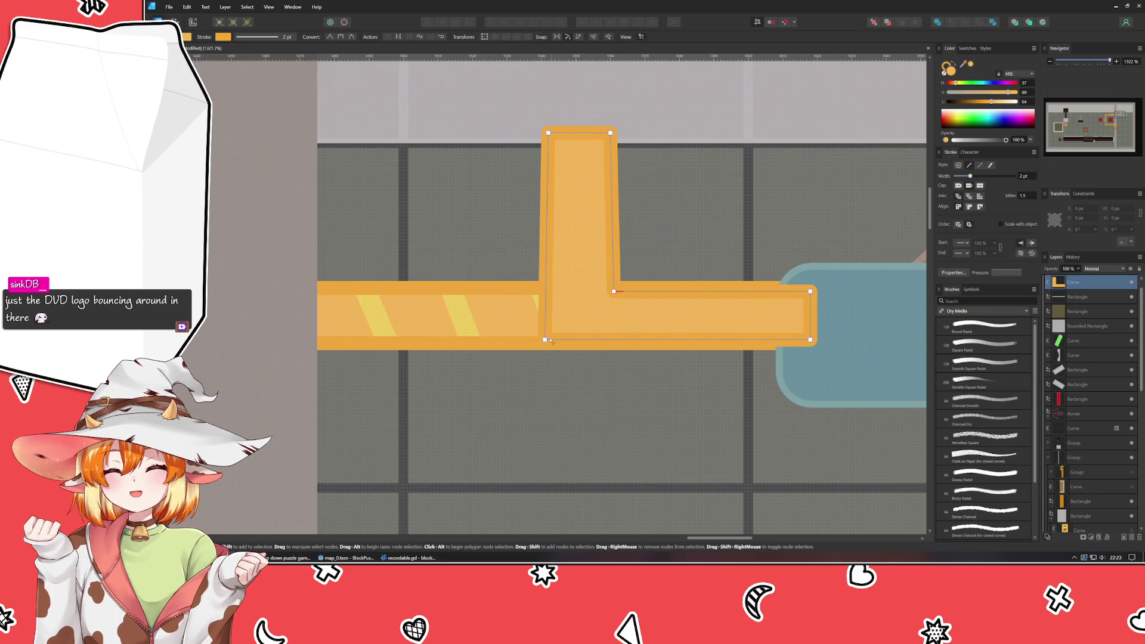
drag(543, 341, 547, 341)
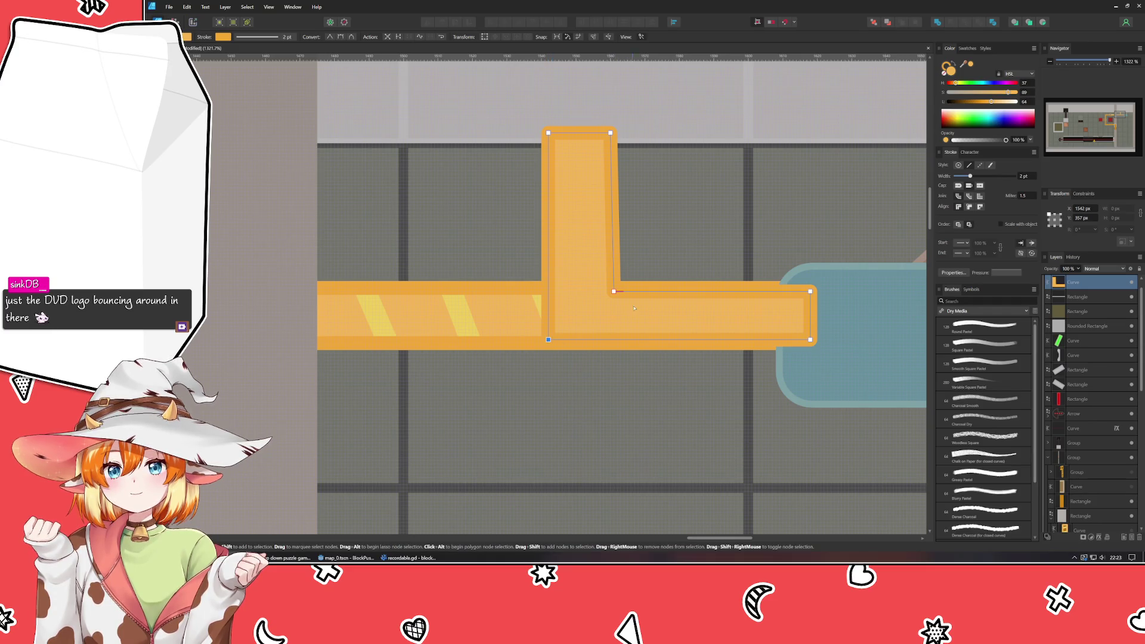
click(614, 292)
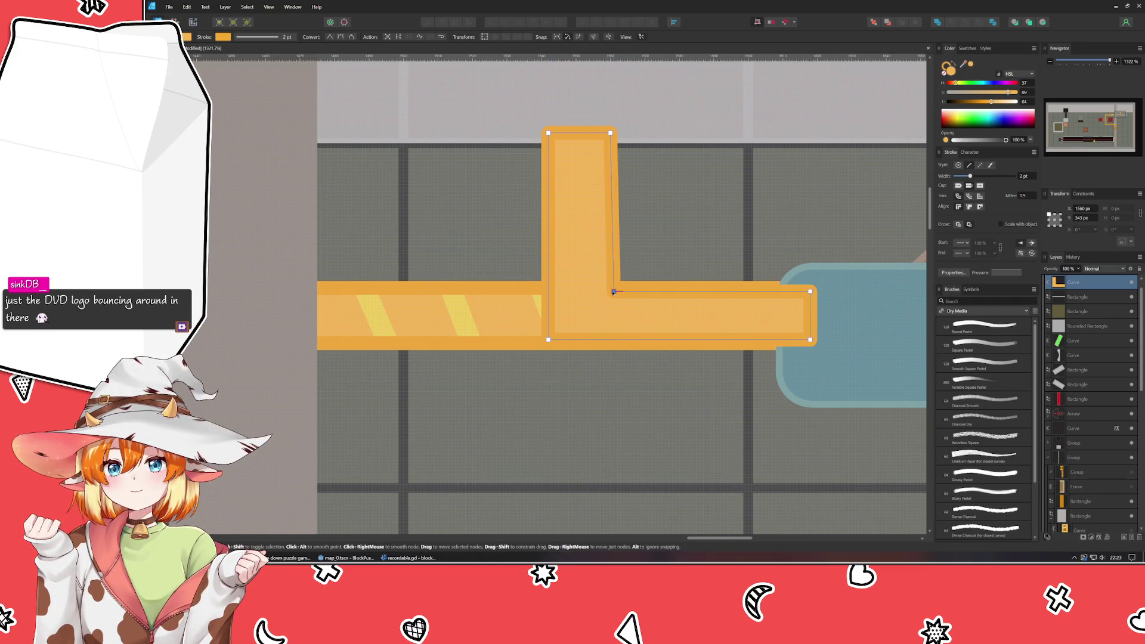
drag(614, 292, 610, 291)
click(603, 407)
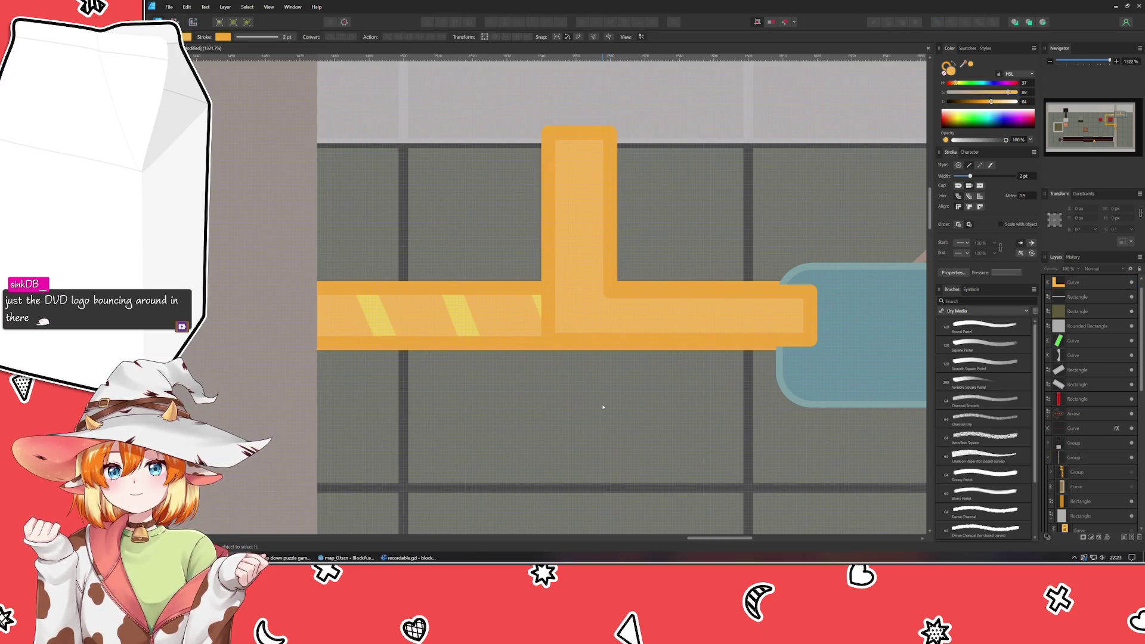
scroll(680, 329, up, 1)
- Lower the pipe's bottom edge slightly and raise the horizontal arm's top edge with an Up nudge
click(680, 328)
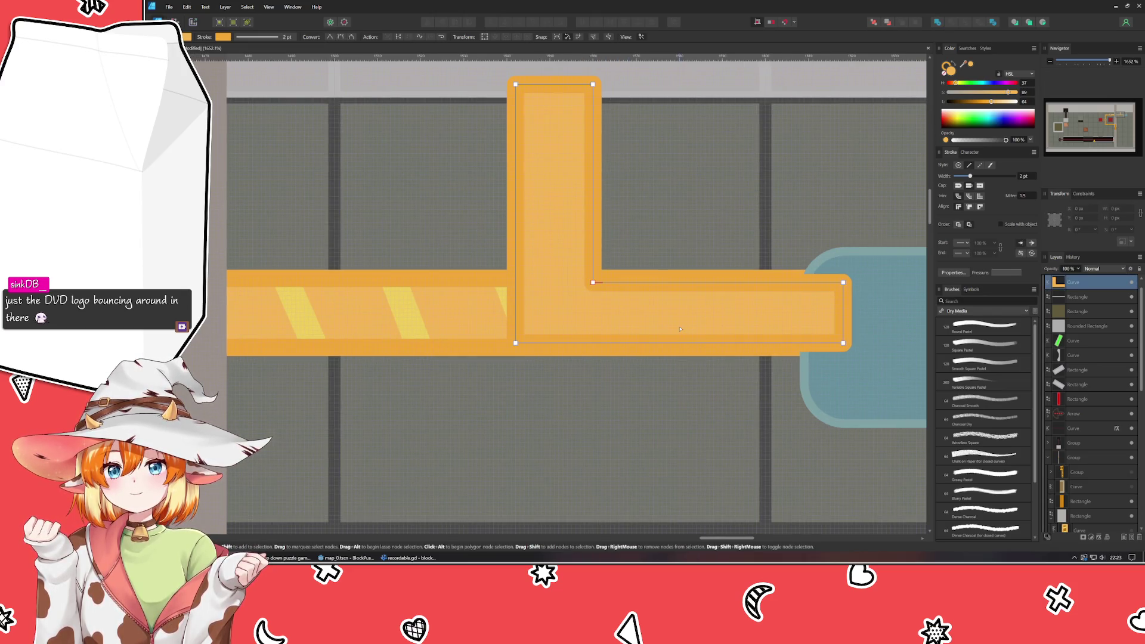
click(843, 344)
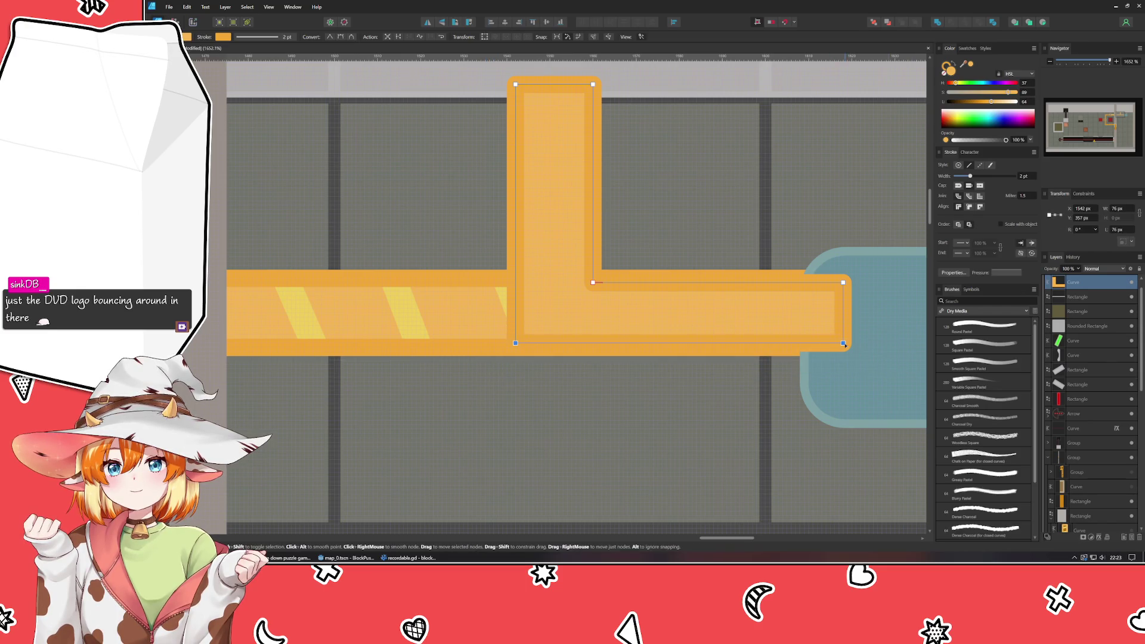
drag(843, 344, 437, 266)
key(Up)
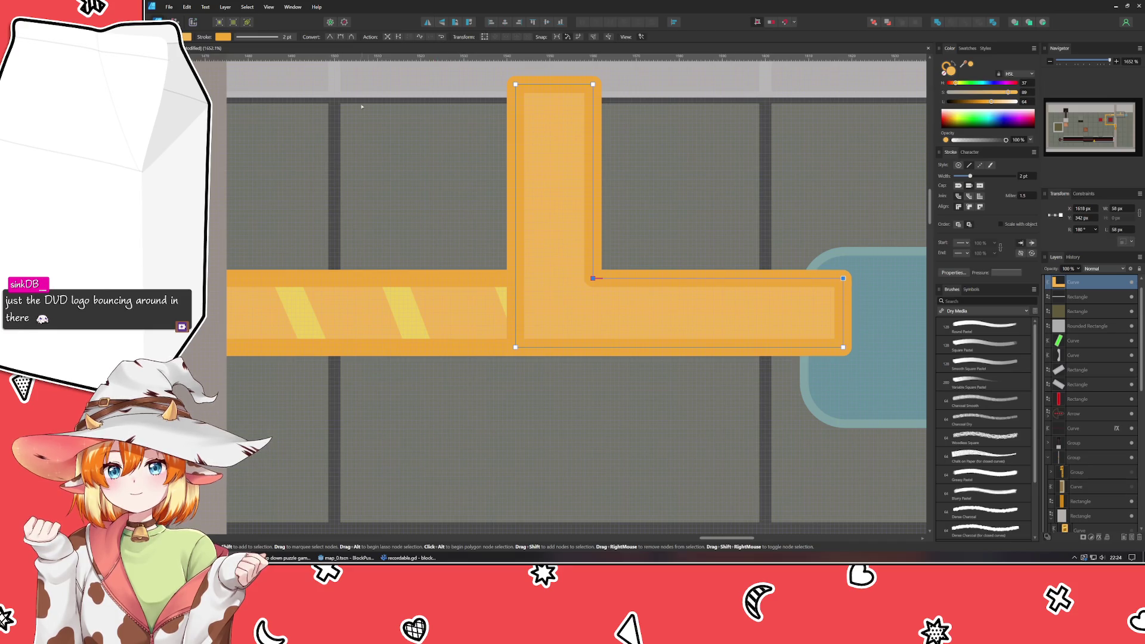
click(504, 137)
- Box-select the pipe's left edge nodes and shift them one step right
click(652, 282)
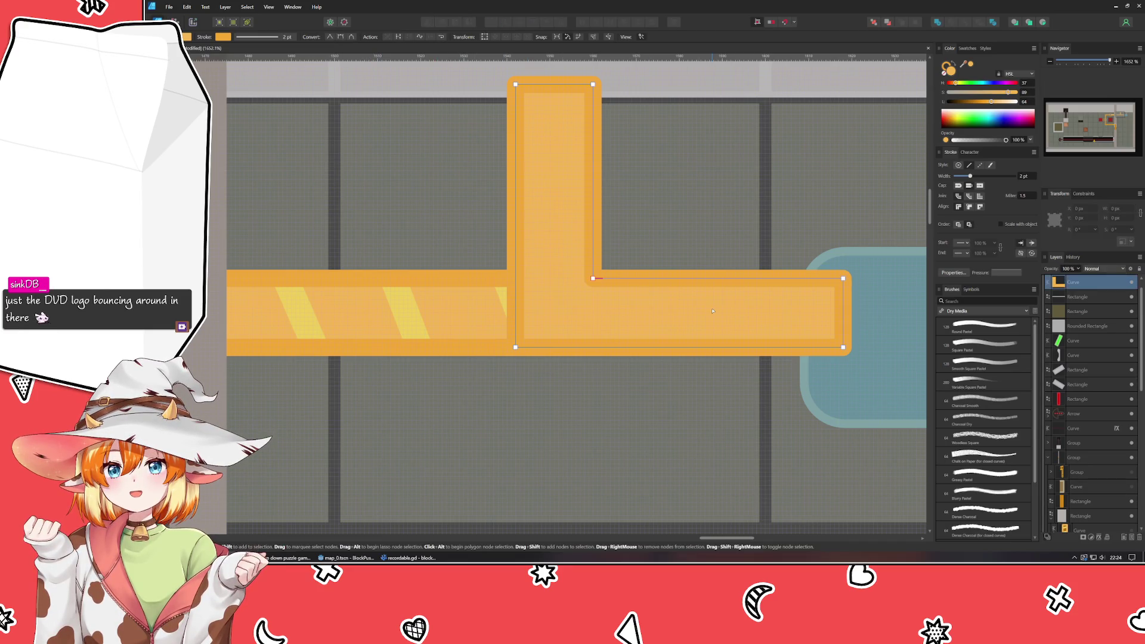
drag(672, 184, 674, 293)
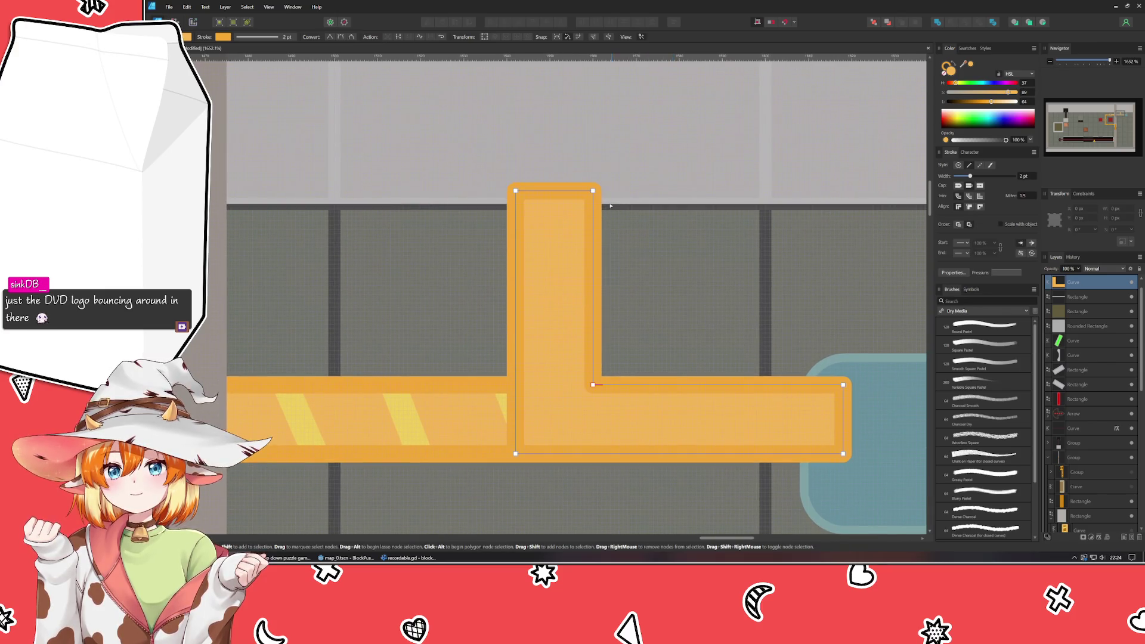
mouse_move(491, 154)
mouse_down()
mouse_move(553, 476)
mouse_move(519, 472)
mouse_up()
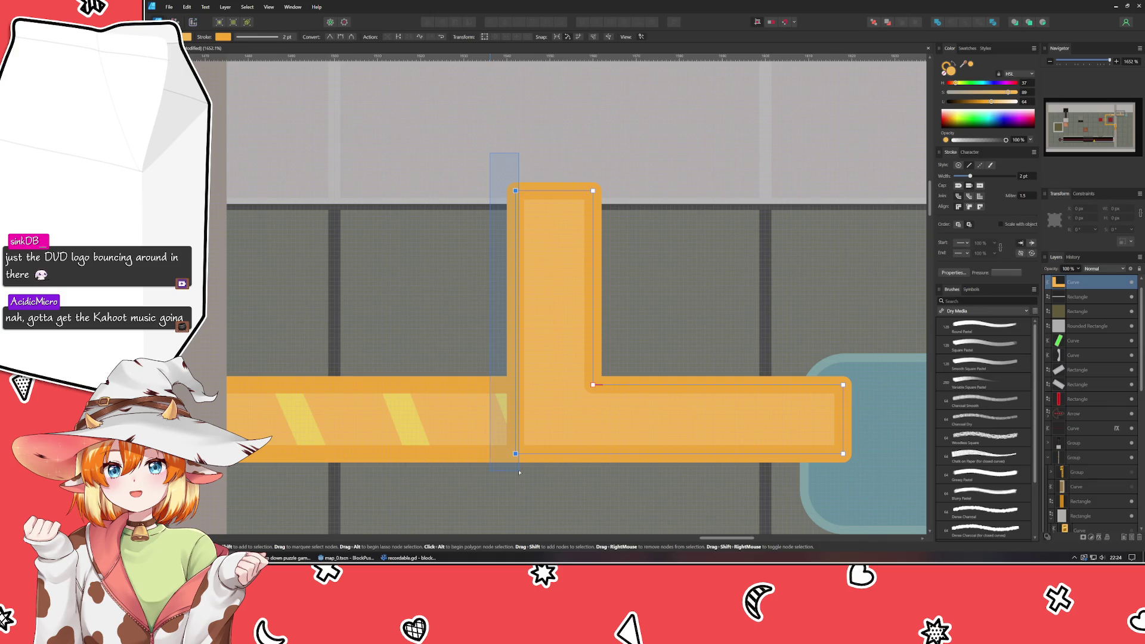
drag(519, 471, 519, 472)
key(Right)
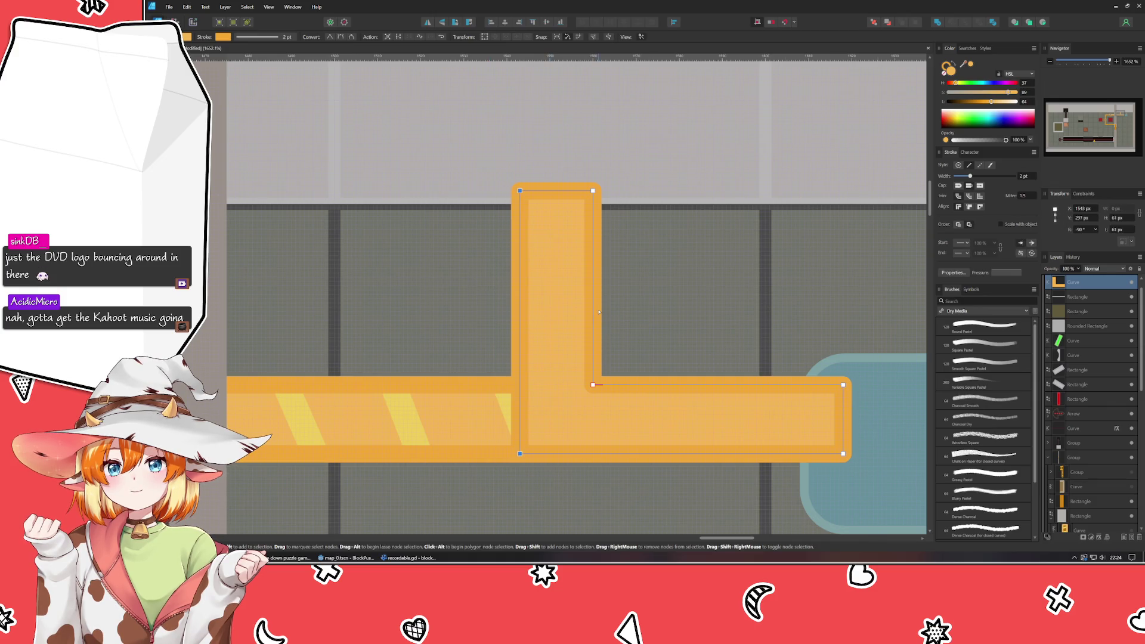
click(434, 283)
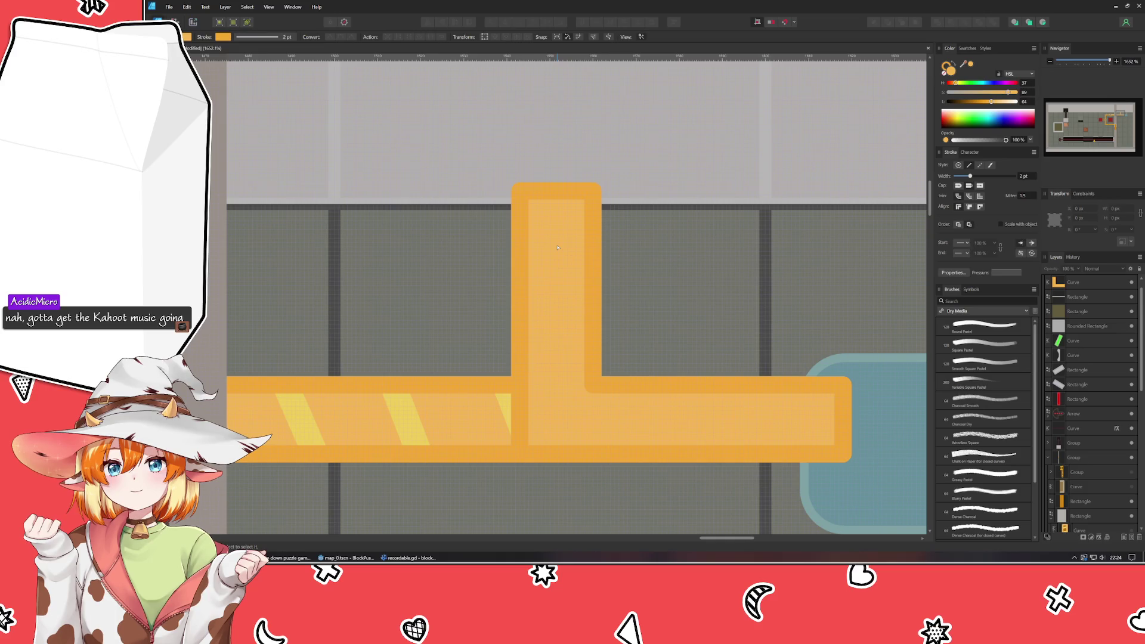
scroll(551, 256, down, 3)
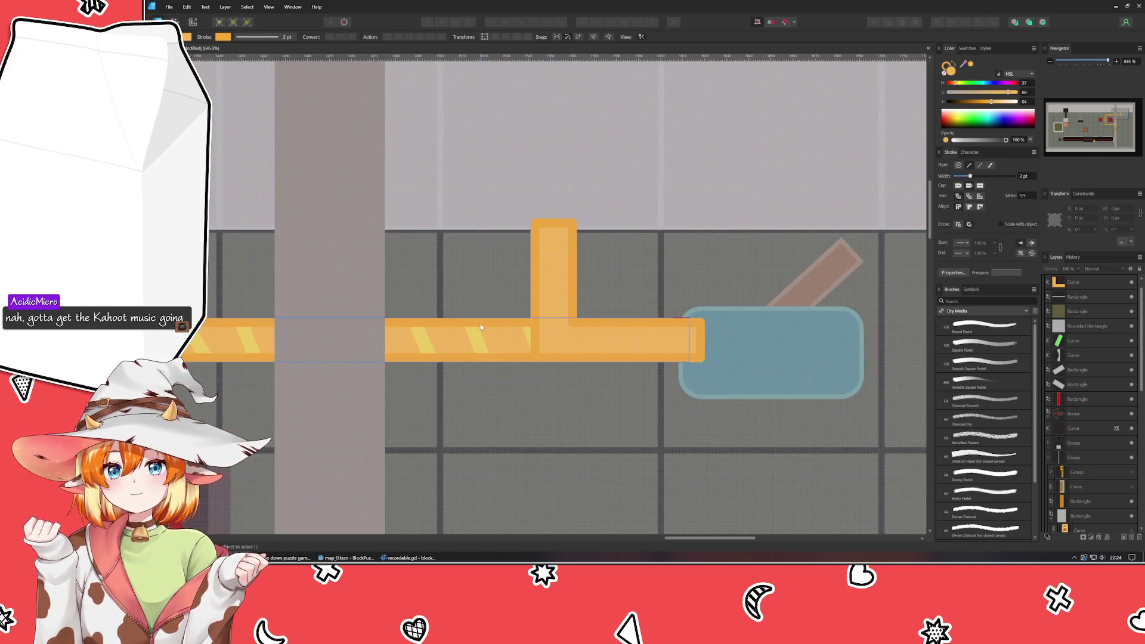
- Delete the straight orange bar lying under the L pipe
click(548, 328)
scroll(548, 328, left, 1)
scroll(549, 328, left, 5)
scroll(617, 386, right, 3)
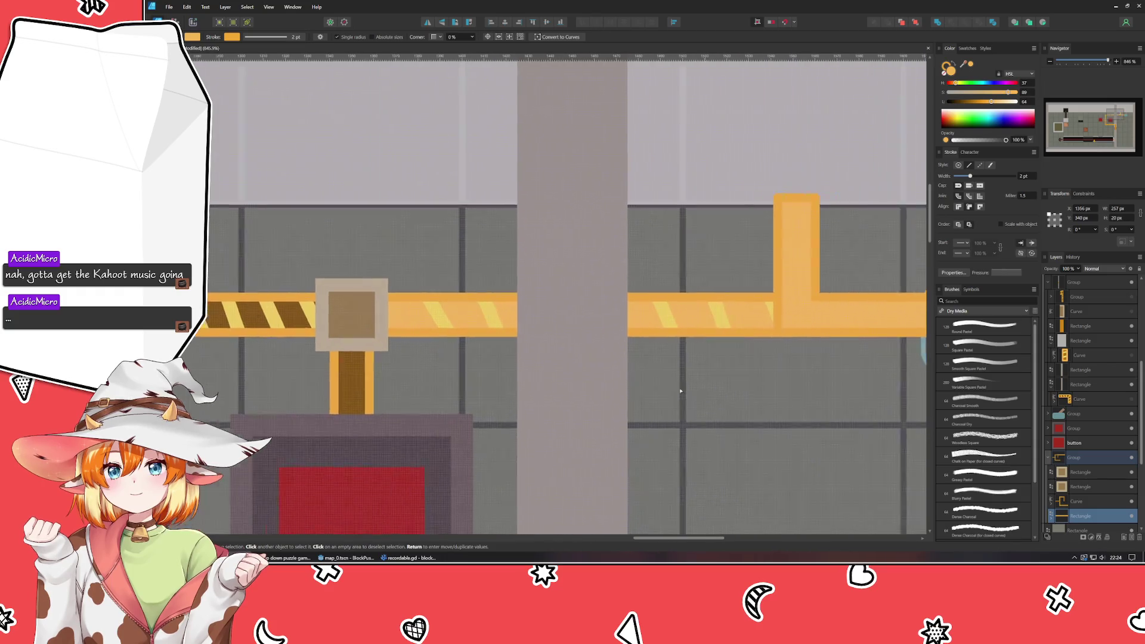
scroll(617, 386, right, 1)
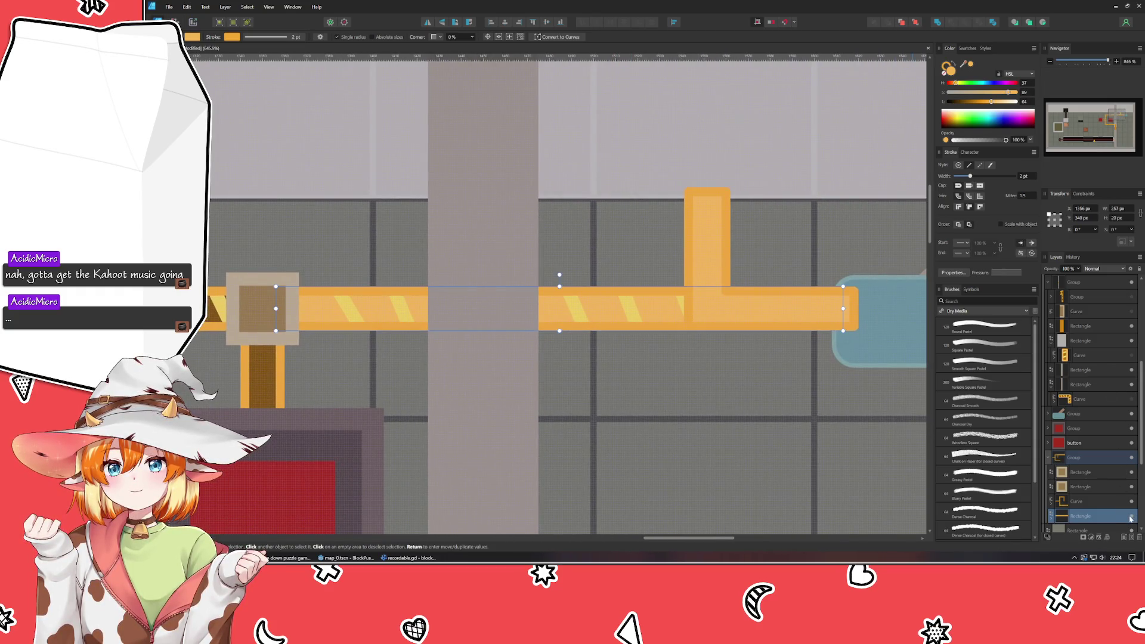
key(Delete)
click(716, 371)
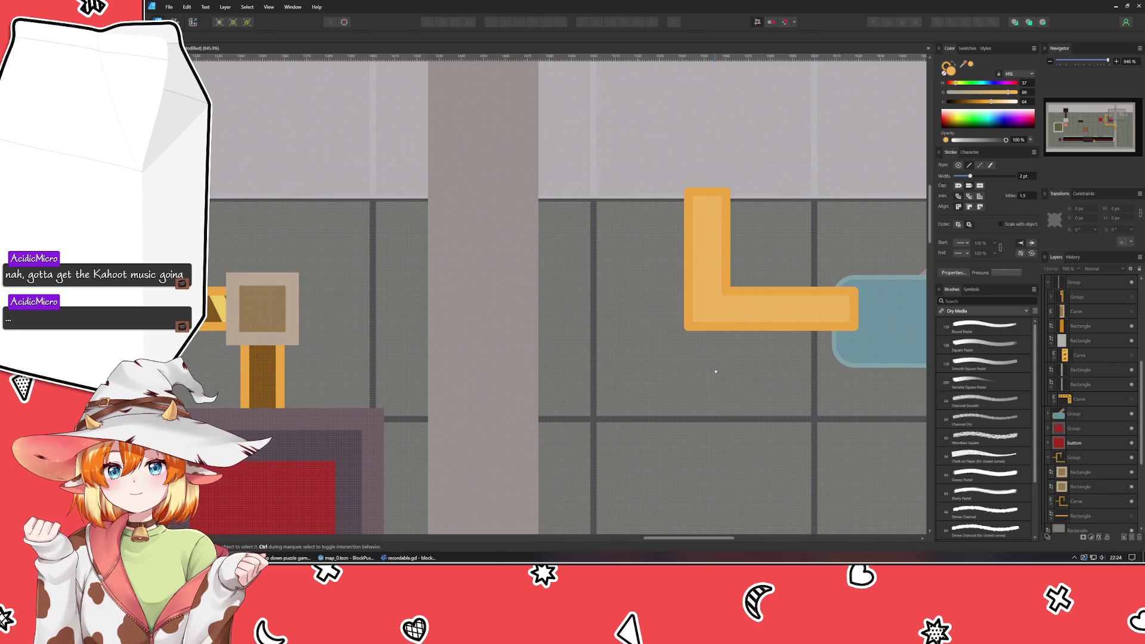
drag(685, 379, 614, 400)
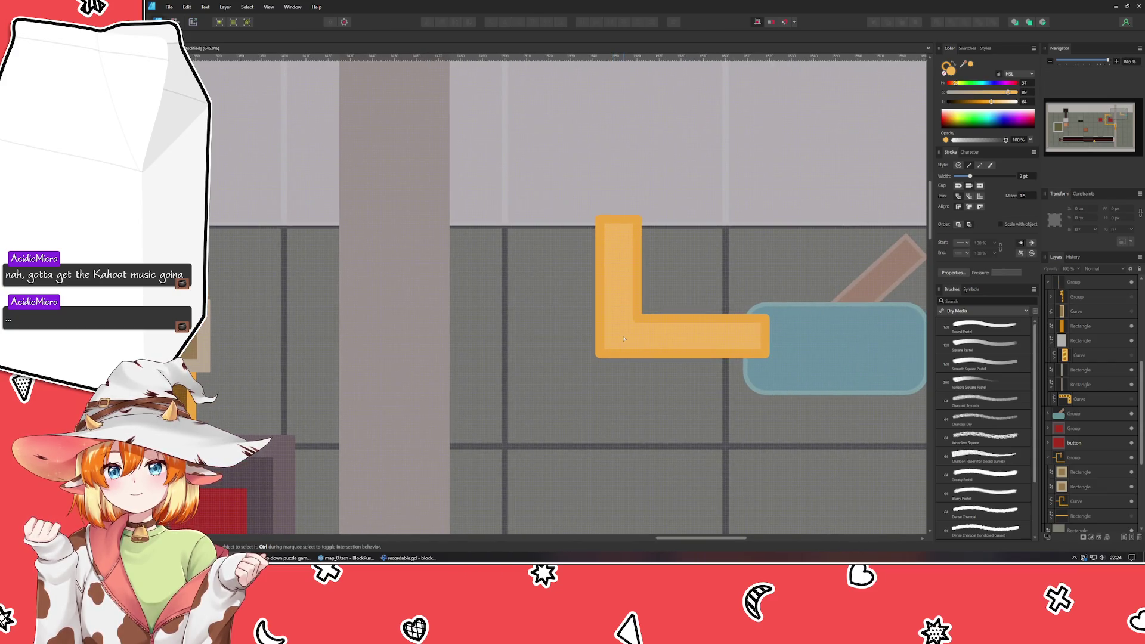
- Select the nodes of the pipe's vertical arm and nudge them one step left
double_click(624, 338)
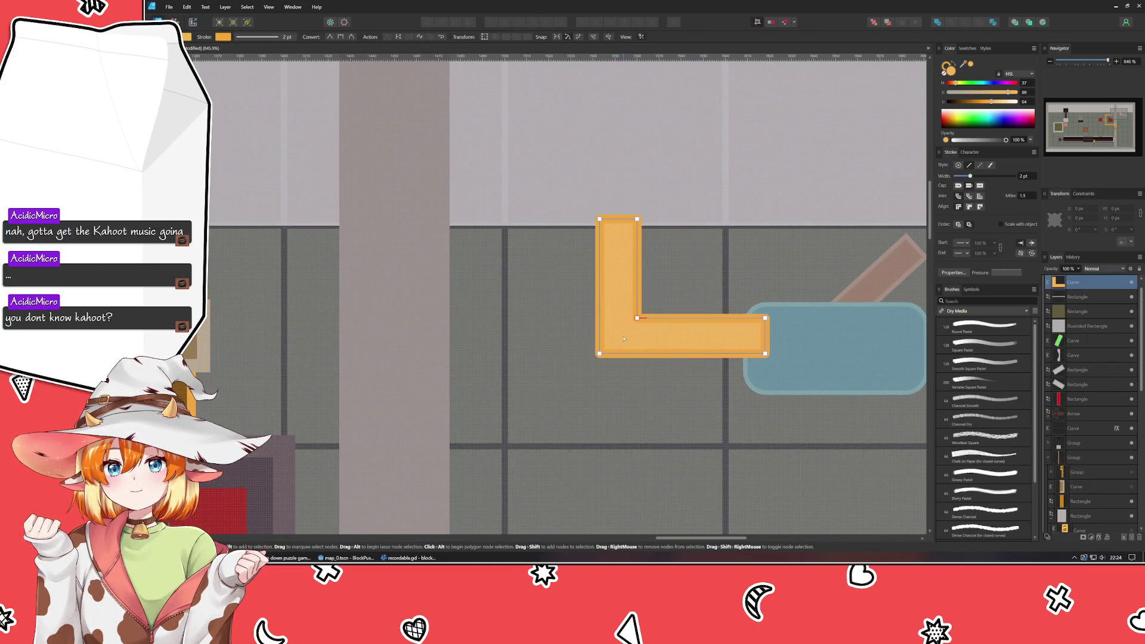
drag(624, 338, 510, 363)
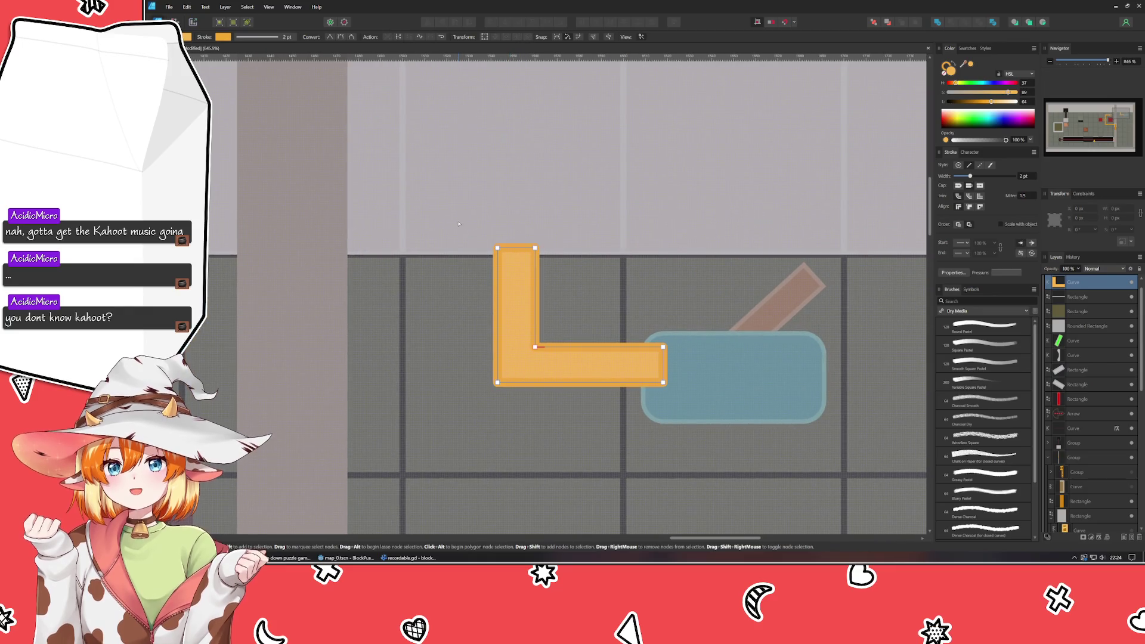
drag(461, 233, 529, 459)
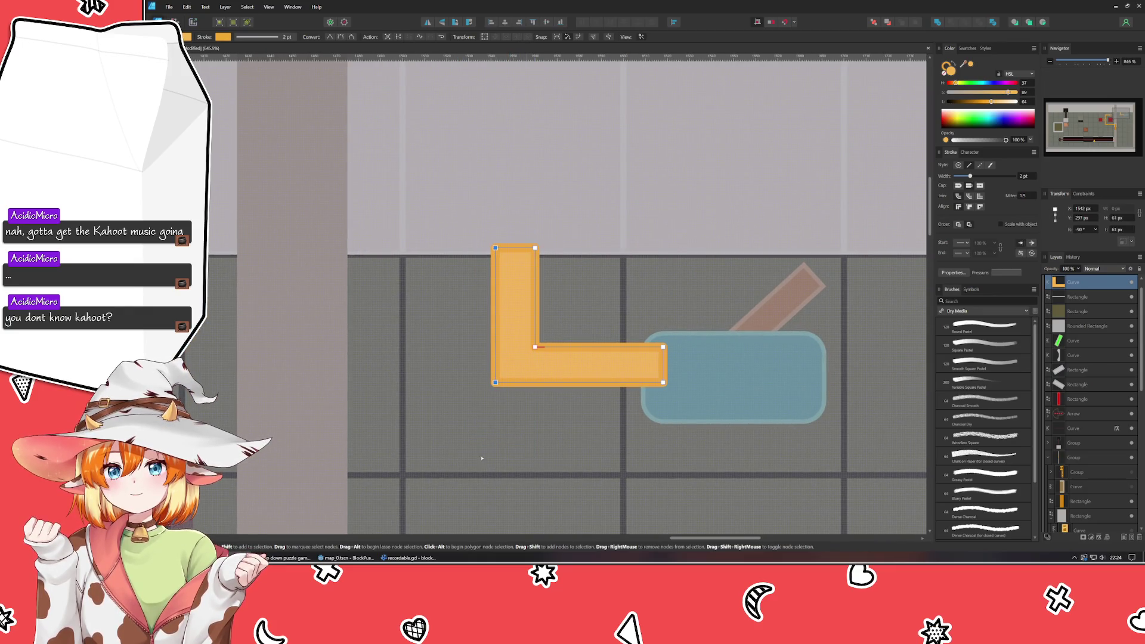
click(482, 458)
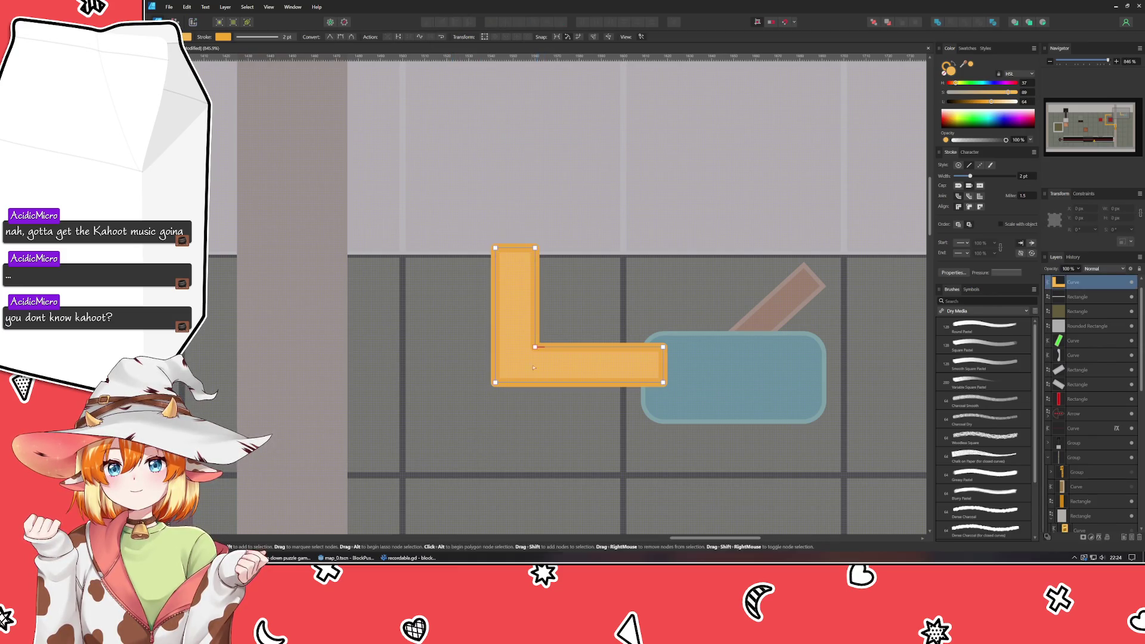
drag(448, 200, 585, 478)
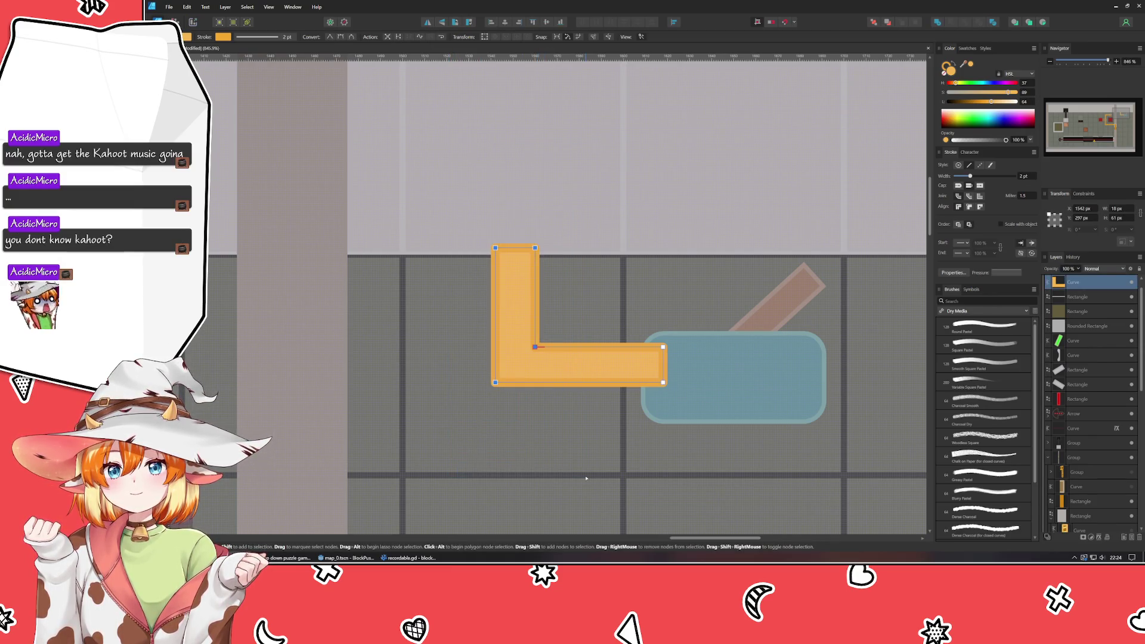
key(Left)
click(541, 445)
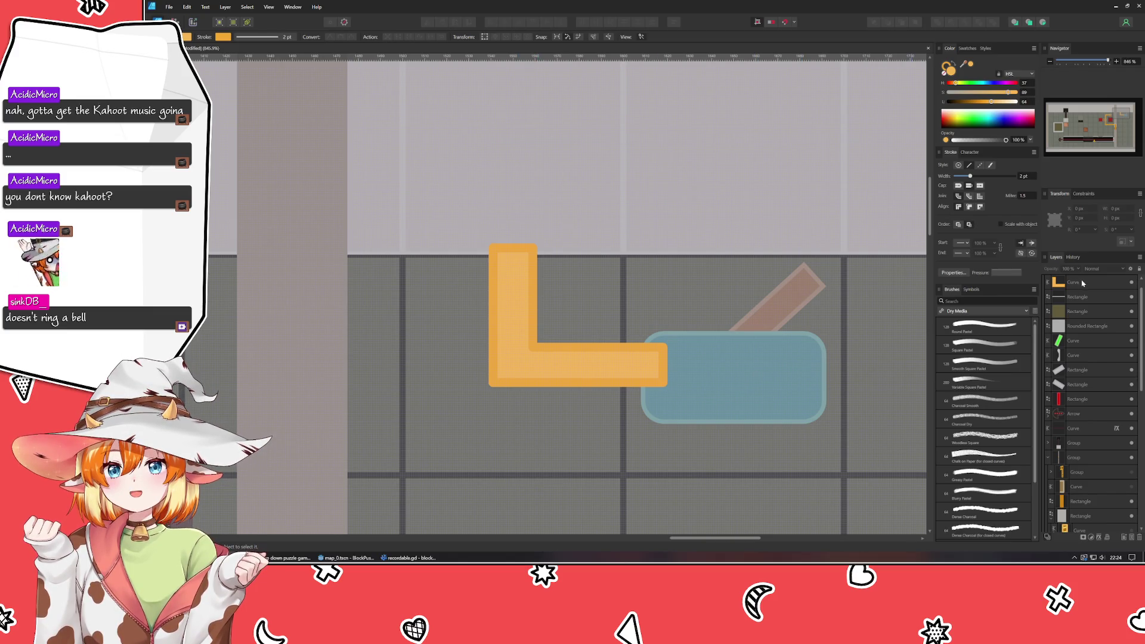
- Add a new top layer with Ctrl+Shift+L and collapse a group in the Layers panel
key(ctrl+shift+l)
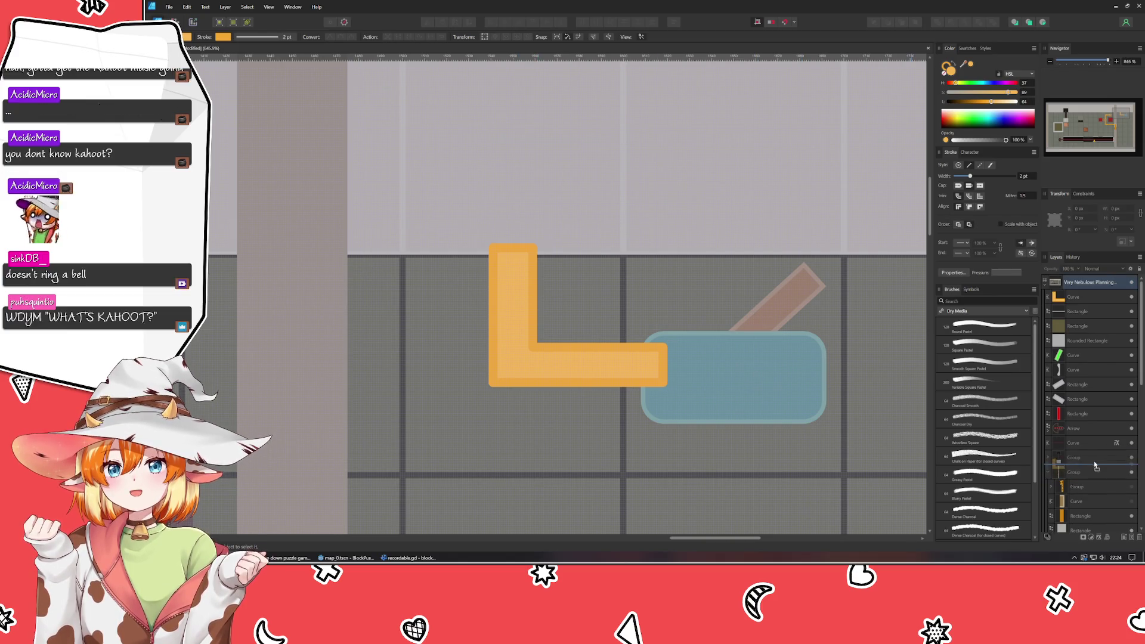
scroll(1101, 475, down, 3)
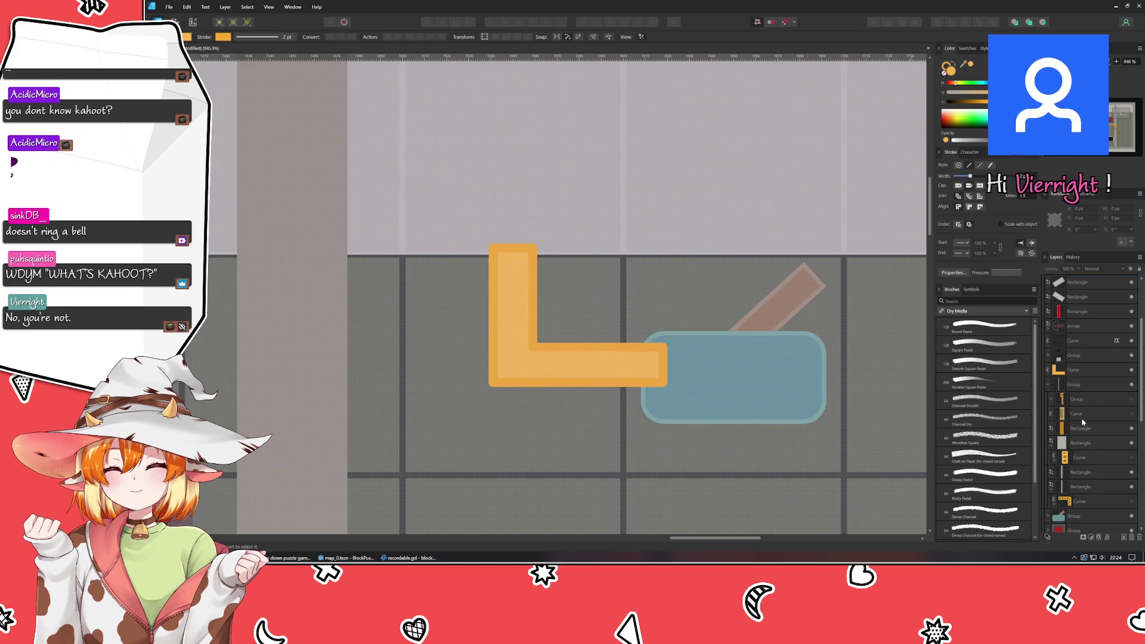
click(1047, 388)
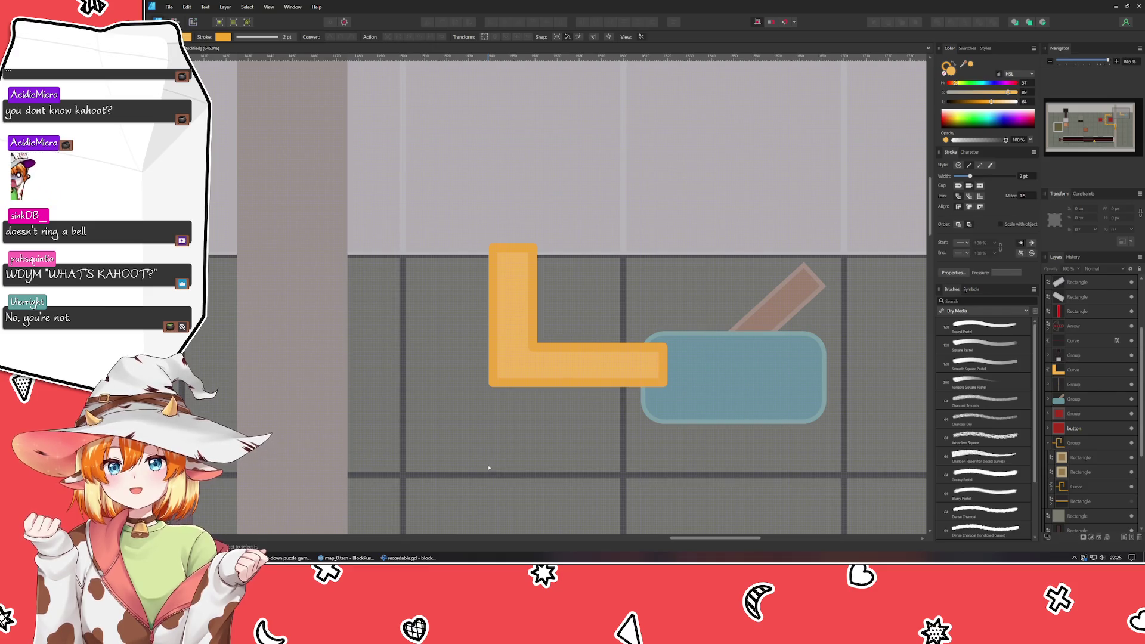
drag(493, 455, 483, 374)
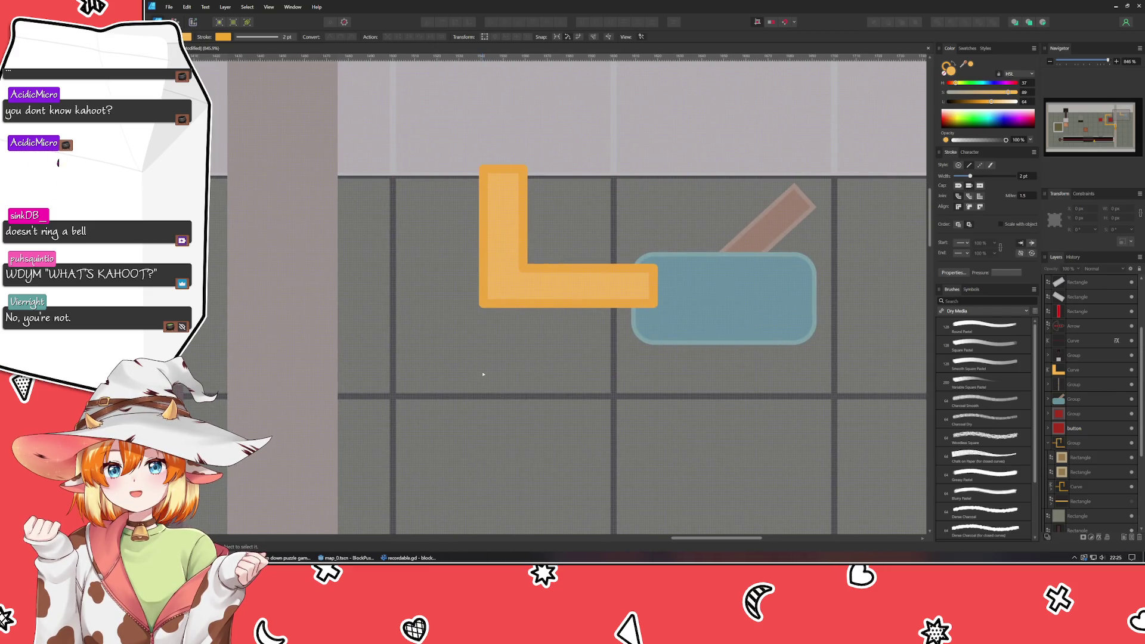
- Select and inspect the L-shaped pipe, box-selecting around its lower-left corner
click(573, 296)
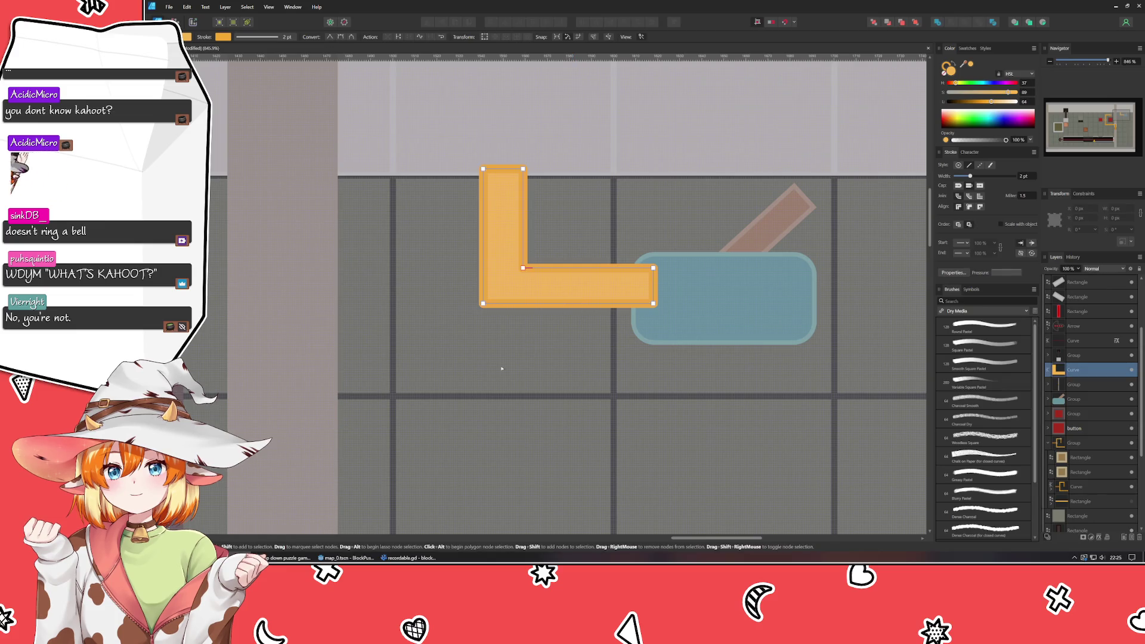
scroll(527, 430, up, 3)
scroll(526, 430, left, 3)
click(564, 439)
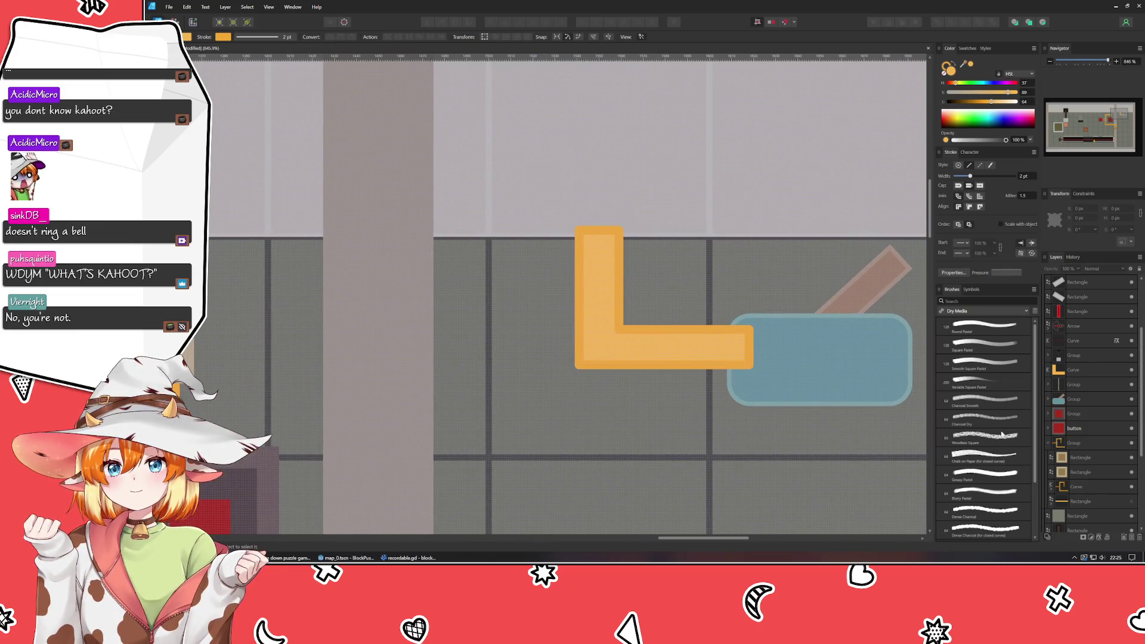
scroll(573, 483, right, 2)
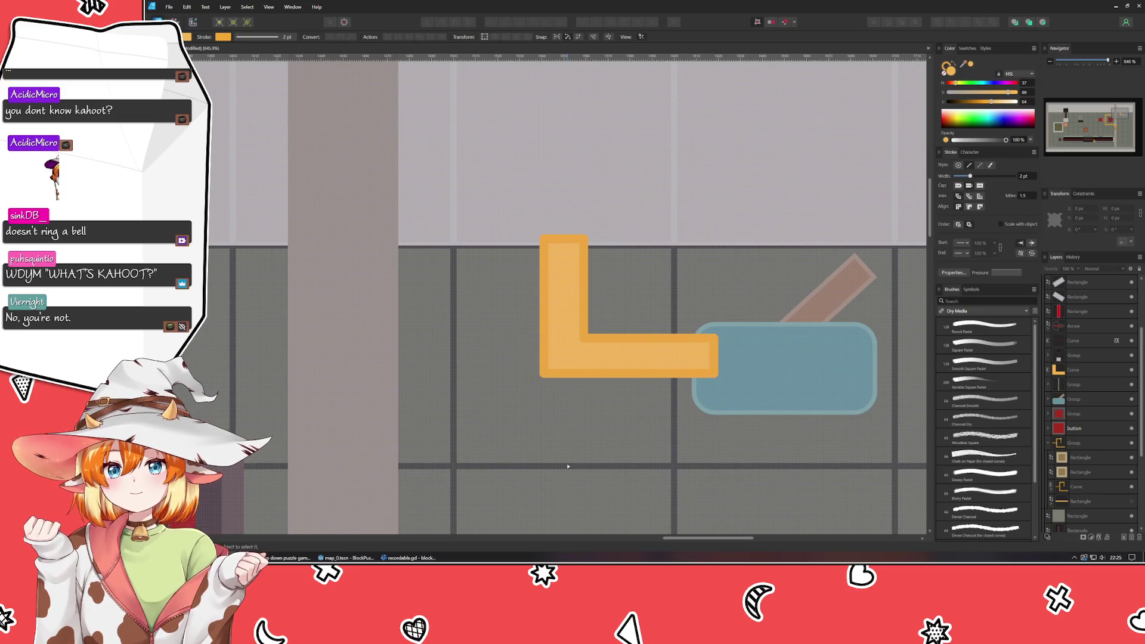
scroll(573, 484, up, 2)
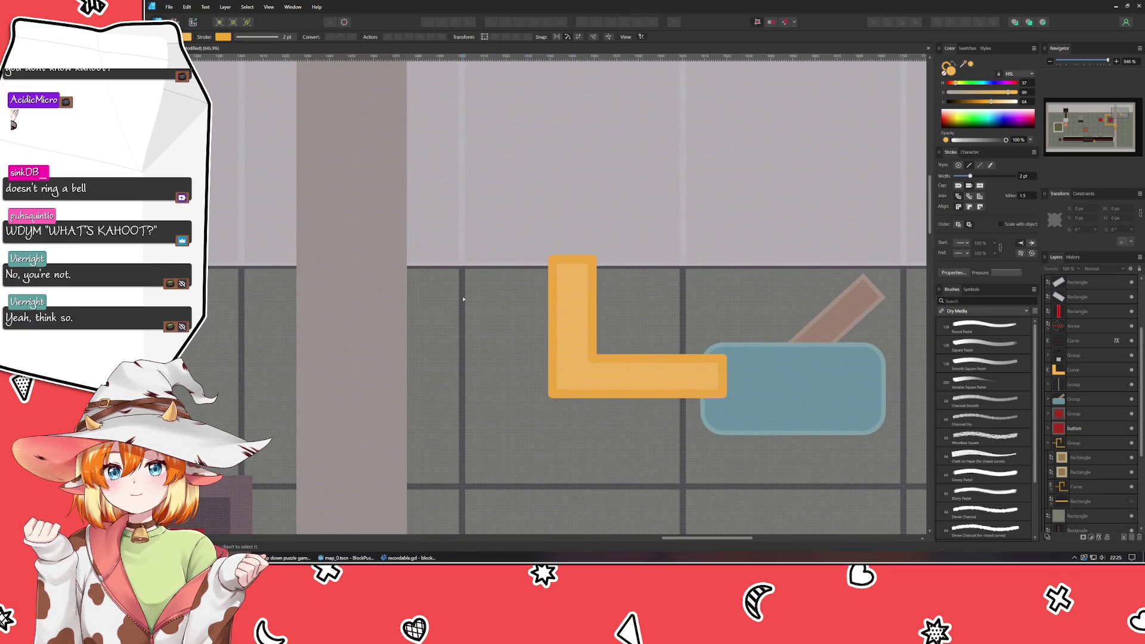
drag(464, 298, 555, 412)
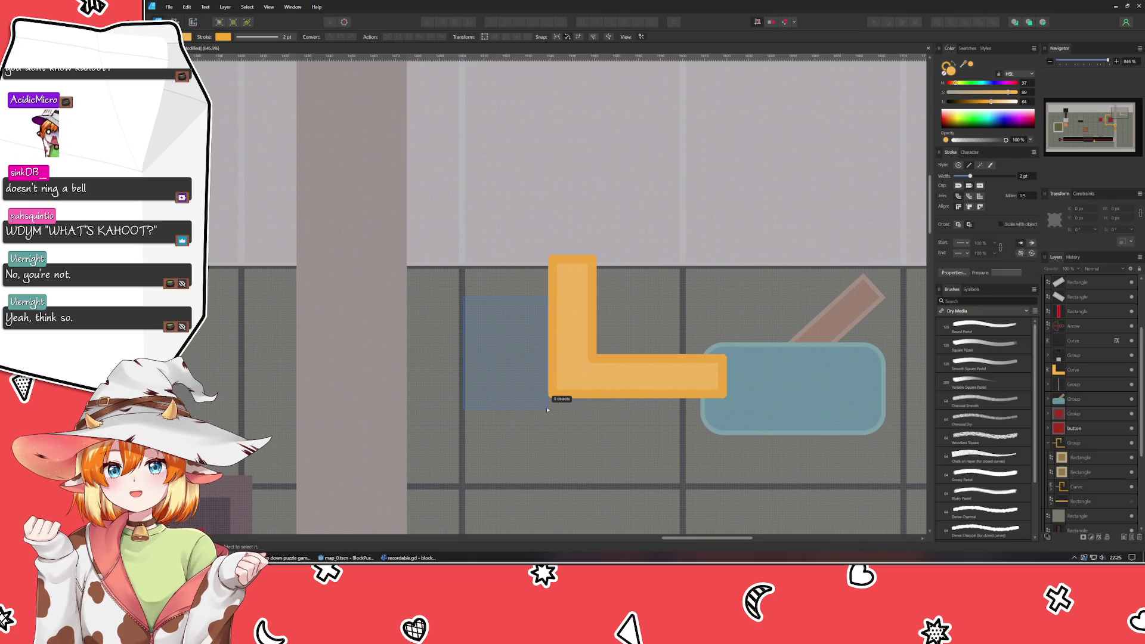
drag(555, 412, 548, 411)
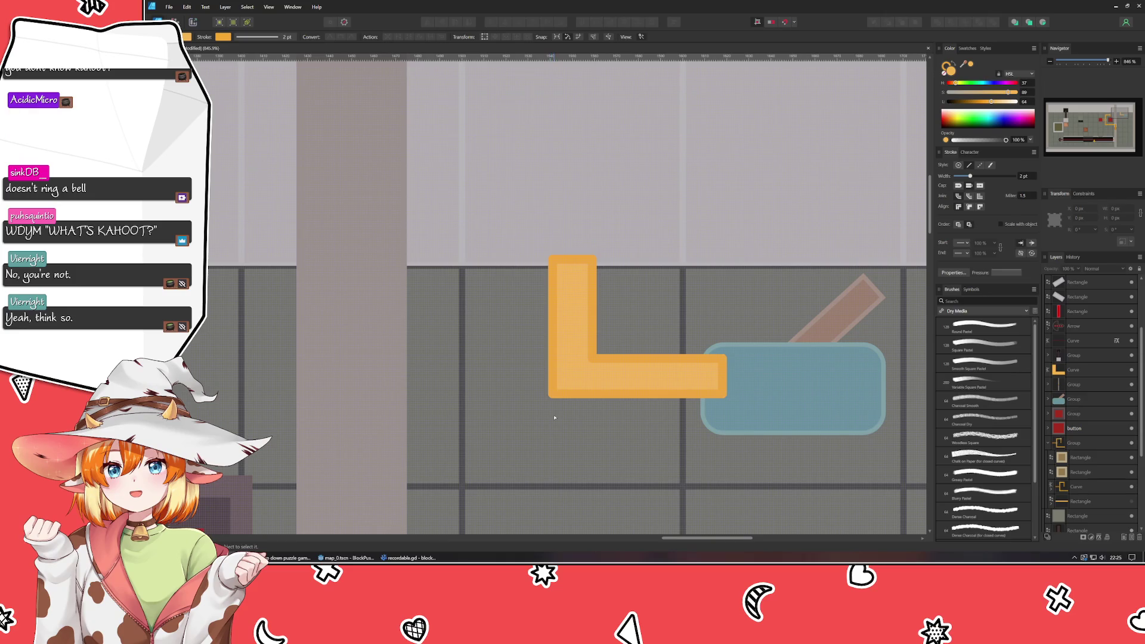
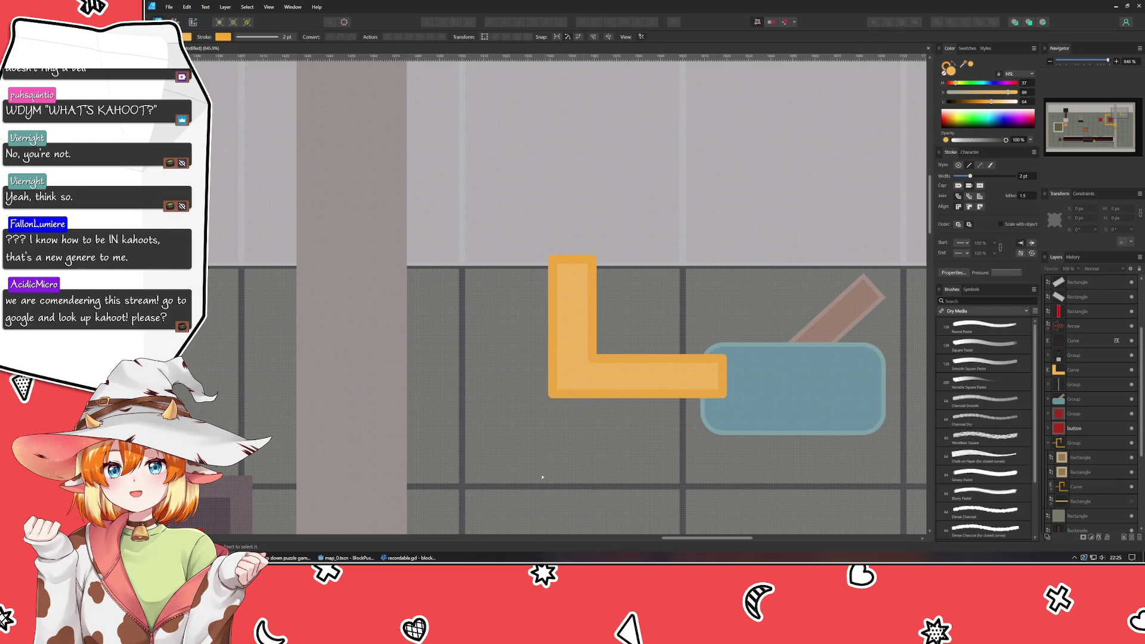
- Open a new browser tab on DuckDuckGo and run a search for 'kahoot'
click(291, 557)
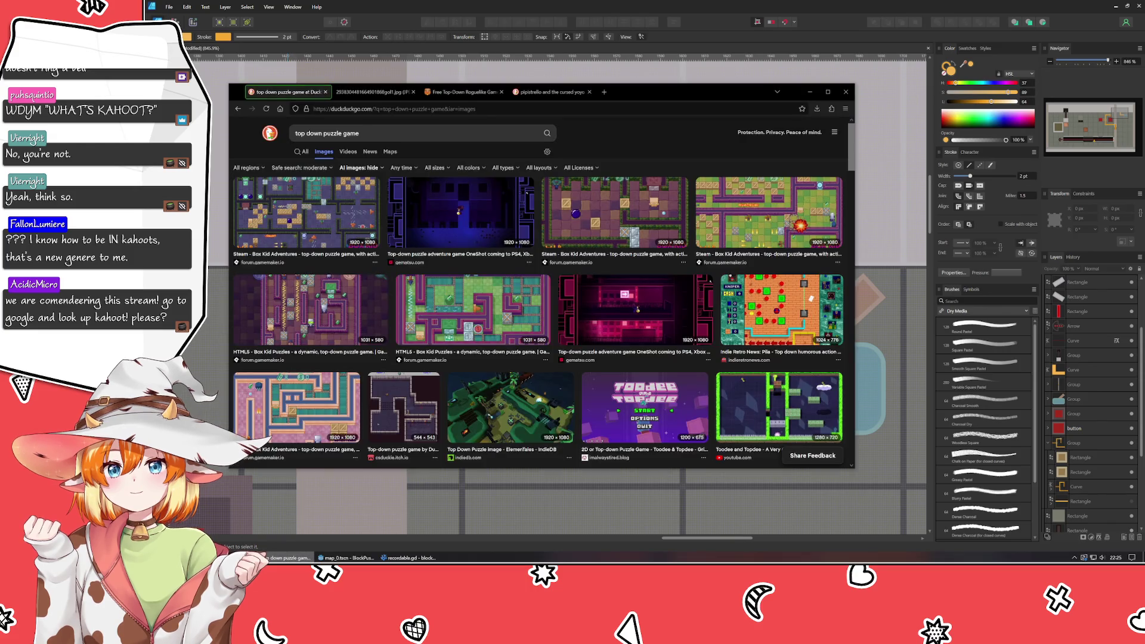
key(ctrl+t)
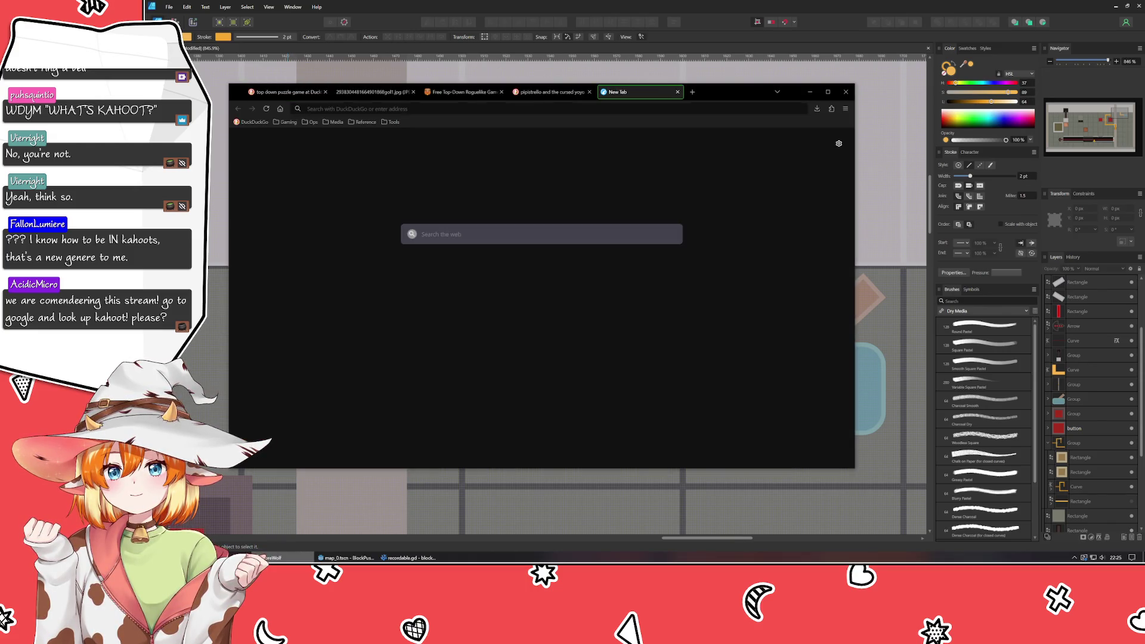
click(254, 120)
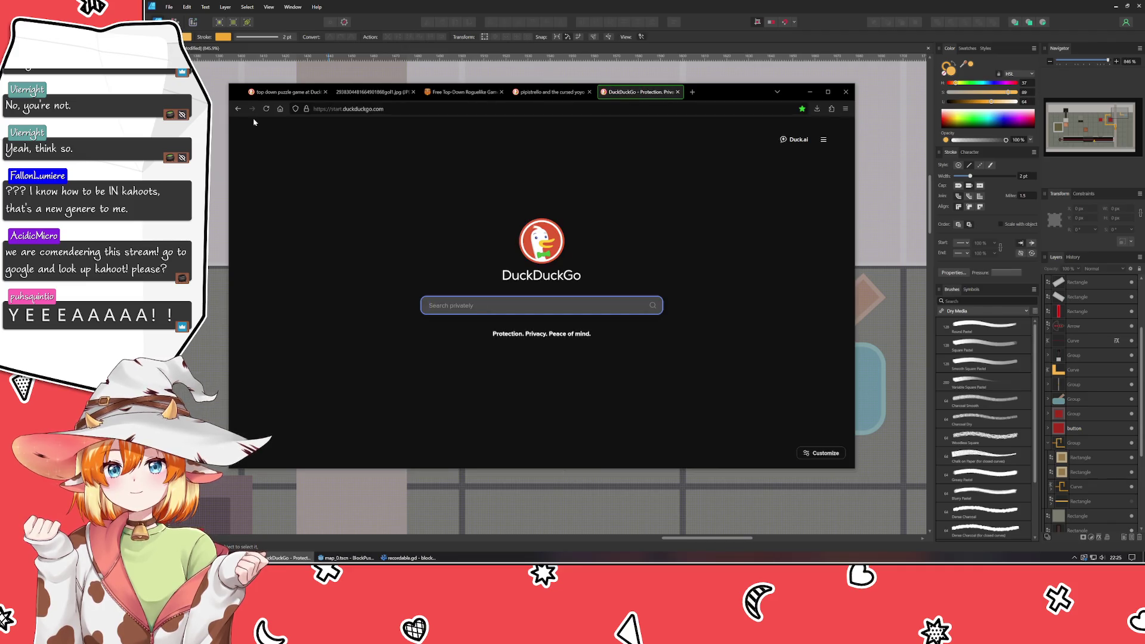
text(kahoot)
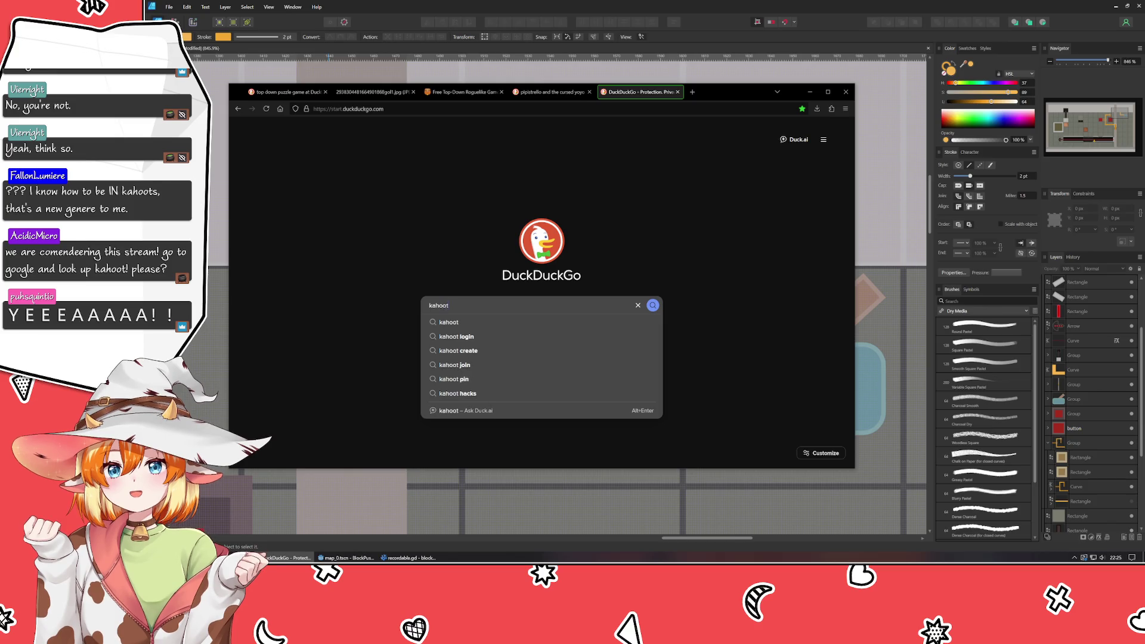
key(Return)
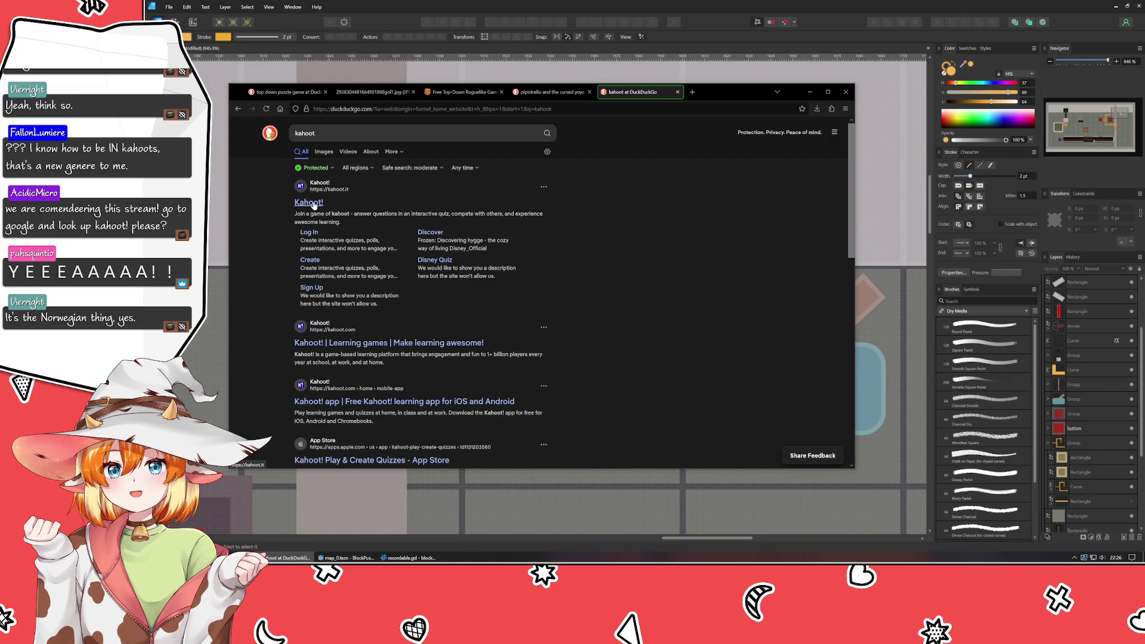
click(308, 204)
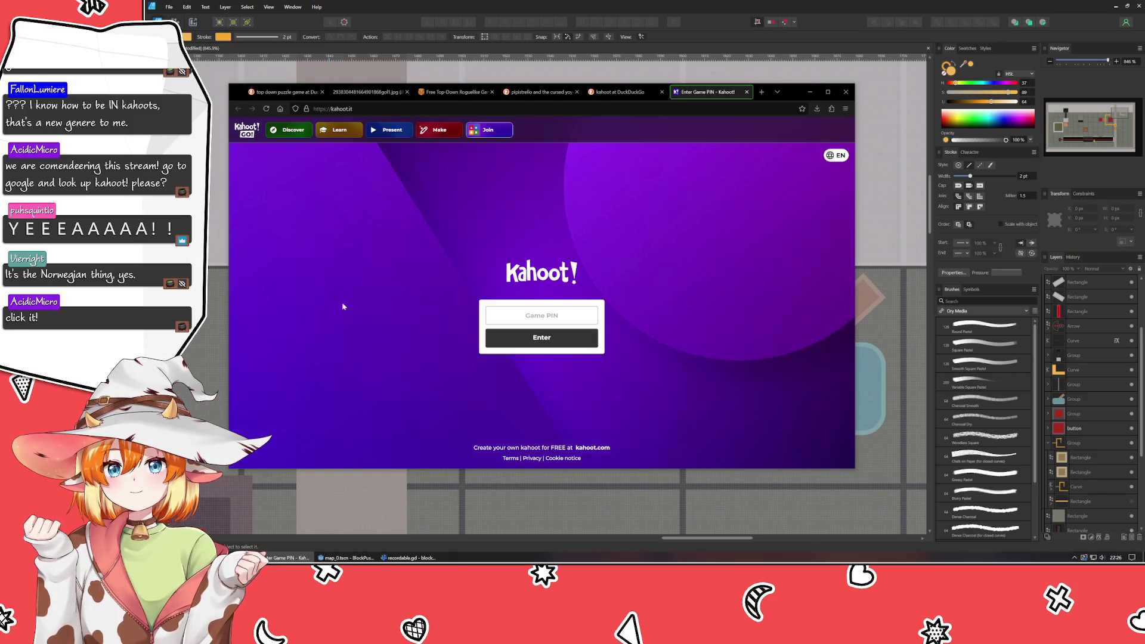
click(537, 341)
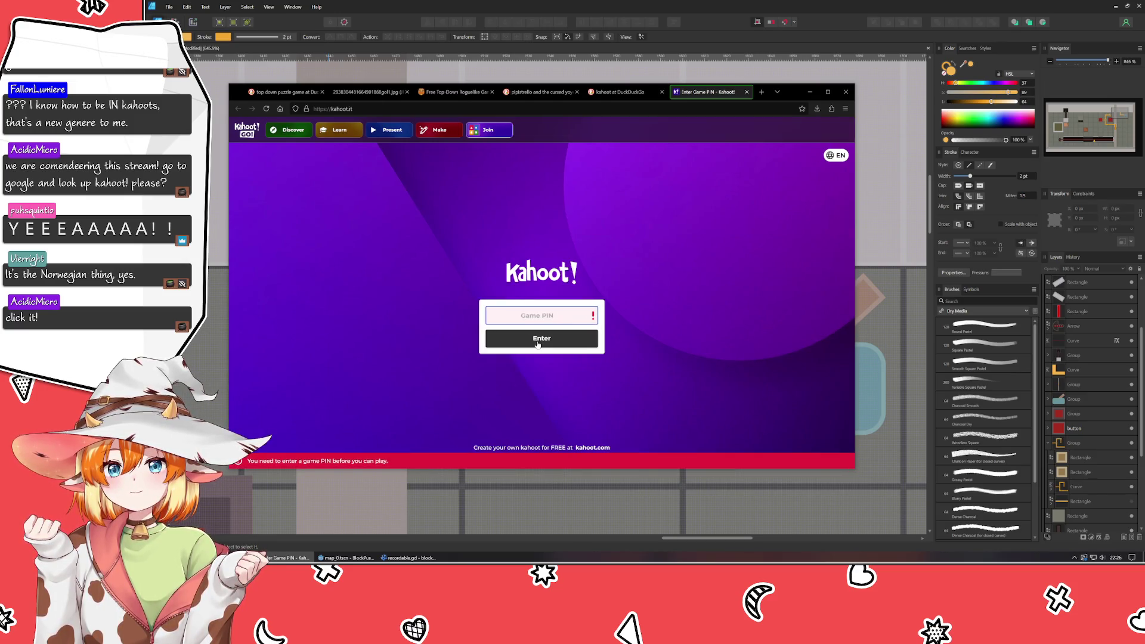
text(1234)
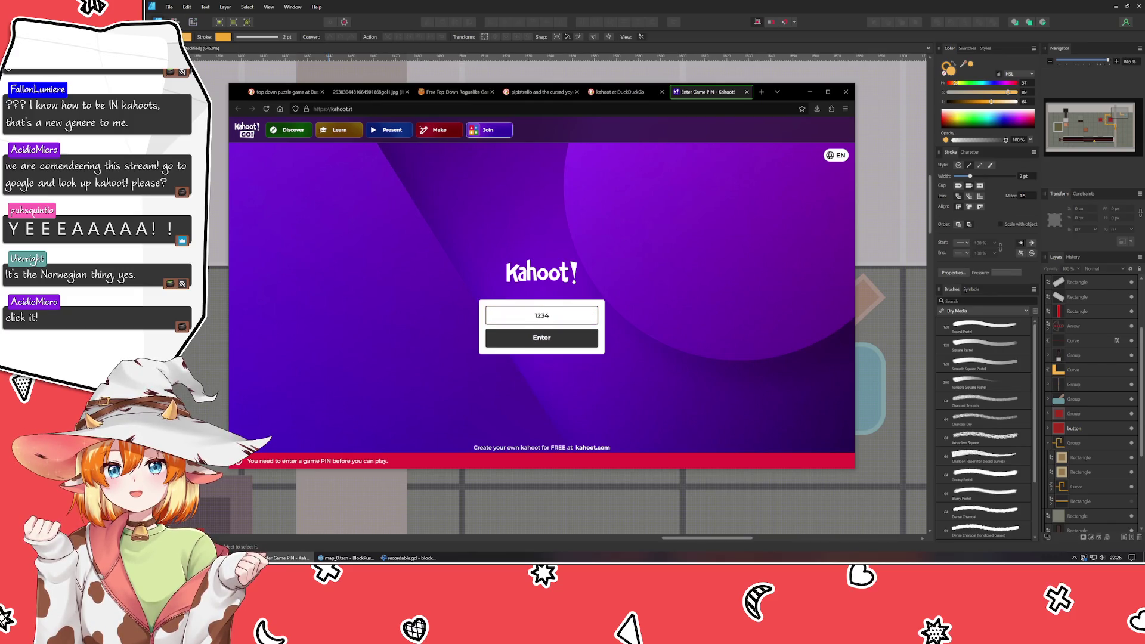
key(Return)
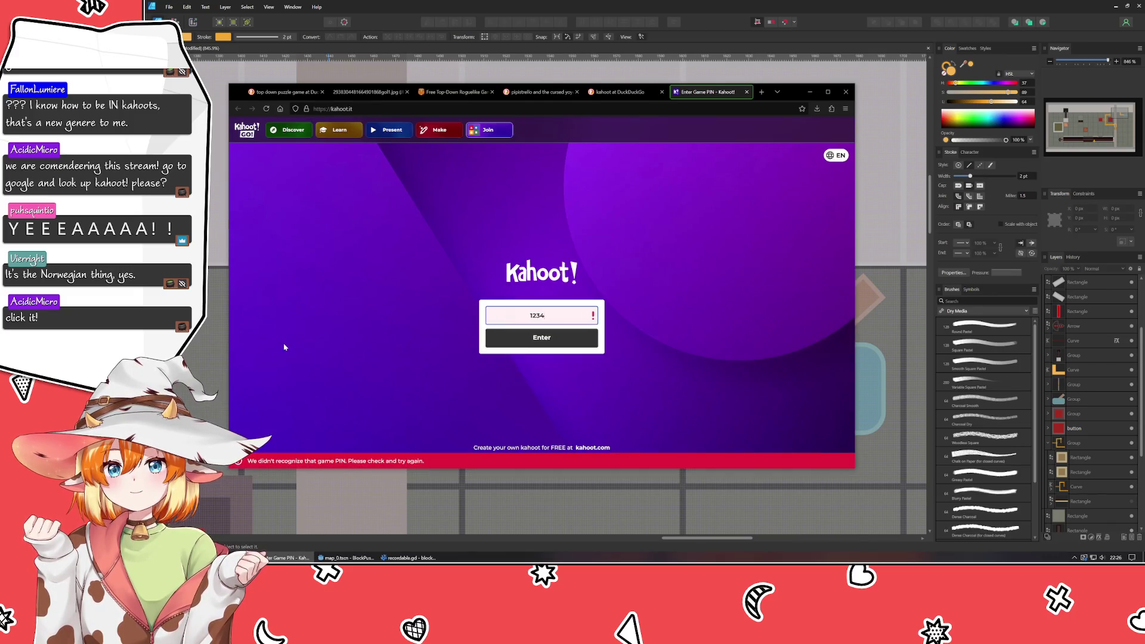
click(290, 130)
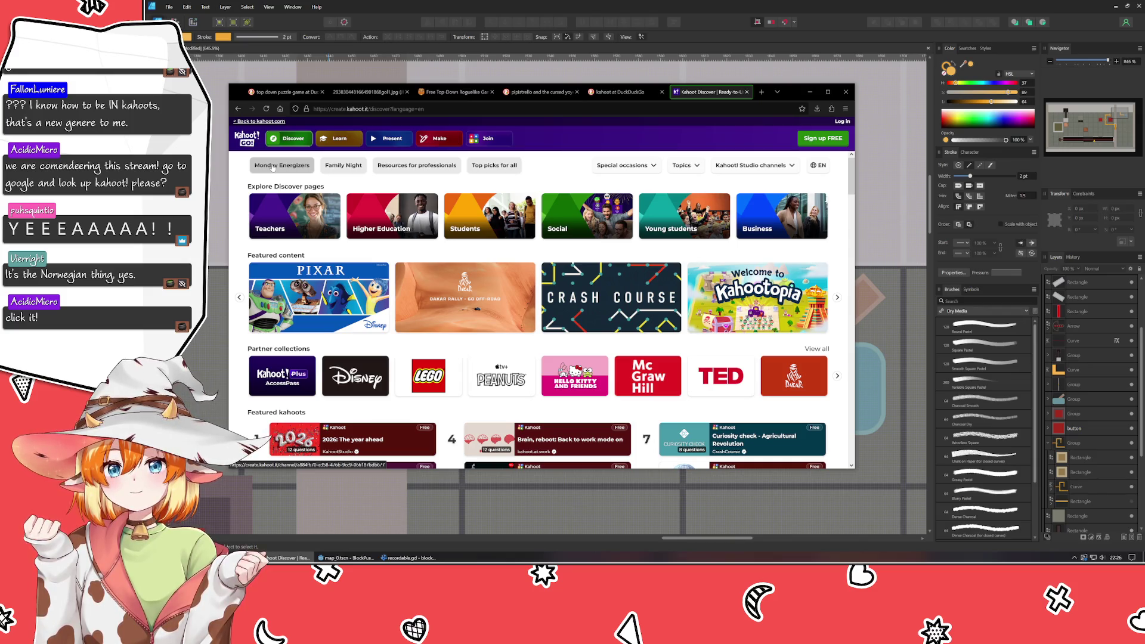
scroll(273, 165, down, 3)
scroll(296, 144, up, 1)
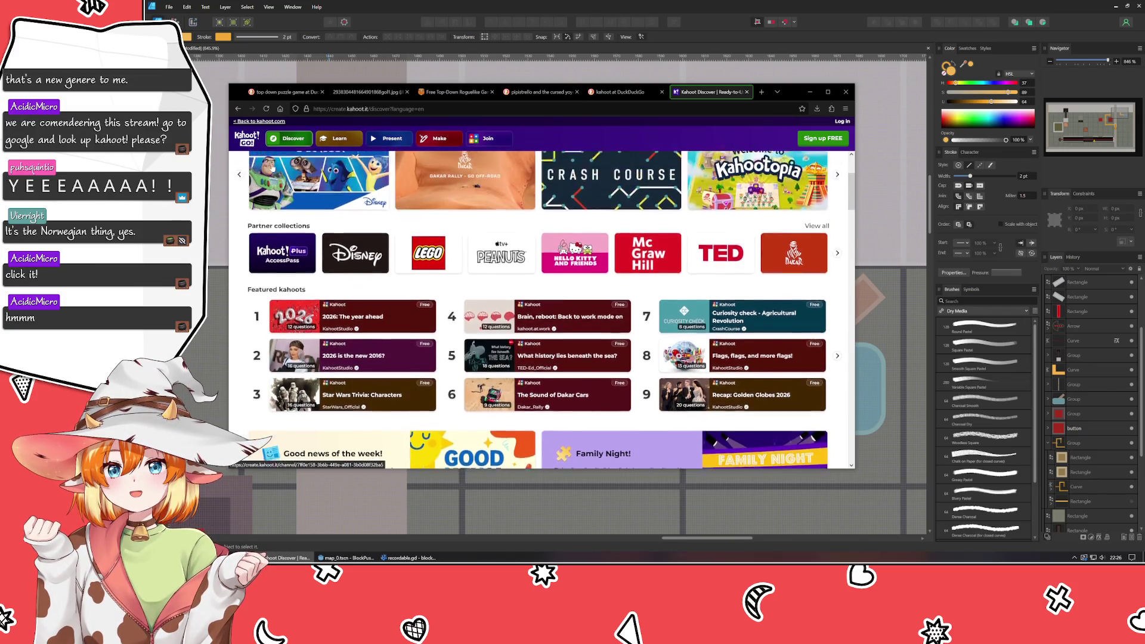
scroll(313, 126, up, 2)
click(339, 138)
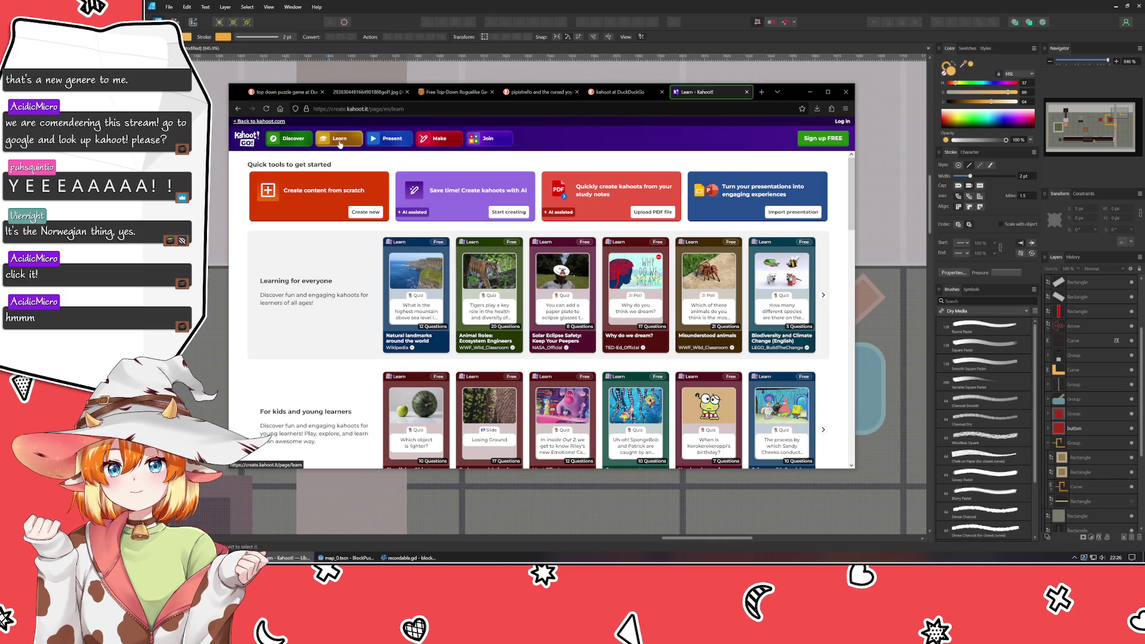
key(ctrl+w)
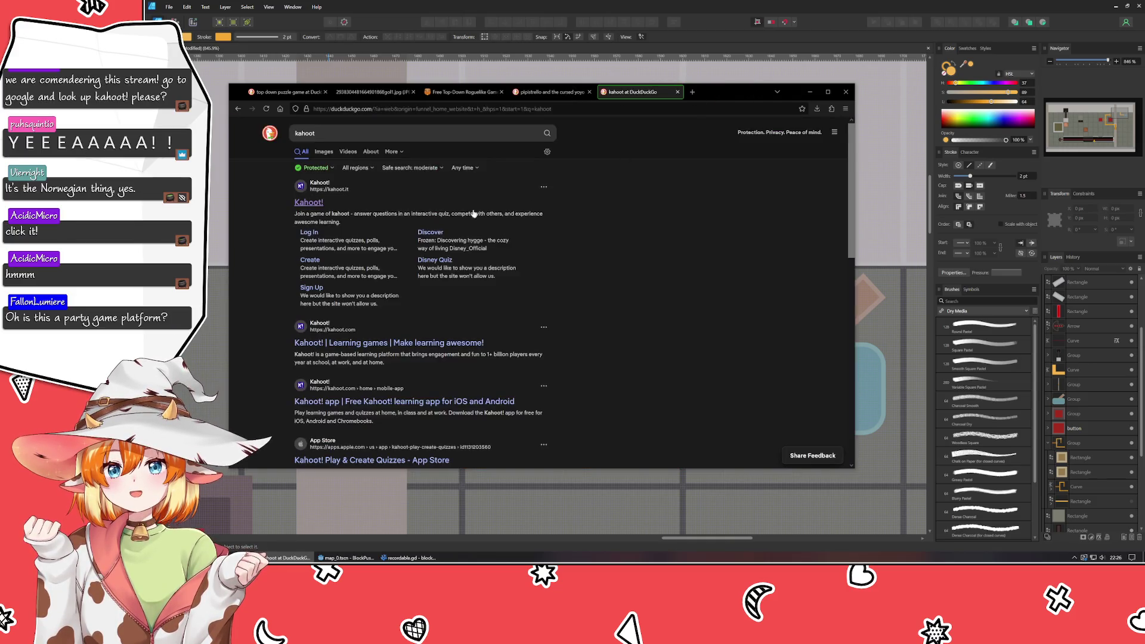
- Open kahoot.com from the results and go to its Play game PIN page
click(354, 343)
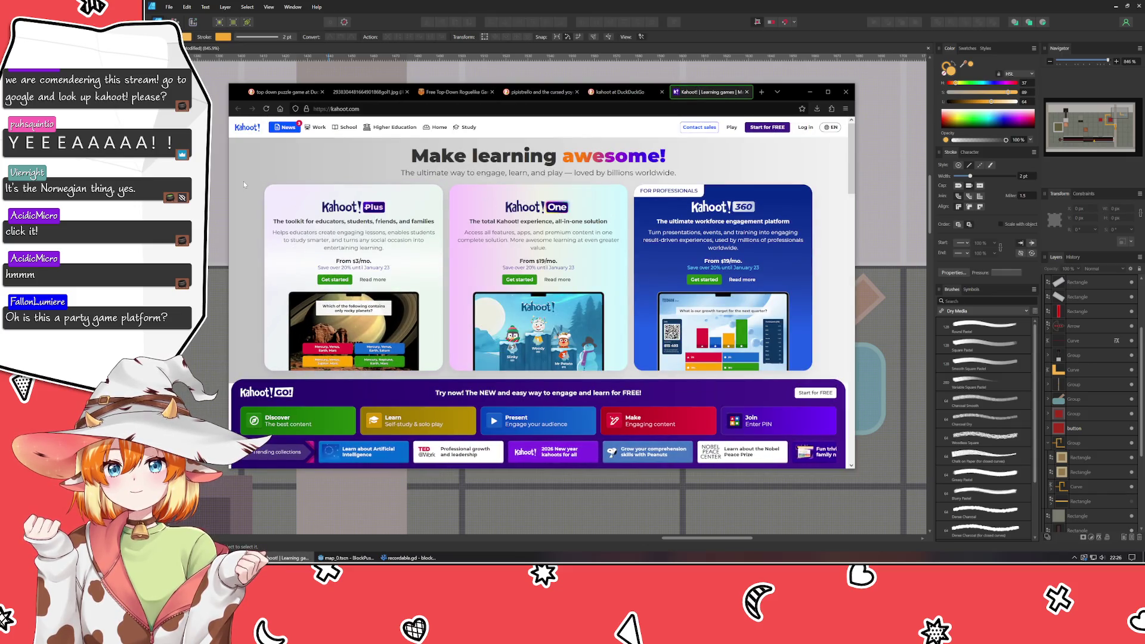
scroll(243, 181, down, 2)
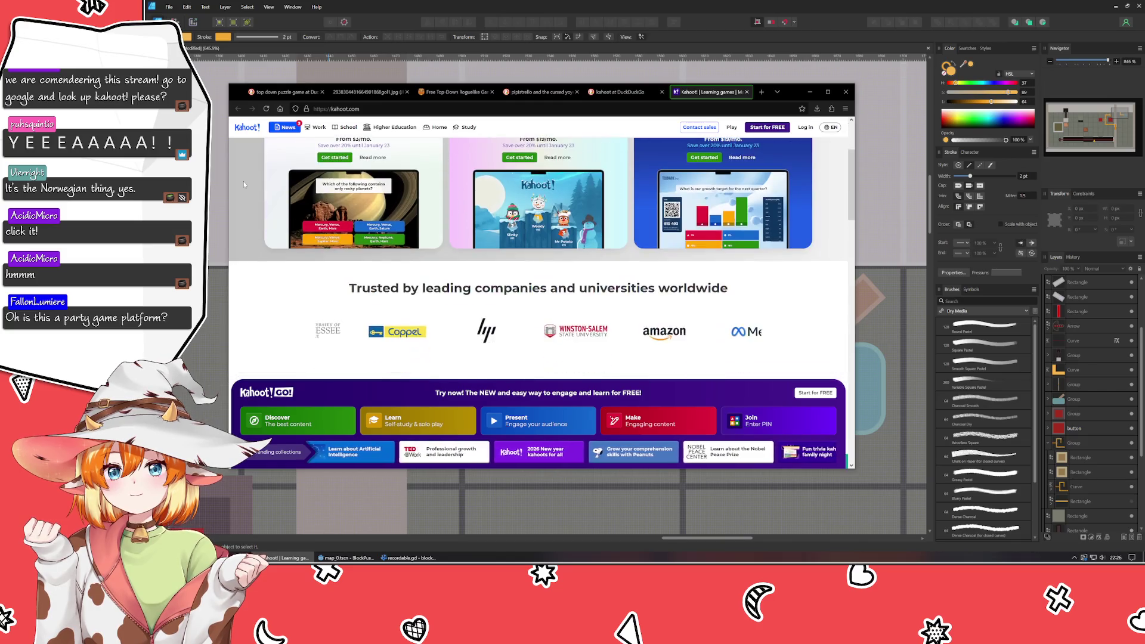
scroll(243, 181, up, 2)
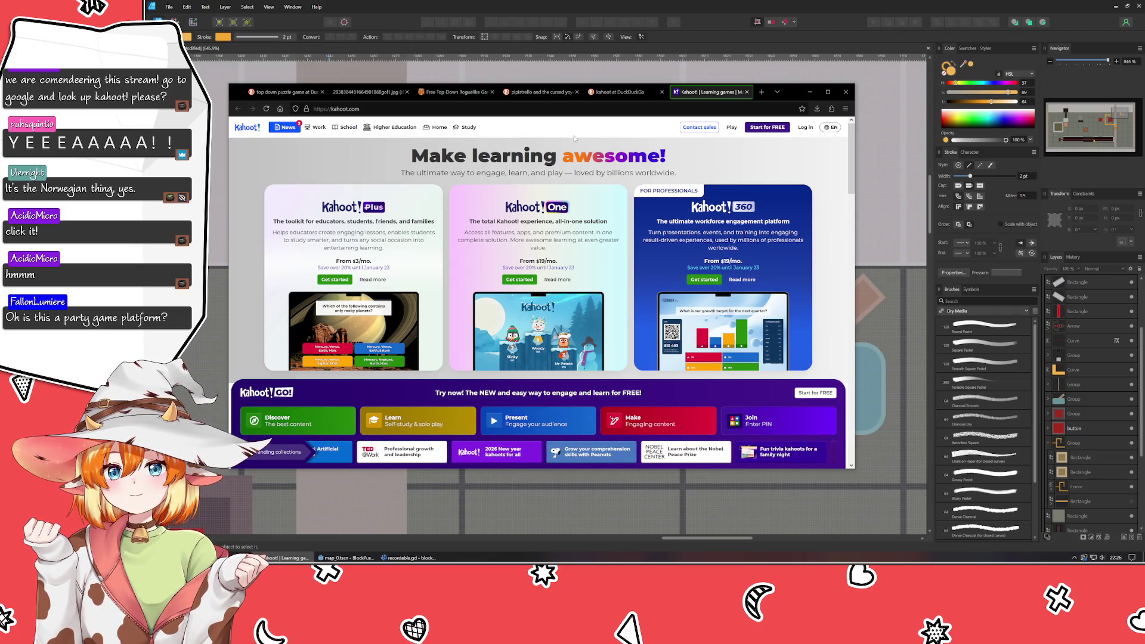
click(635, 94)
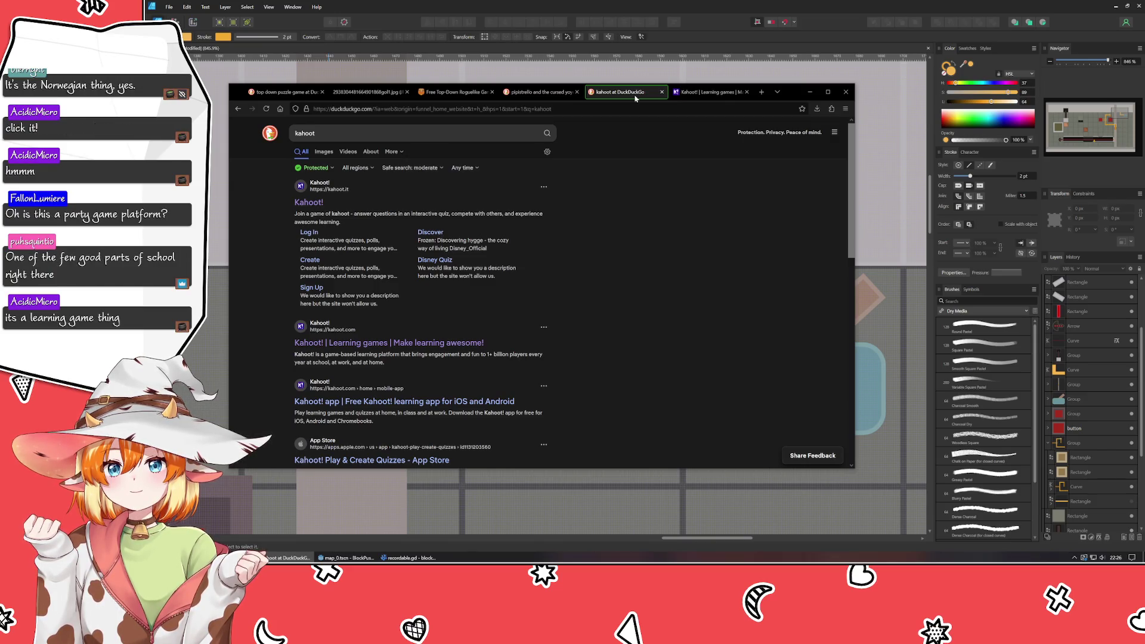
click(710, 93)
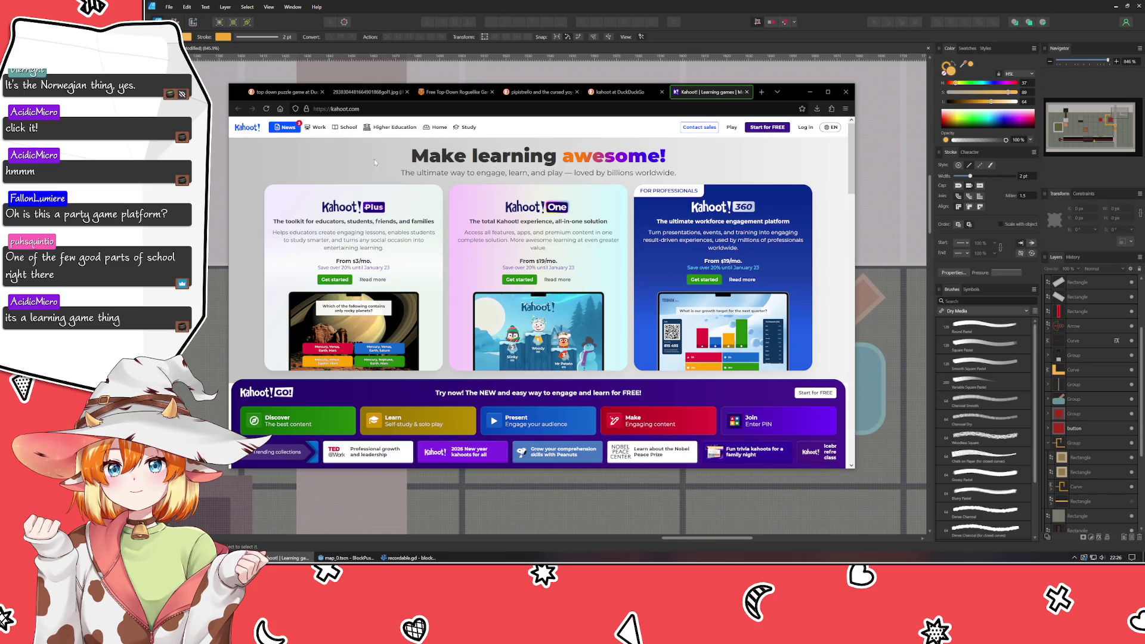
click(731, 130)
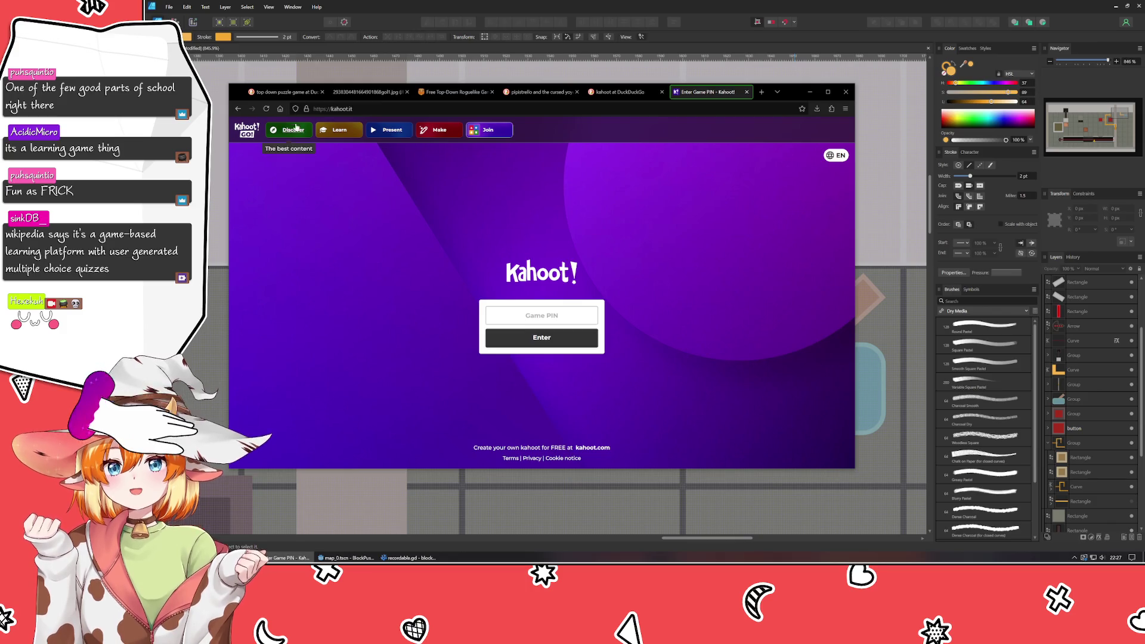
- Go back to the Kahoot homepage and select the address bar for a new query
click(240, 109)
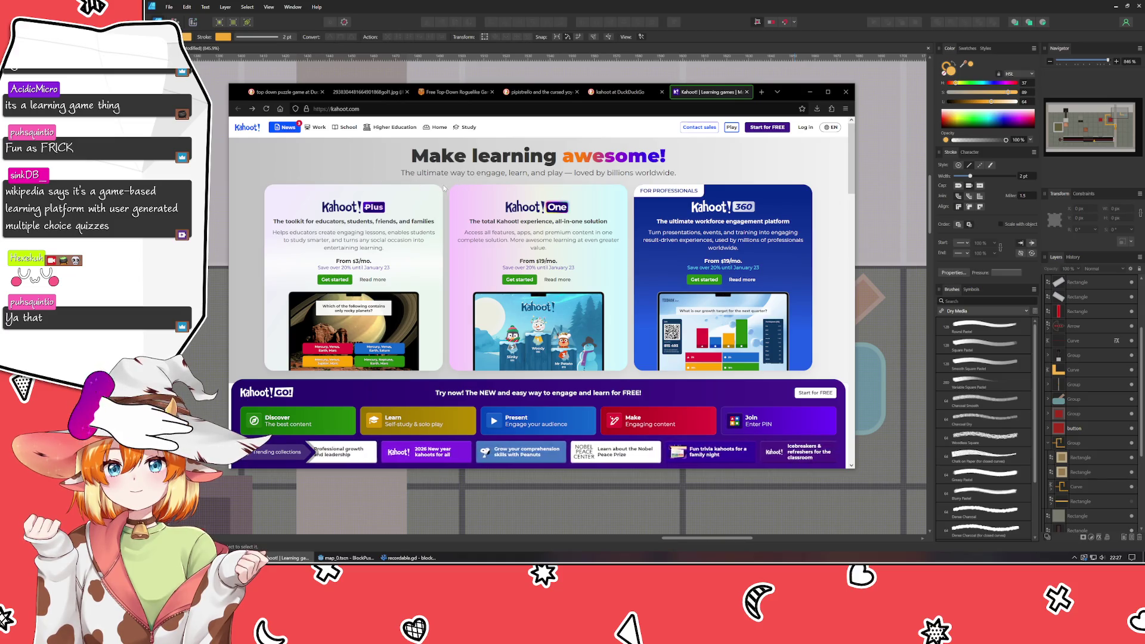
scroll(458, 185, down, 5)
scroll(427, 225, down, 2)
scroll(427, 225, down, 2)
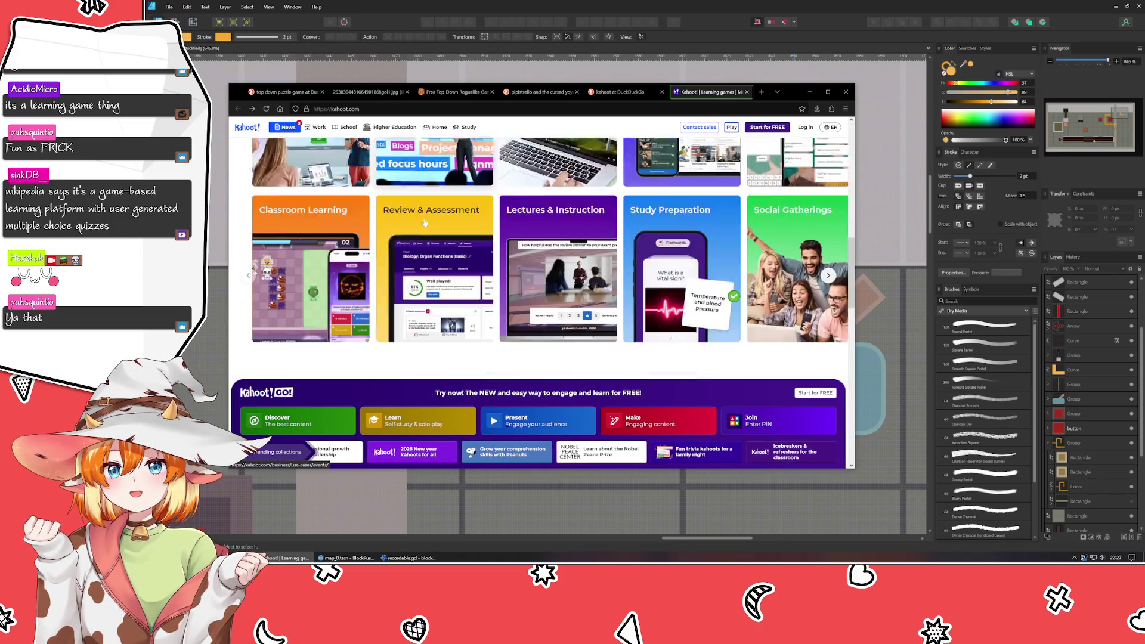
scroll(426, 224, down, 2)
scroll(424, 222, down, 2)
scroll(421, 219, down, 2)
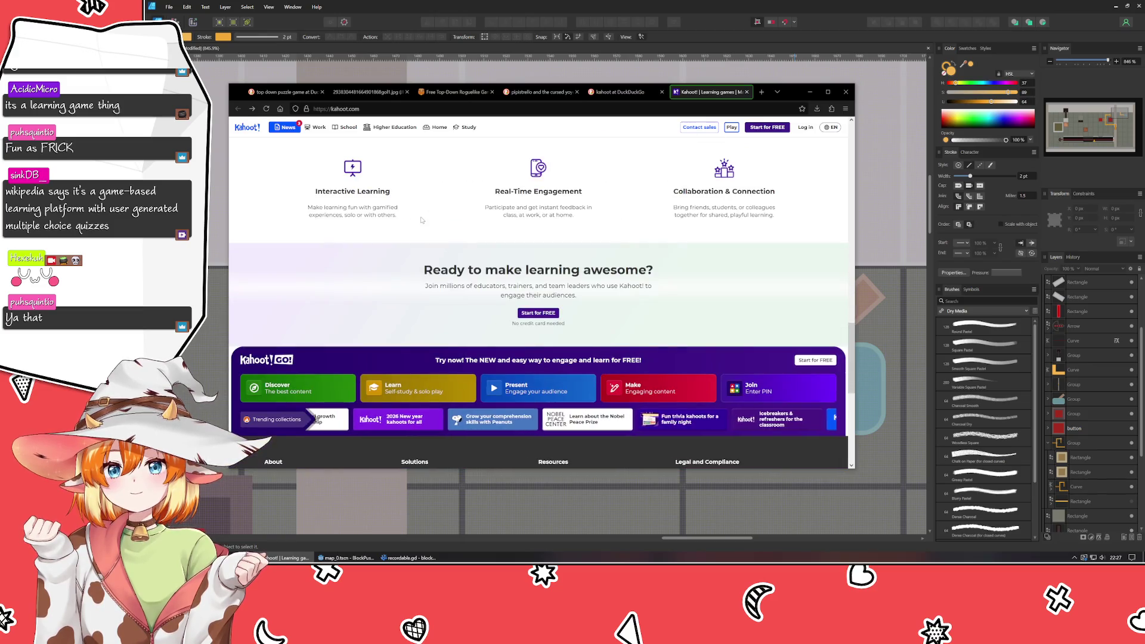
scroll(421, 217, down, 2)
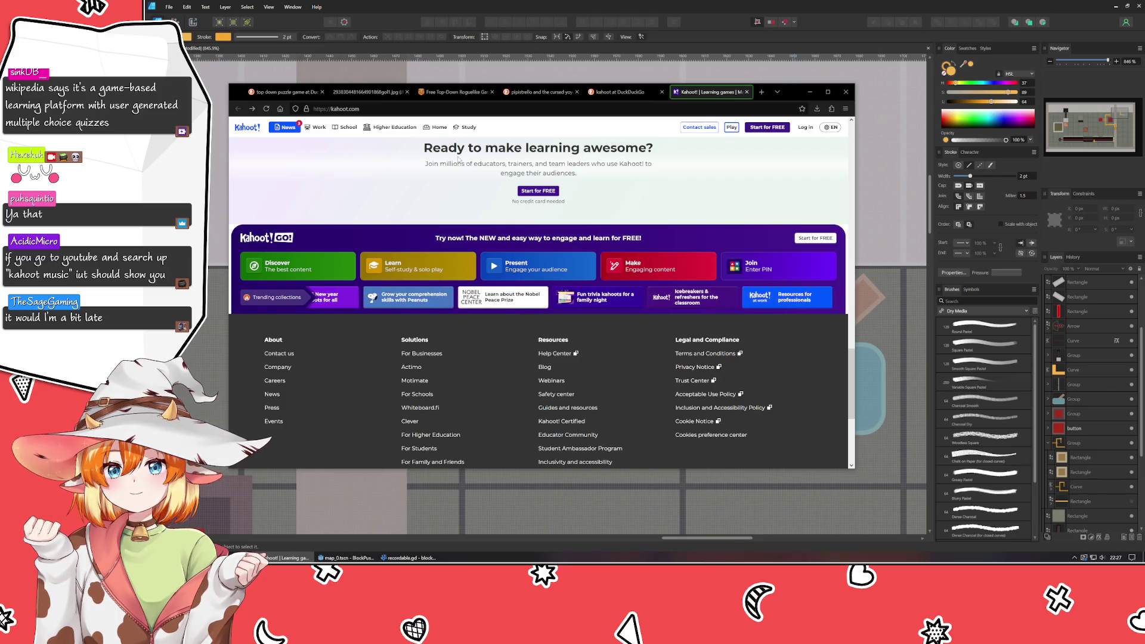
click(424, 109)
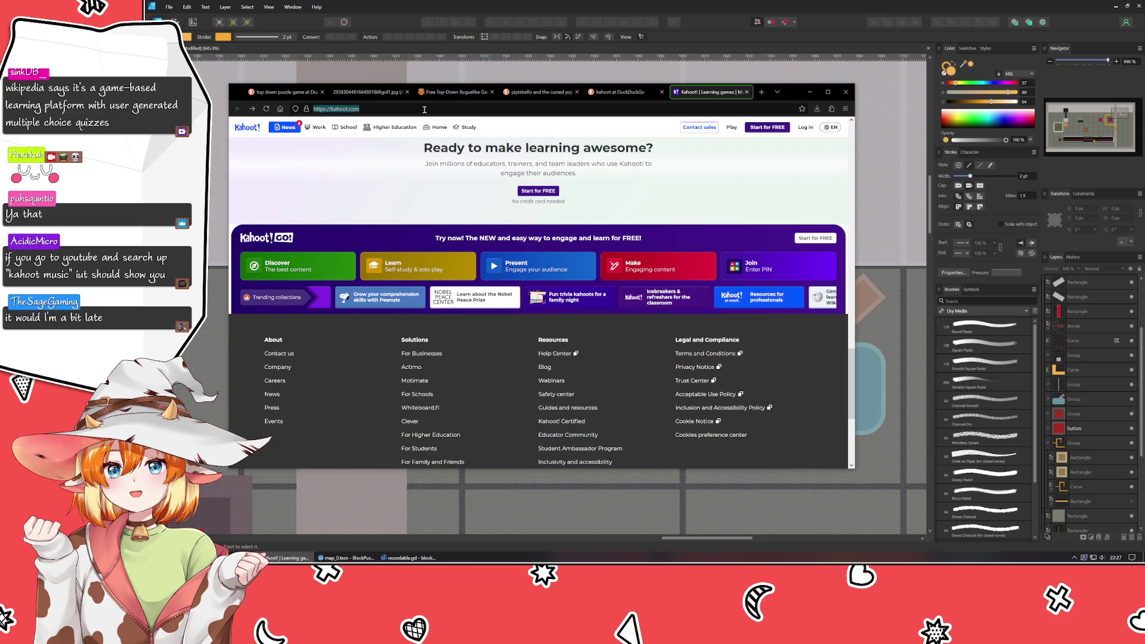
text(kah)
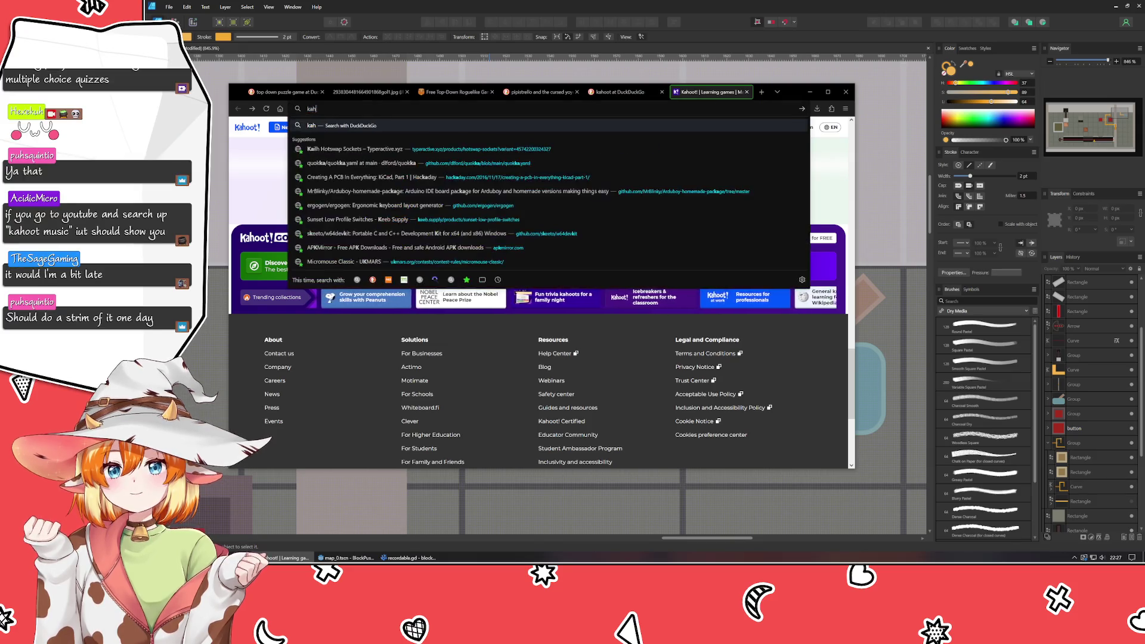
text(oot music)
- Search 'kahoot music', check The world of music page, then open the Kahoot Full Soundtrack YouTube playlist
key(Return)
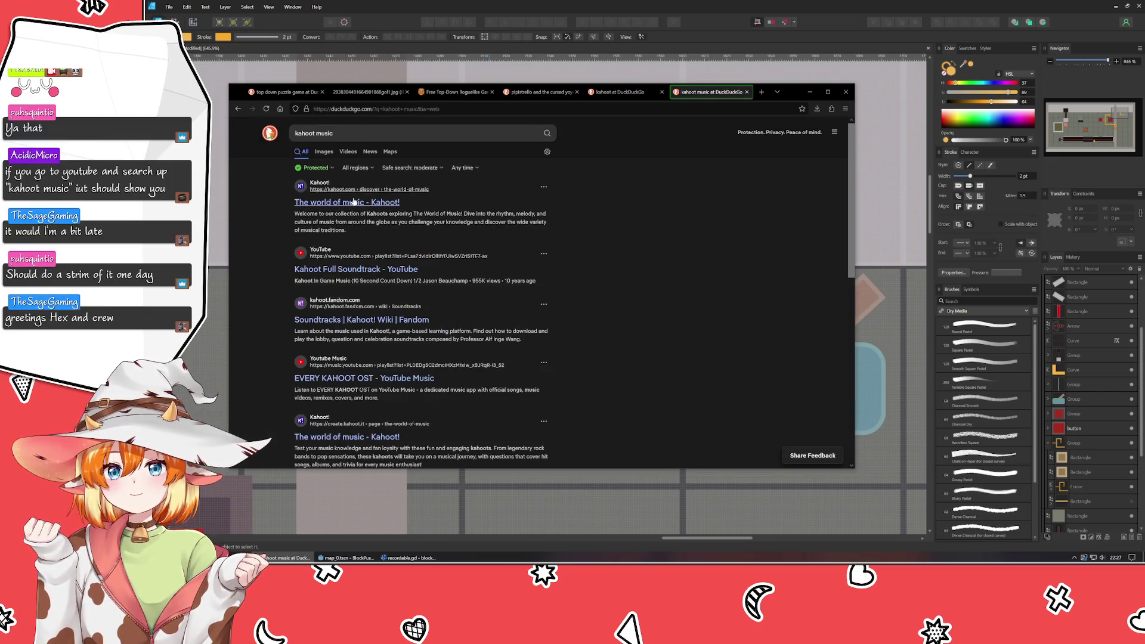
click(344, 213)
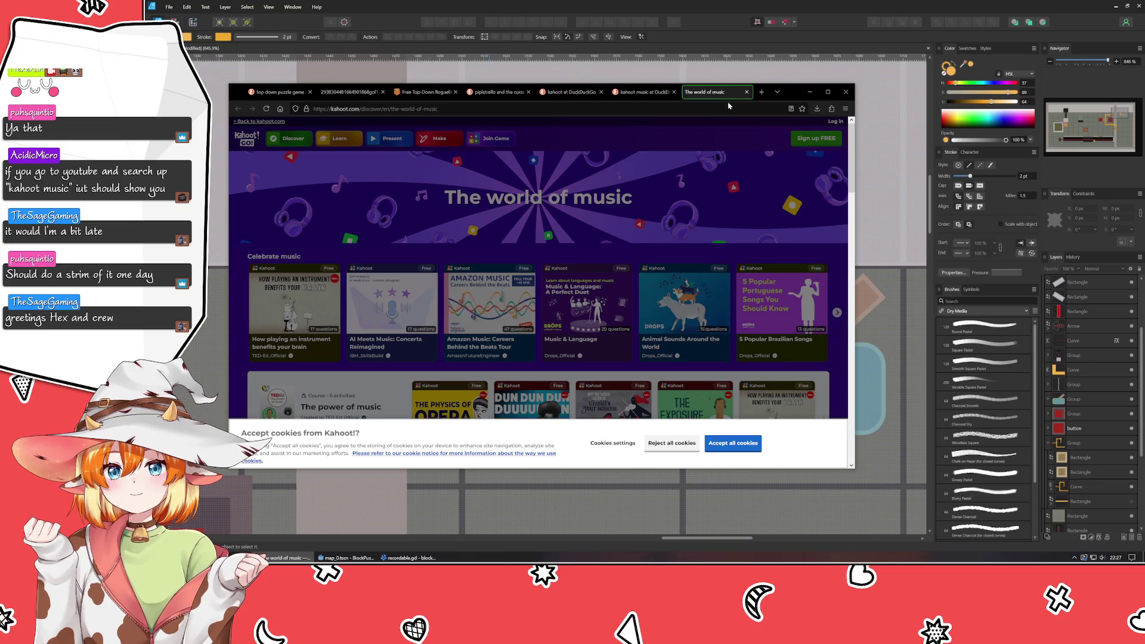
click(744, 94)
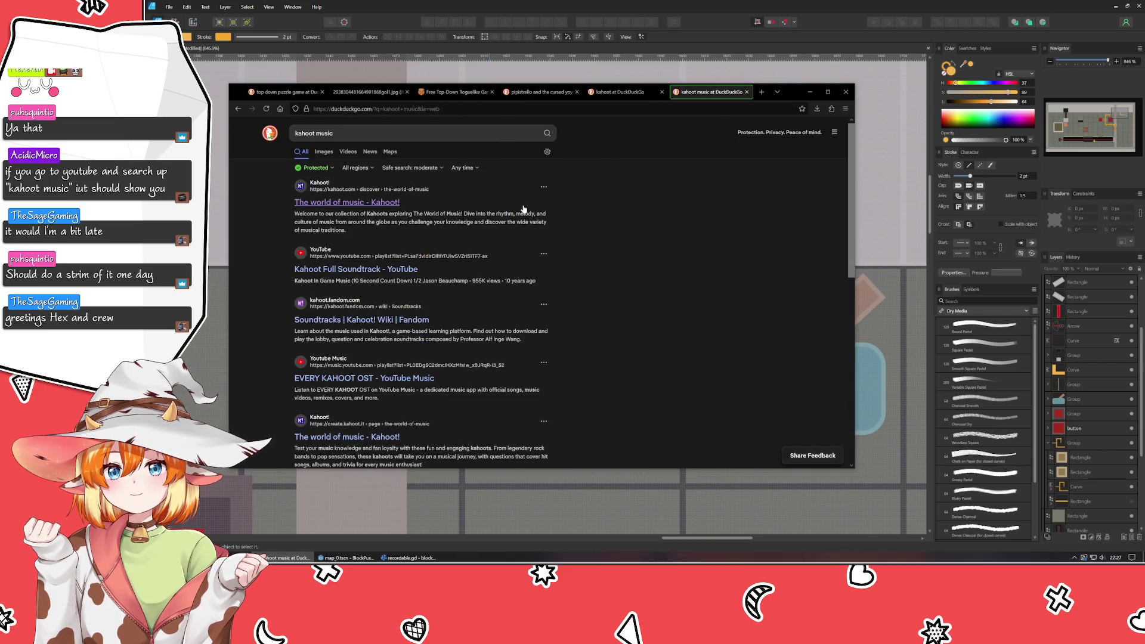
click(416, 271)
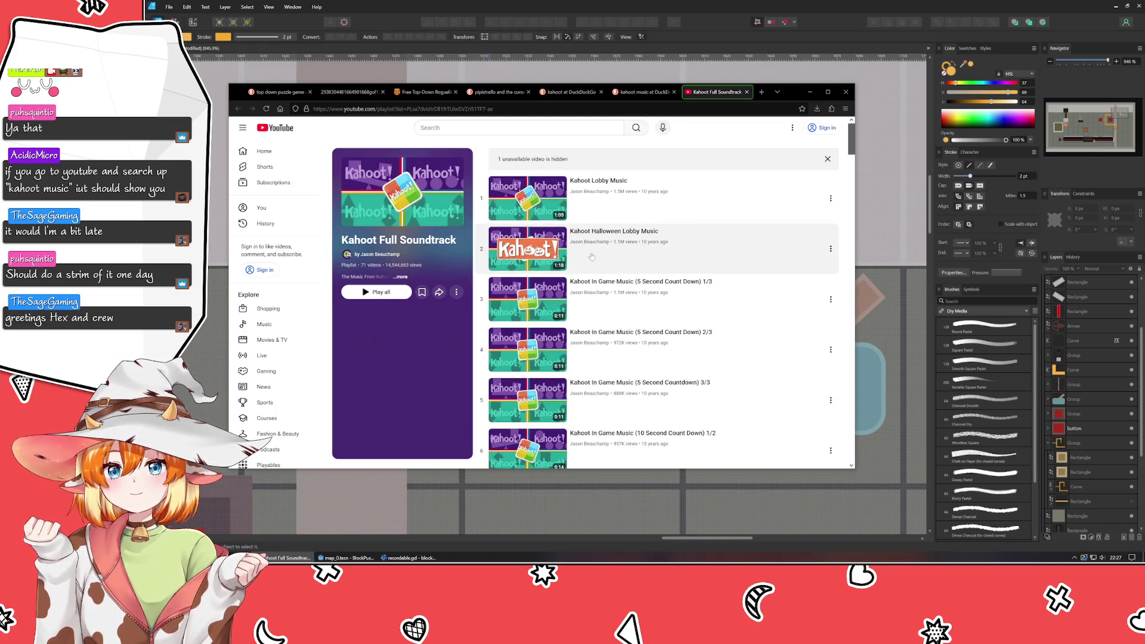
- Play the Kahoot Halloween Lobby Music track and close the browser with Alt+F4
click(612, 239)
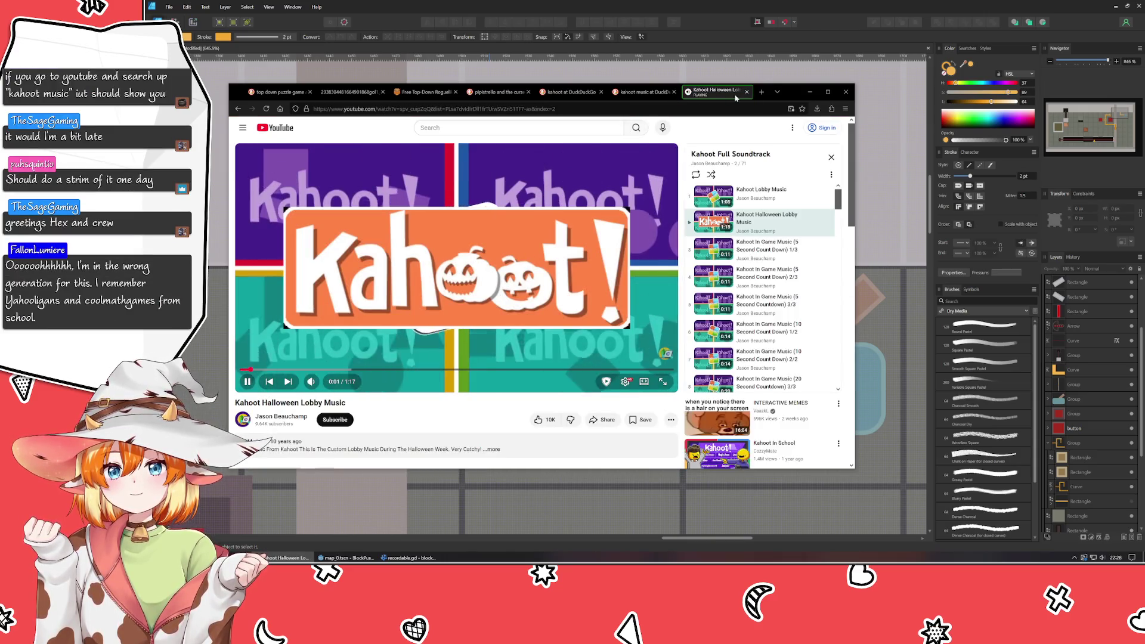
key(alt+F4)
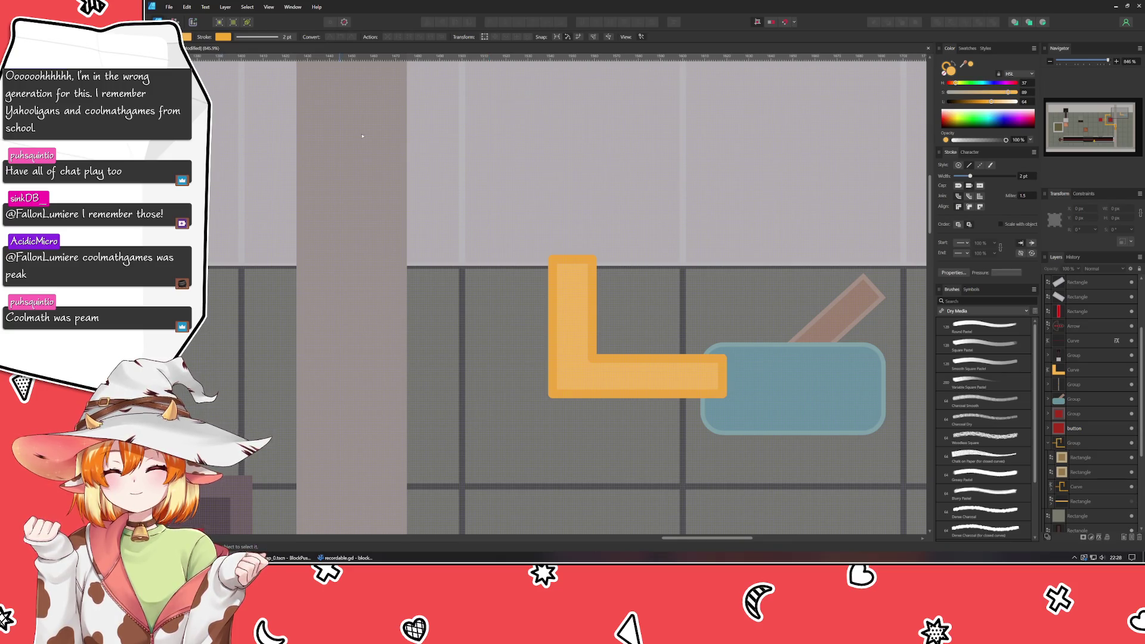
- Collapse the expanded group in Layers and select the orange L-shaped pipe
click(1049, 443)
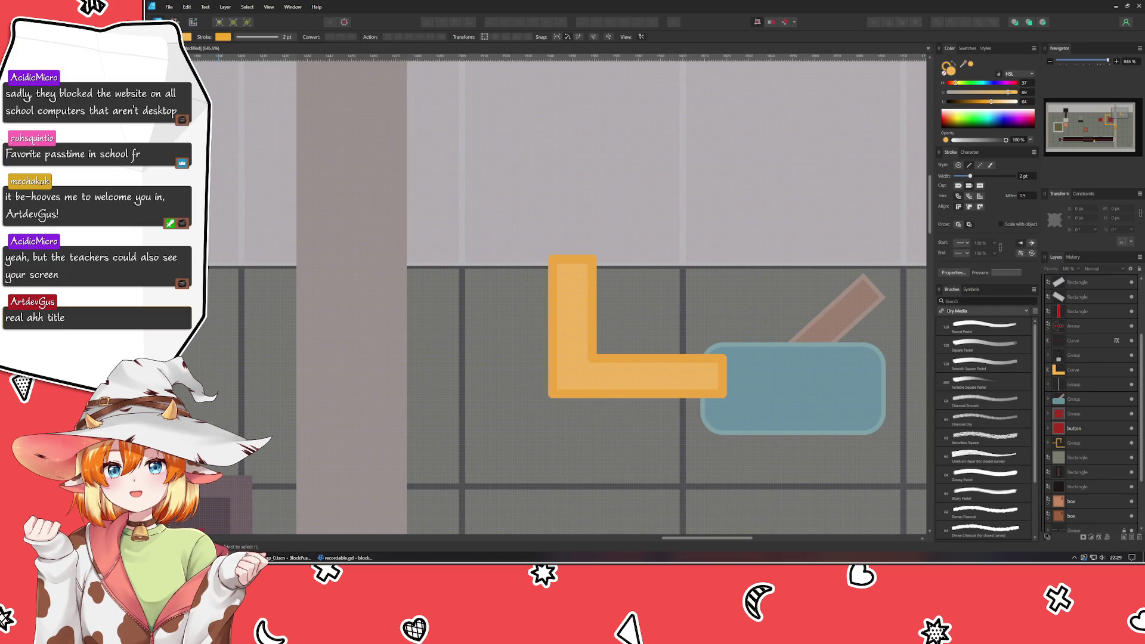
click(604, 392)
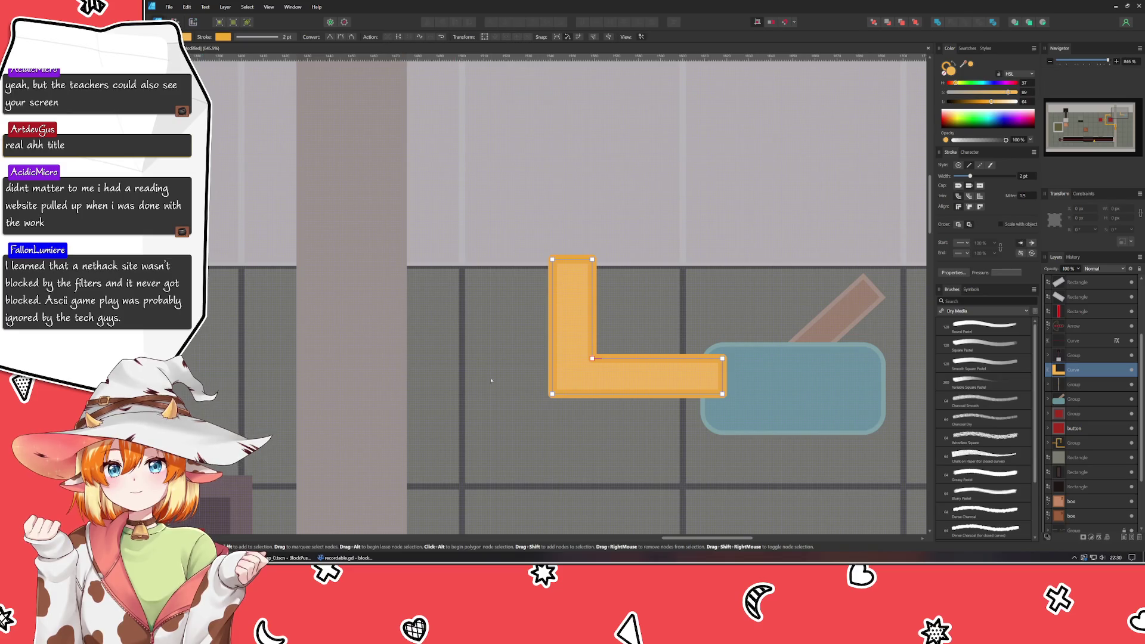
key(Escape)
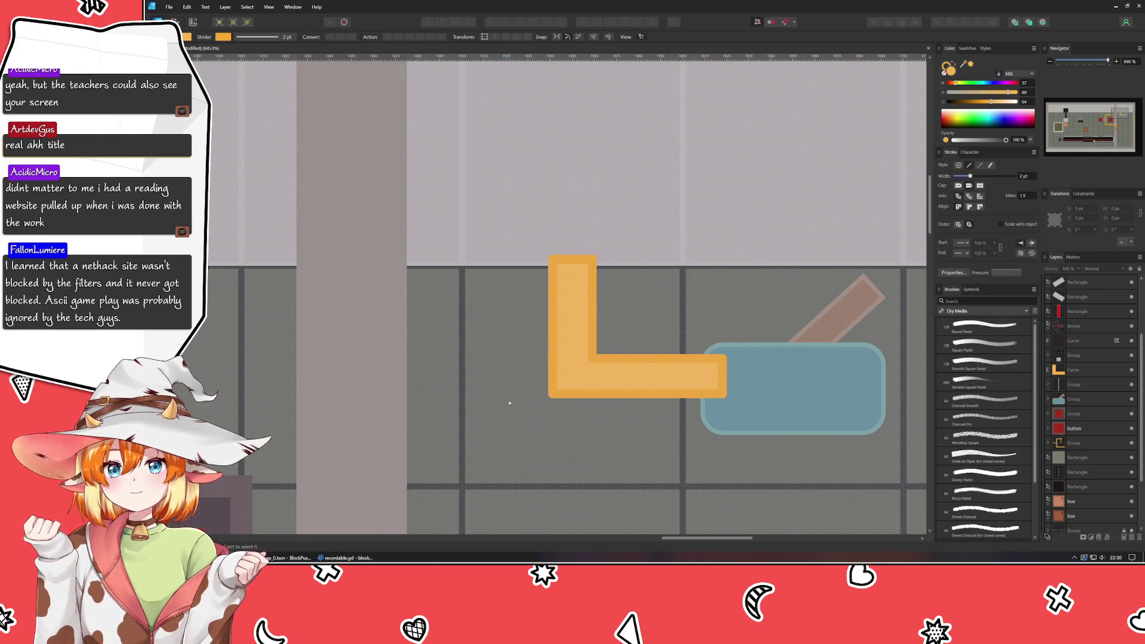
drag(1085, 375, 1098, 465)
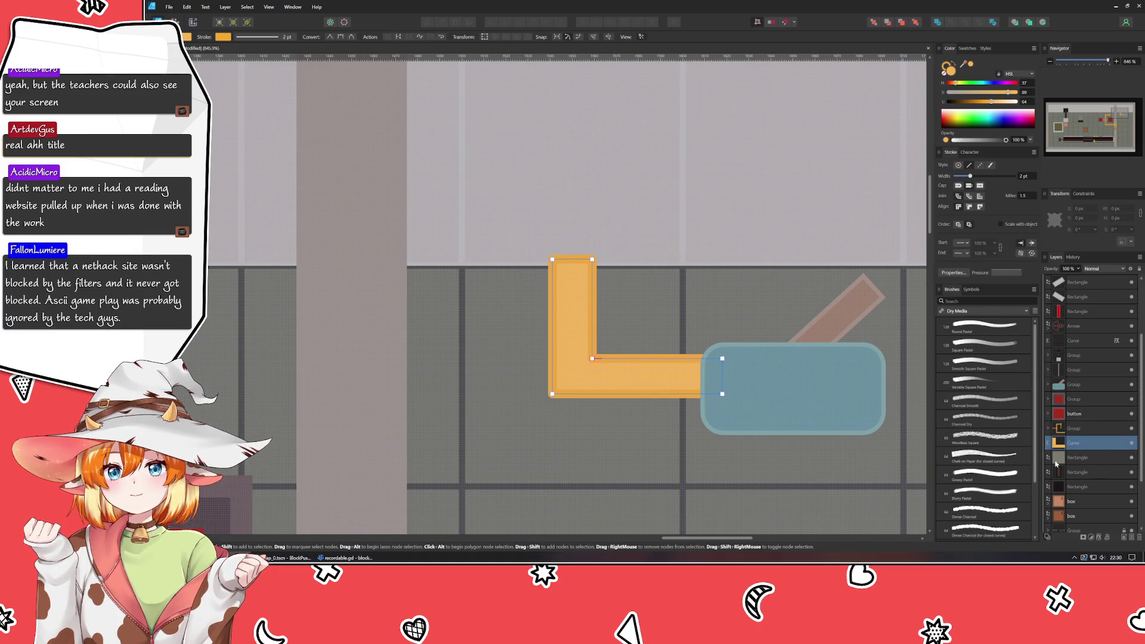
- Draw a closed orange pipe shape with the Pen tool arching from the L pipe's corner over to the tan block
click(528, 394)
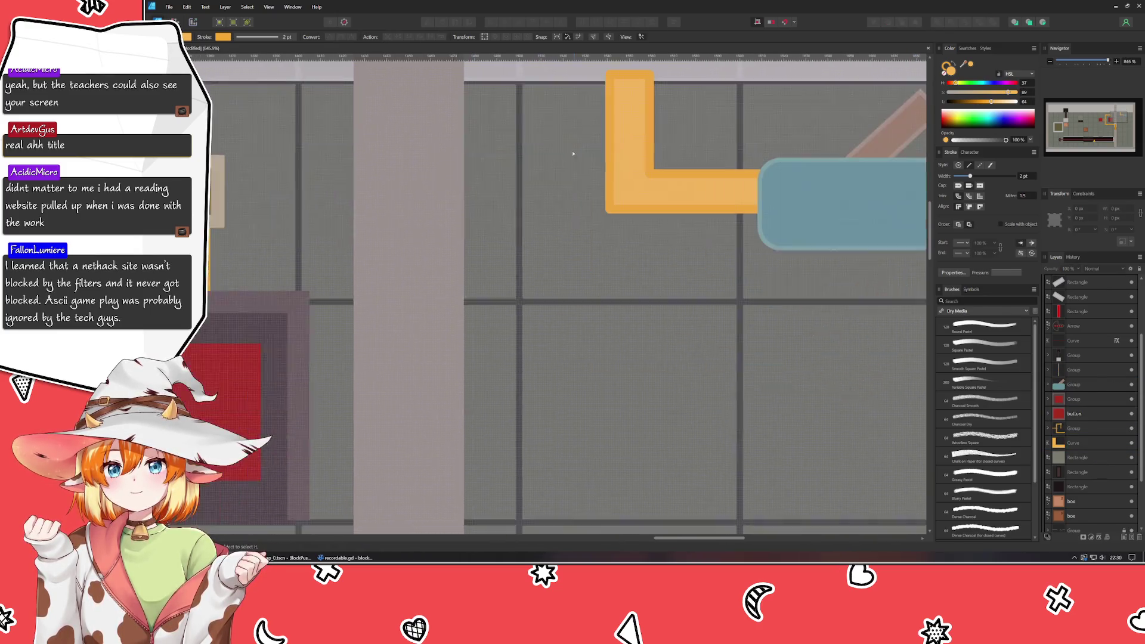
scroll(537, 358, down, 3)
scroll(573, 349, down, 2)
scroll(587, 342, up, 2)
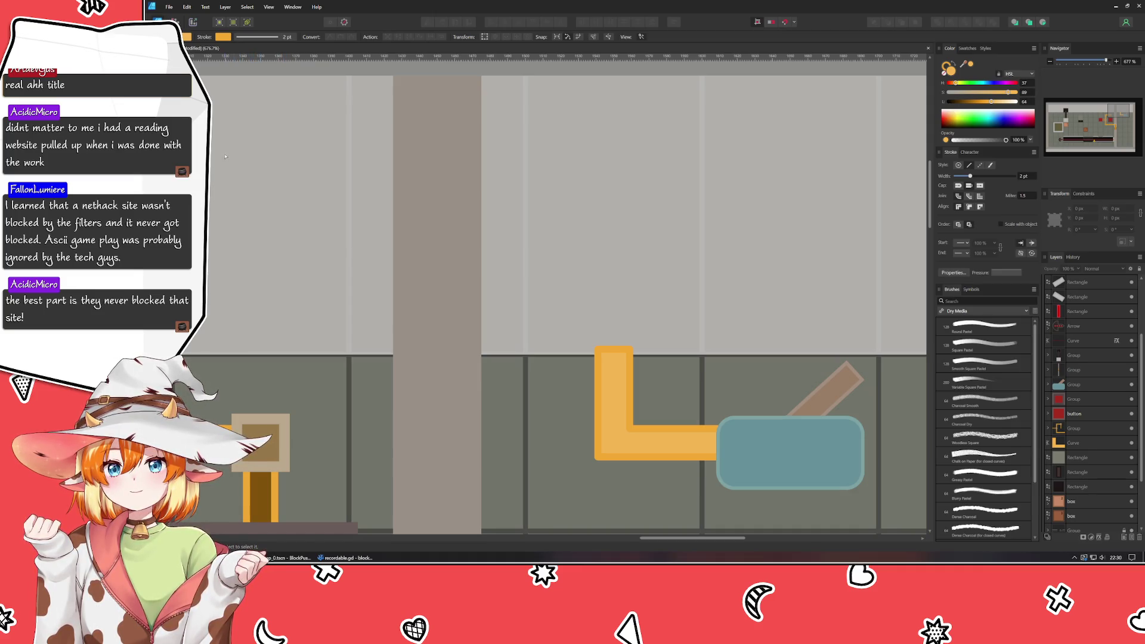
key(p)
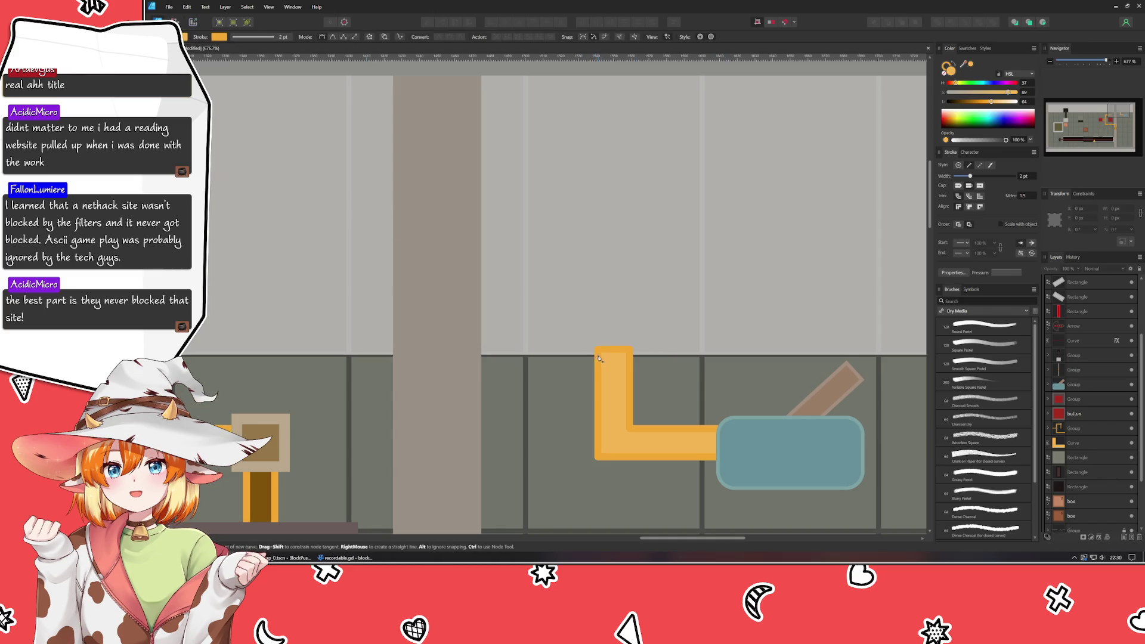
click(597, 352)
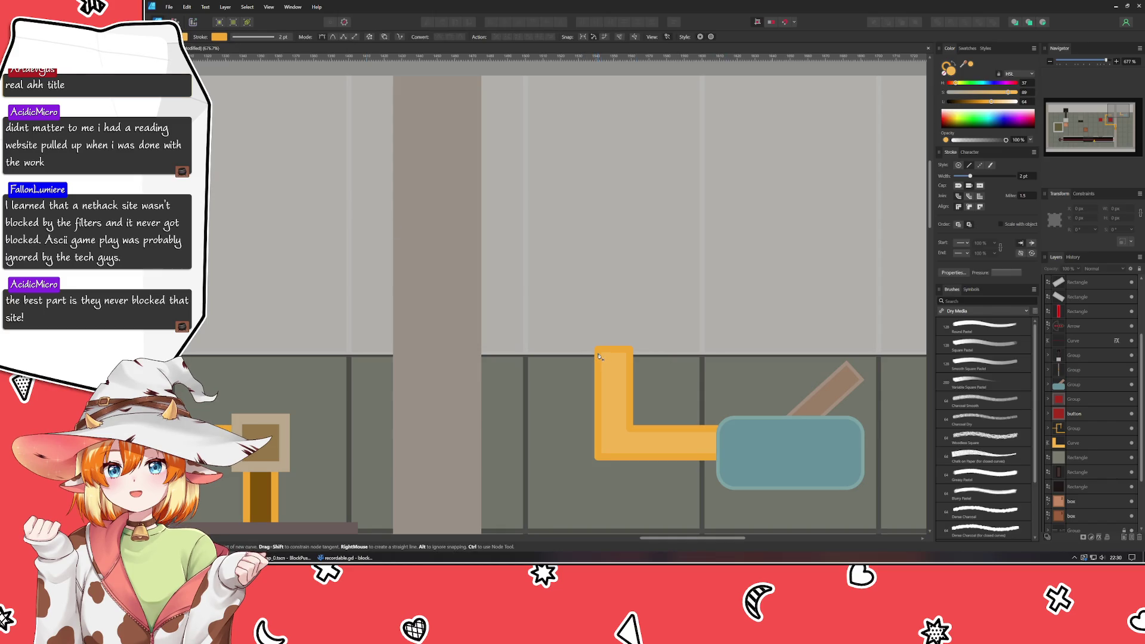
click(597, 255)
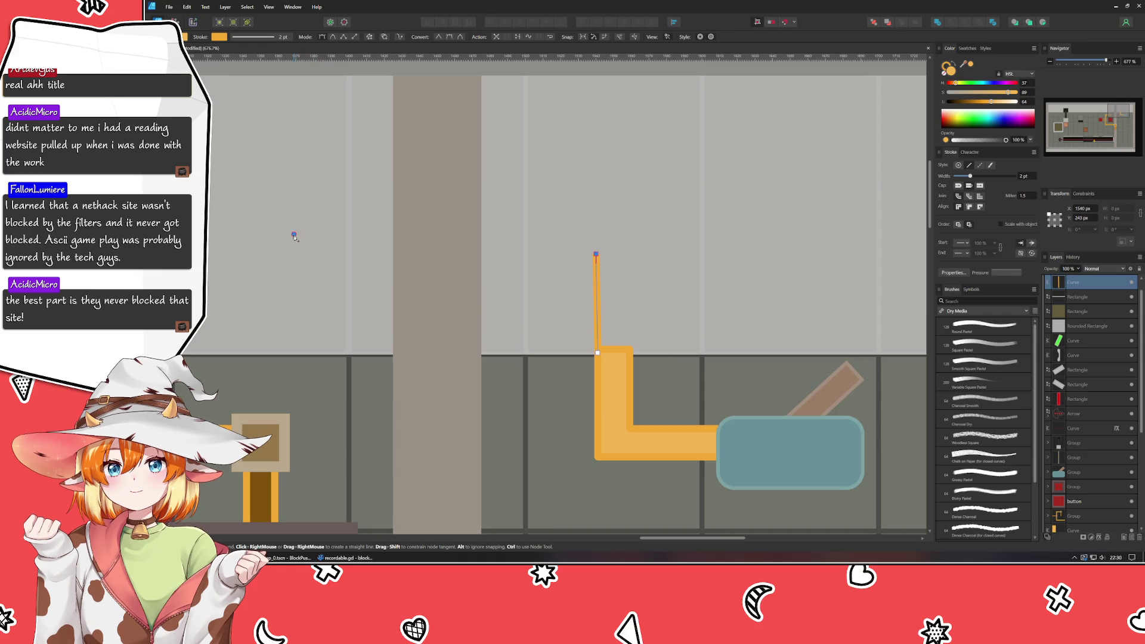
click(295, 235)
click(244, 429)
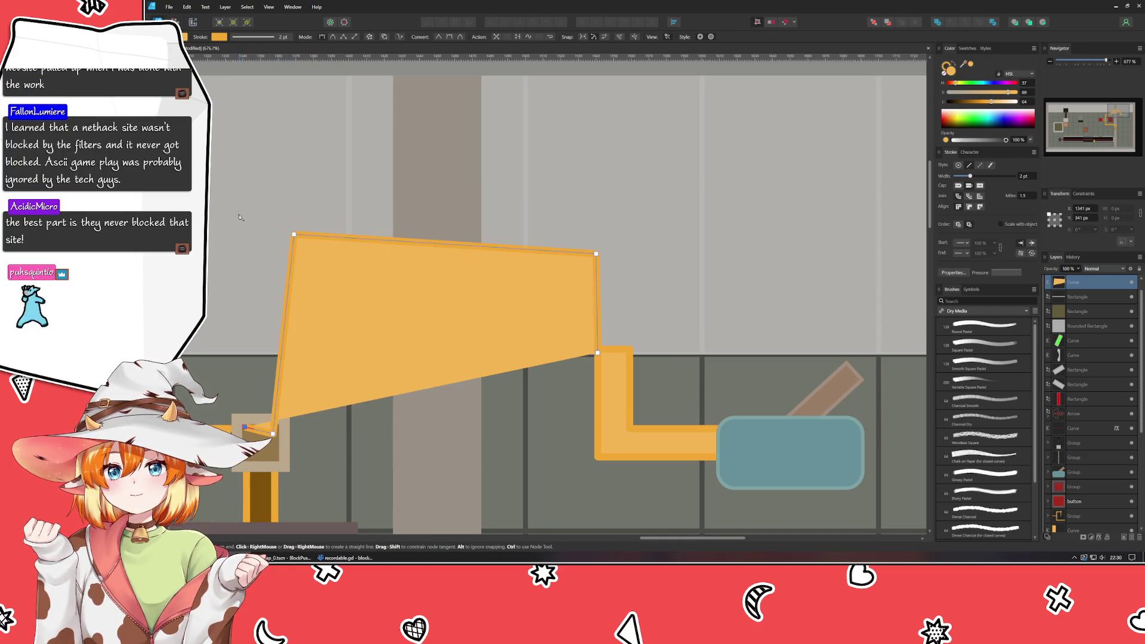
click(256, 198)
click(638, 211)
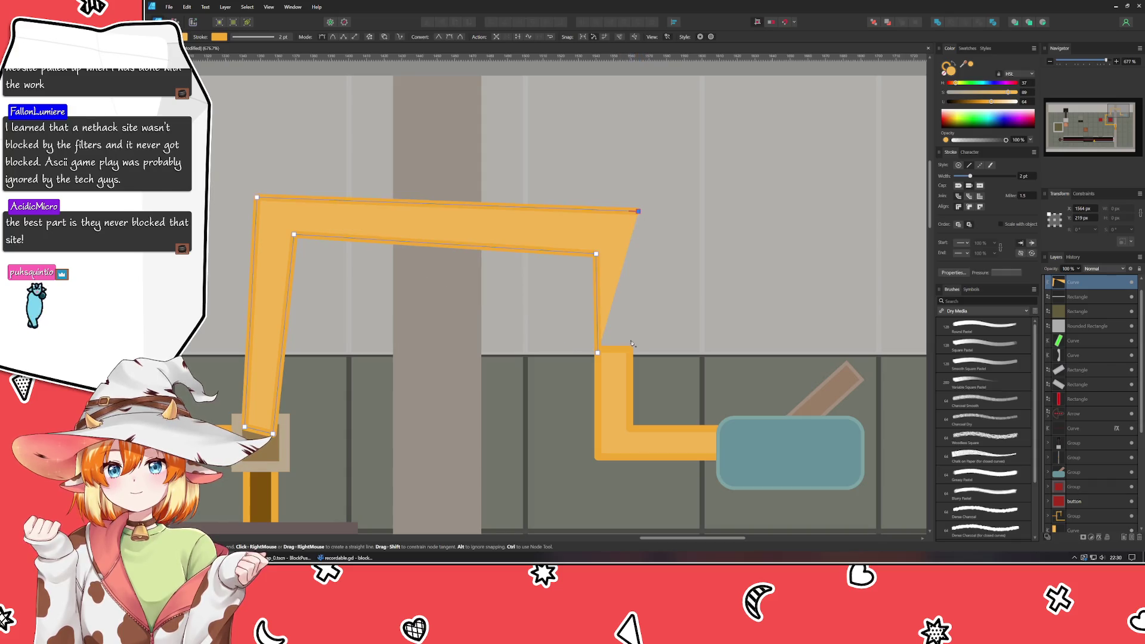
click(631, 352)
click(599, 353)
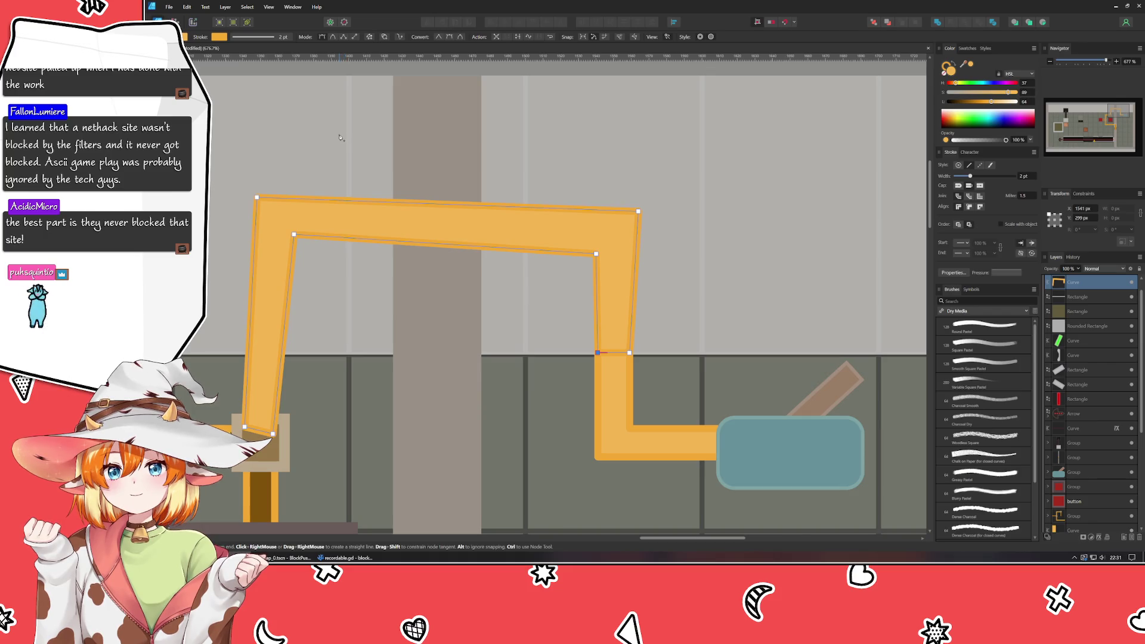
- Refine the new arch's right edge, top-right and inner top-left corner nodes with the Node tool
key(a)
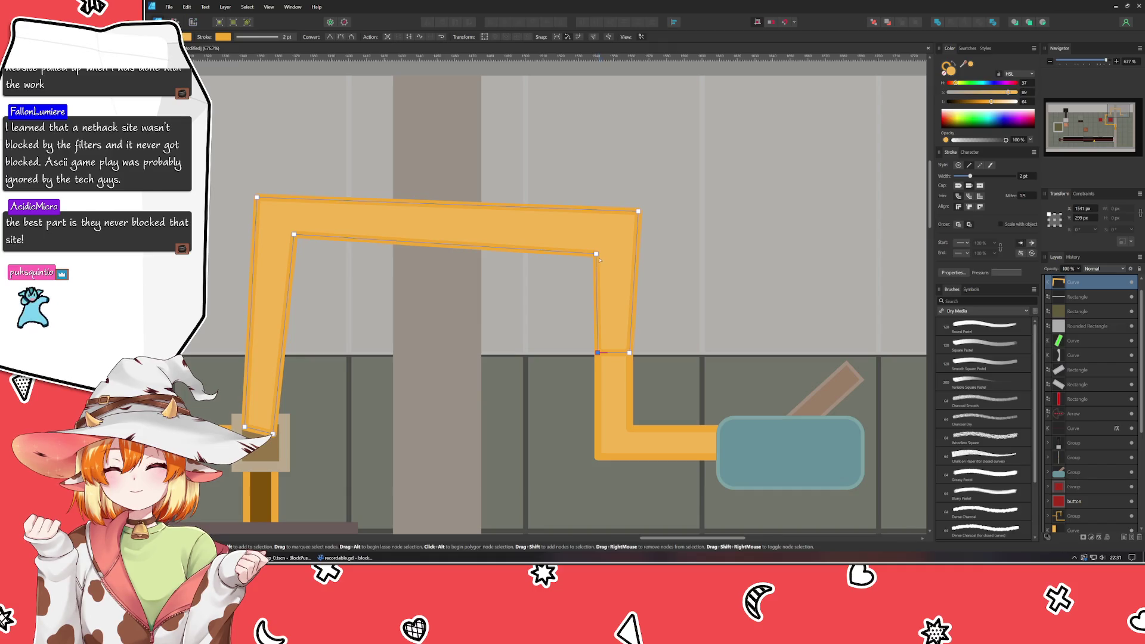
drag(596, 253, 600, 253)
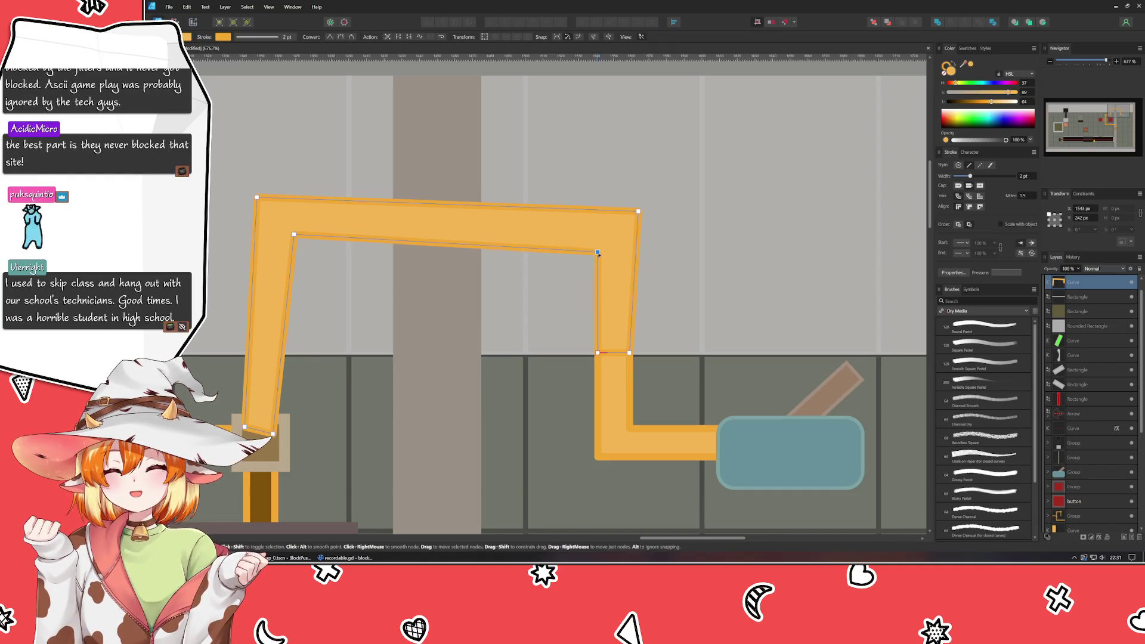
drag(638, 213, 632, 212)
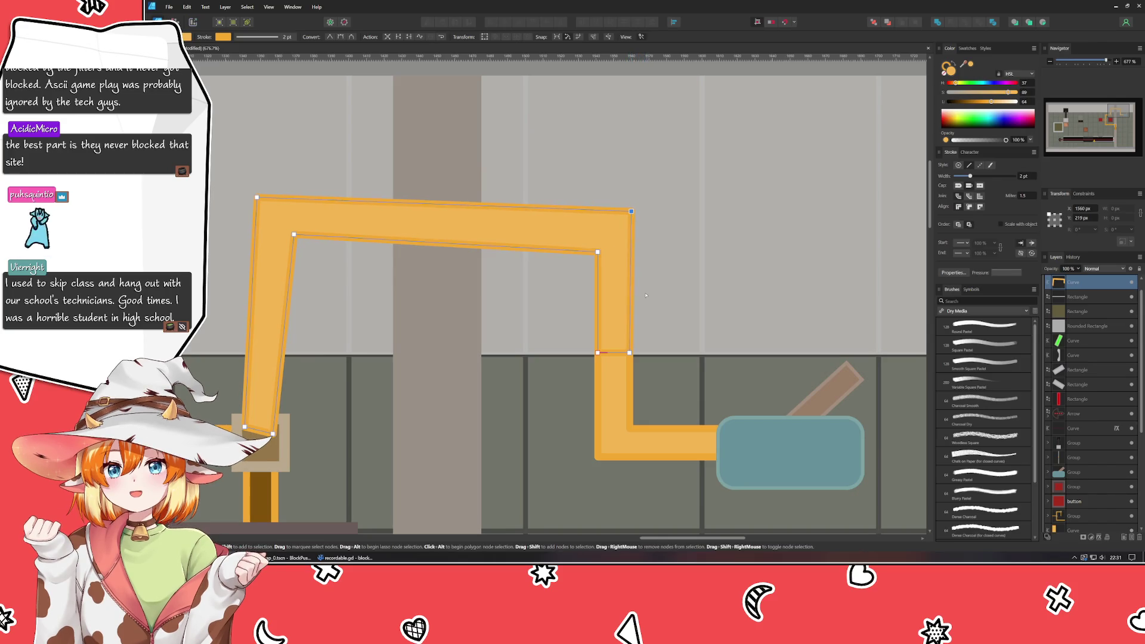
scroll(638, 355, up, 3)
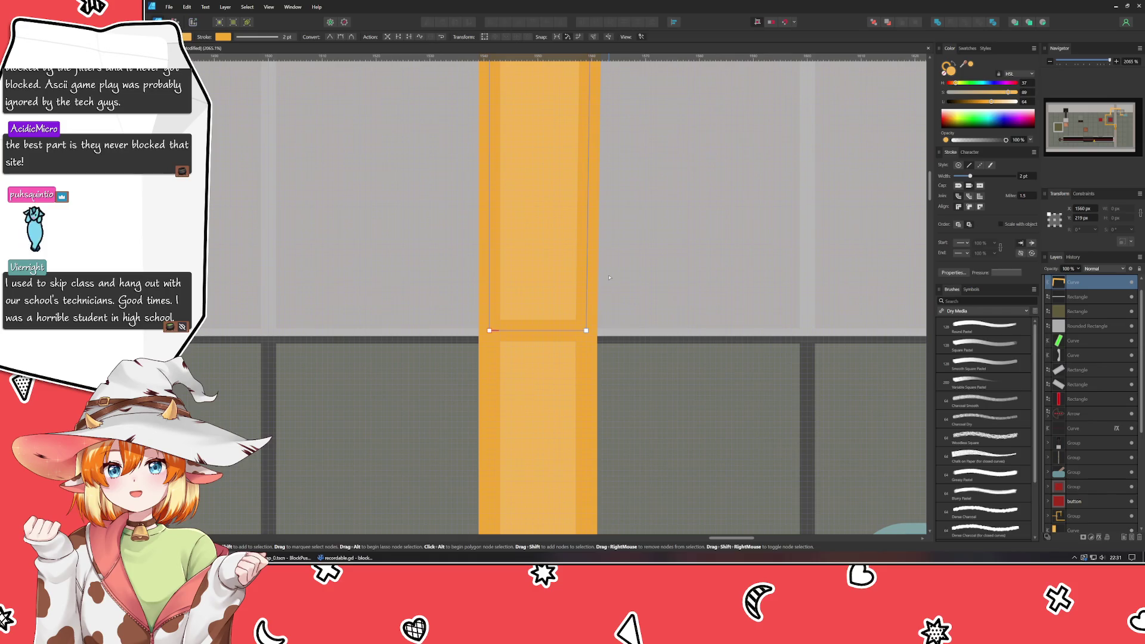
scroll(627, 385, up, 3)
scroll(607, 425, up, 1)
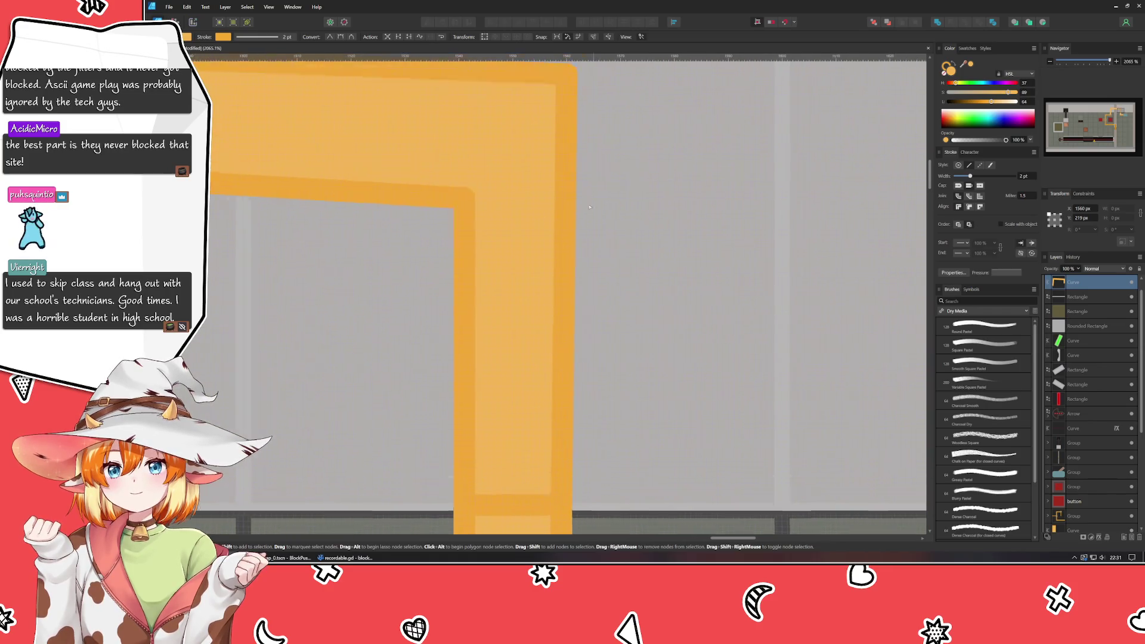
click(564, 79)
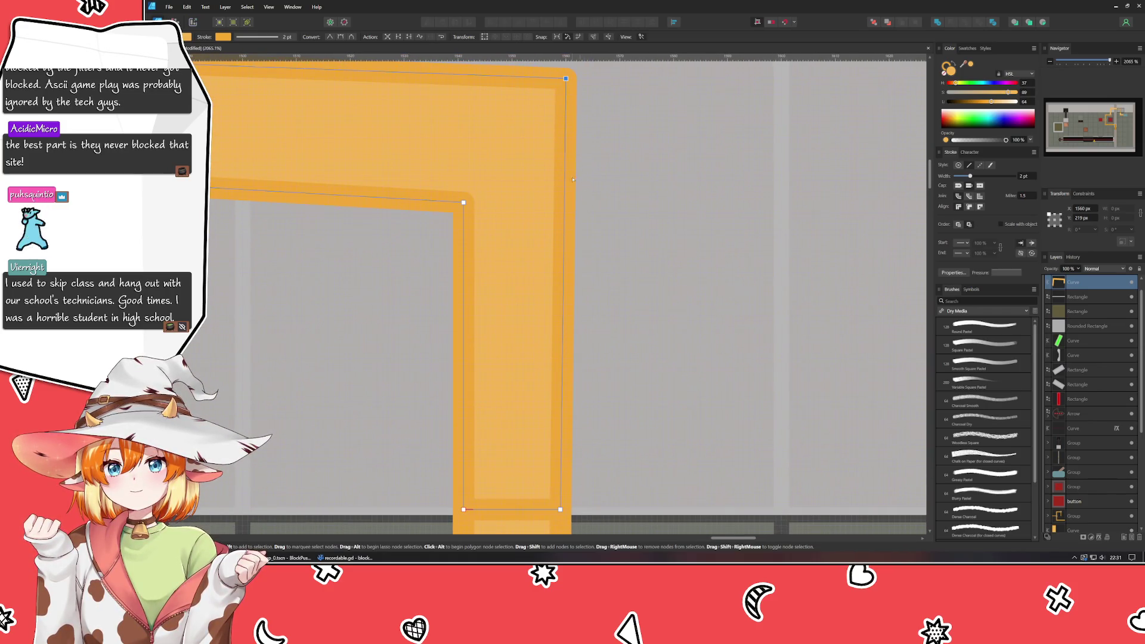
drag(564, 79, 561, 78)
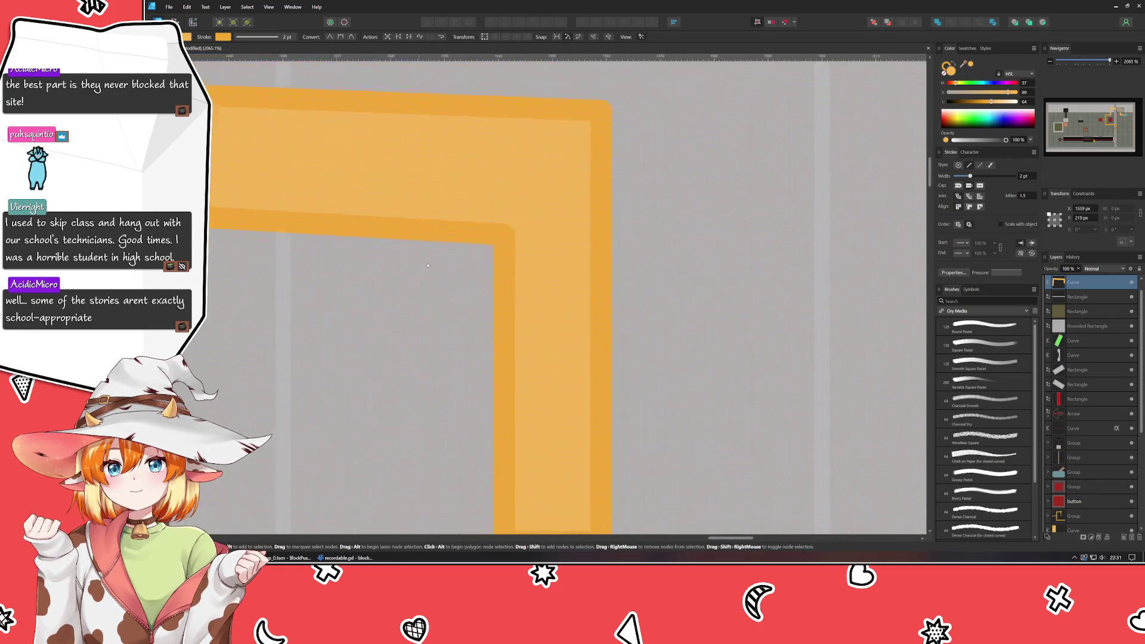
scroll(395, 226, down, 3)
scroll(424, 342, left, 5)
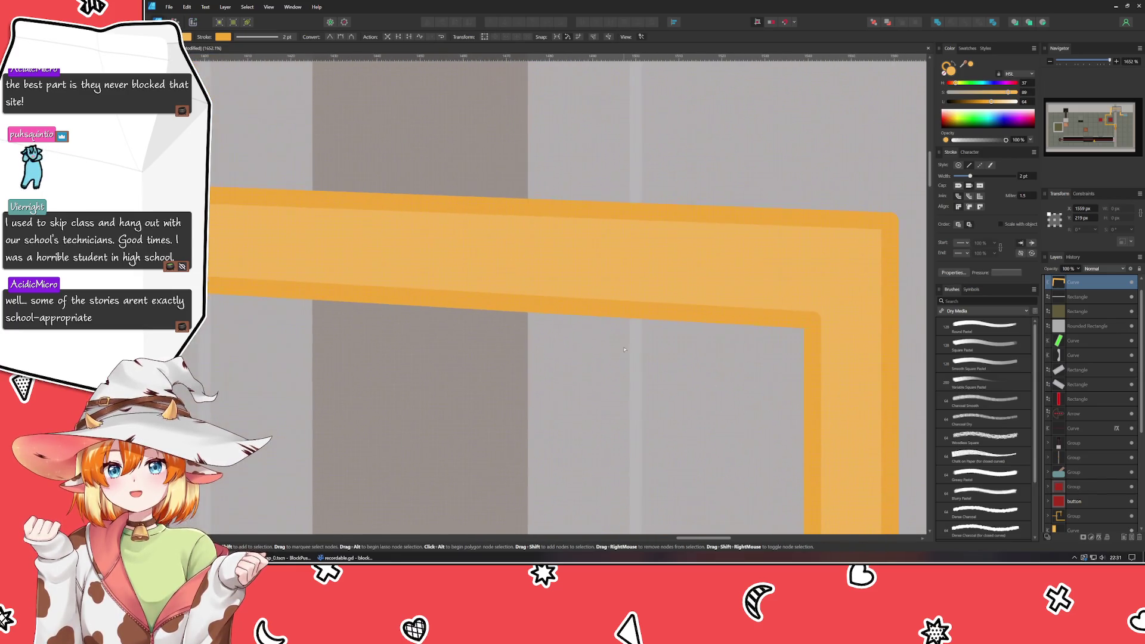
scroll(421, 295, left, 5)
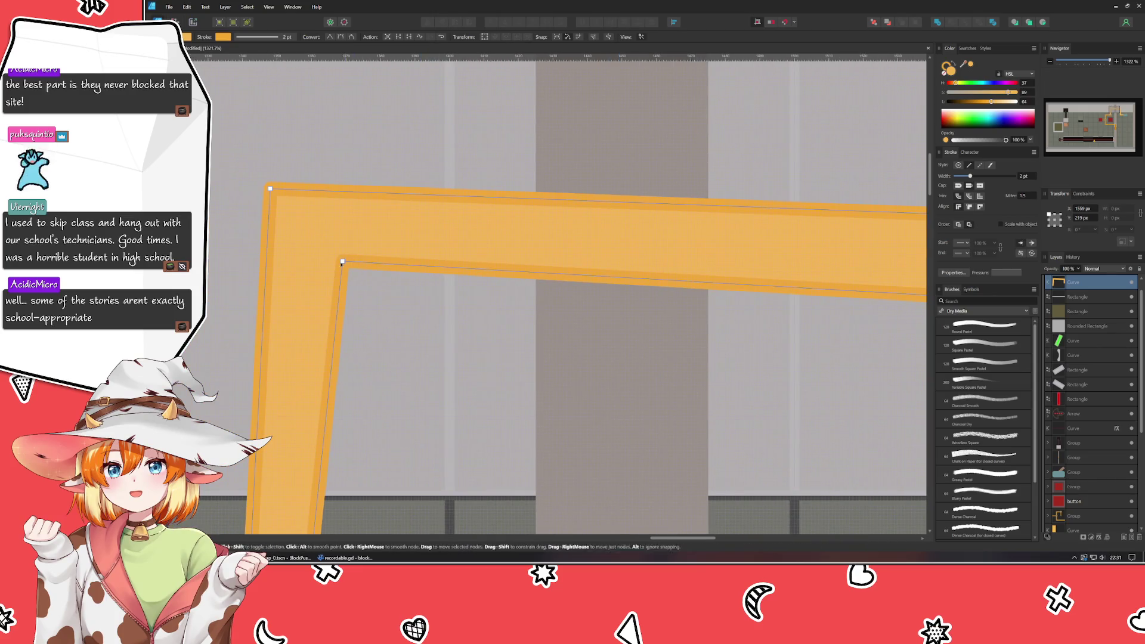
drag(342, 261, 278, 276)
scroll(298, 283, down, 3)
scroll(299, 283, left, 4)
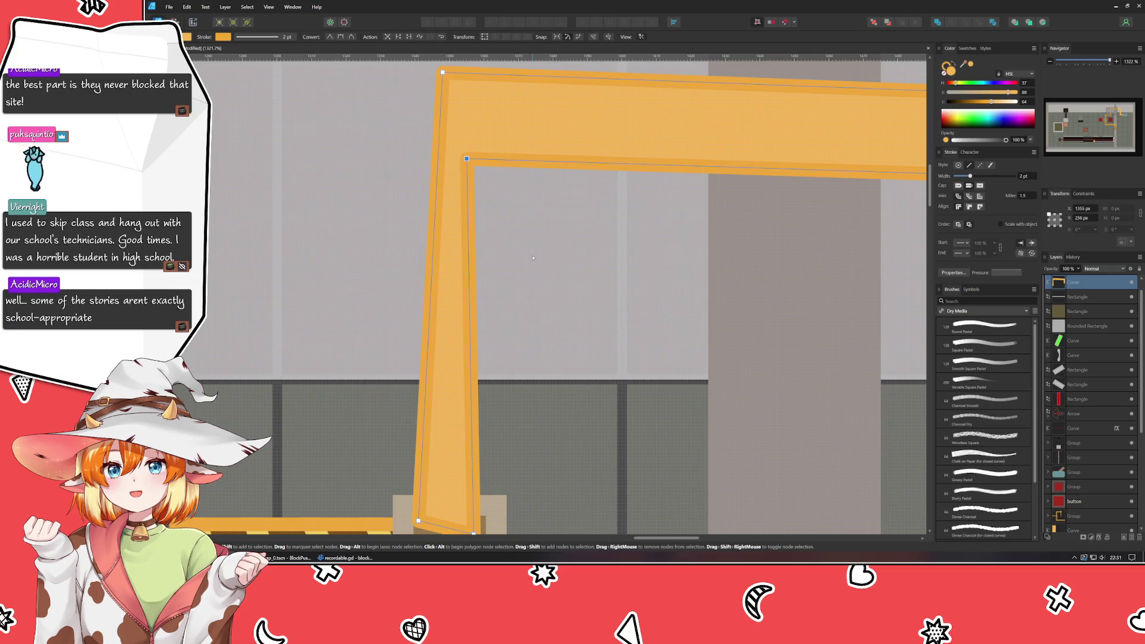
scroll(475, 429, down, 3)
scroll(476, 428, left, 2)
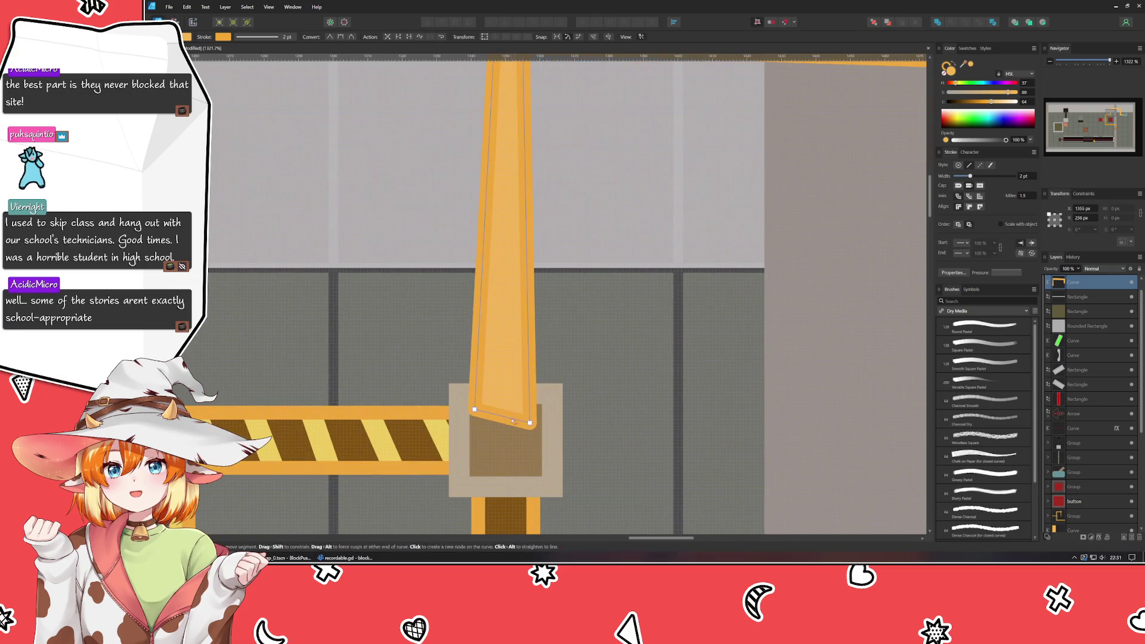
- Level the arch's lower end and inner top edge by nudging the inner top-left corner down
mouse_move(529, 418)
mouse_down()
mouse_move(478, 403)
mouse_move(533, 402)
mouse_up()
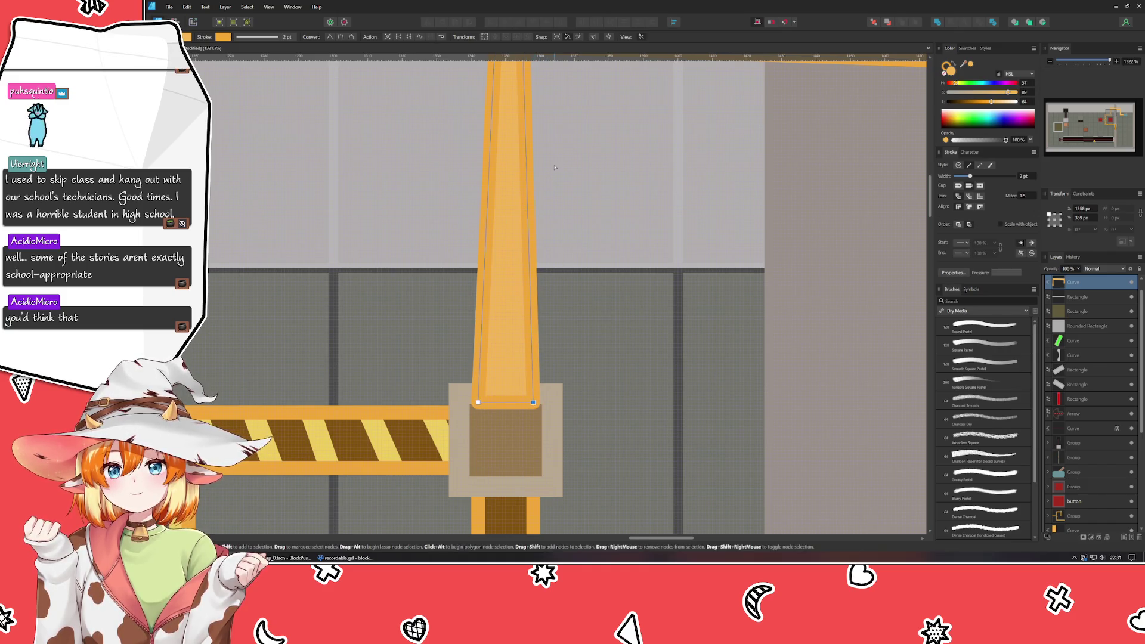
scroll(555, 168, down, 3)
scroll(355, 248, up, 3)
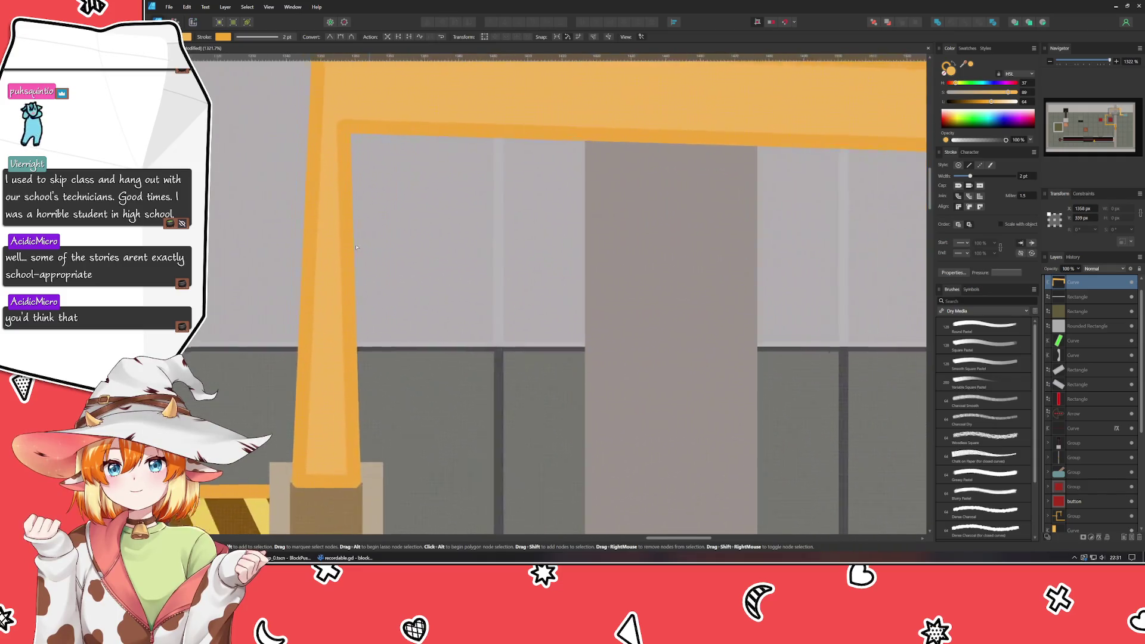
scroll(355, 248, up, 2)
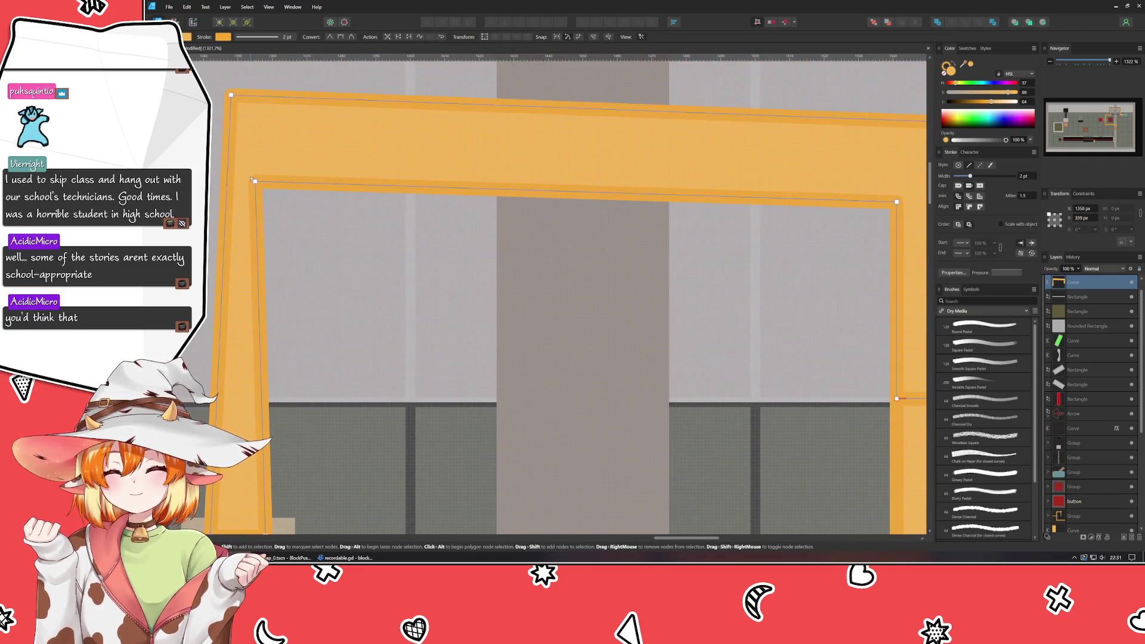
drag(254, 181, 265, 195)
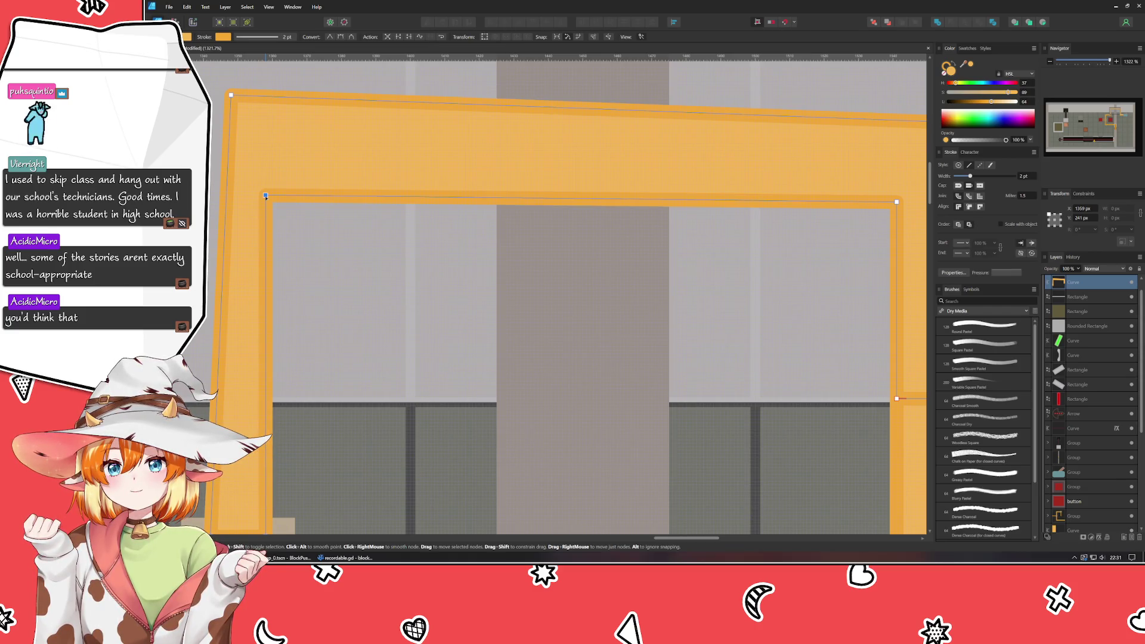
drag(266, 199, 265, 203)
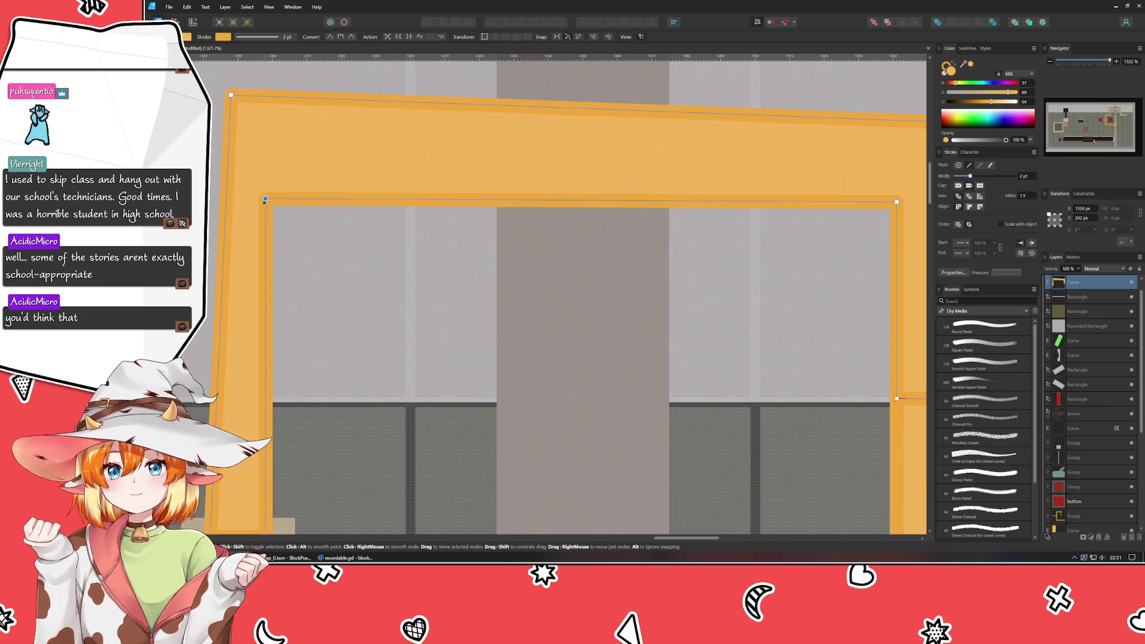
key(Down)
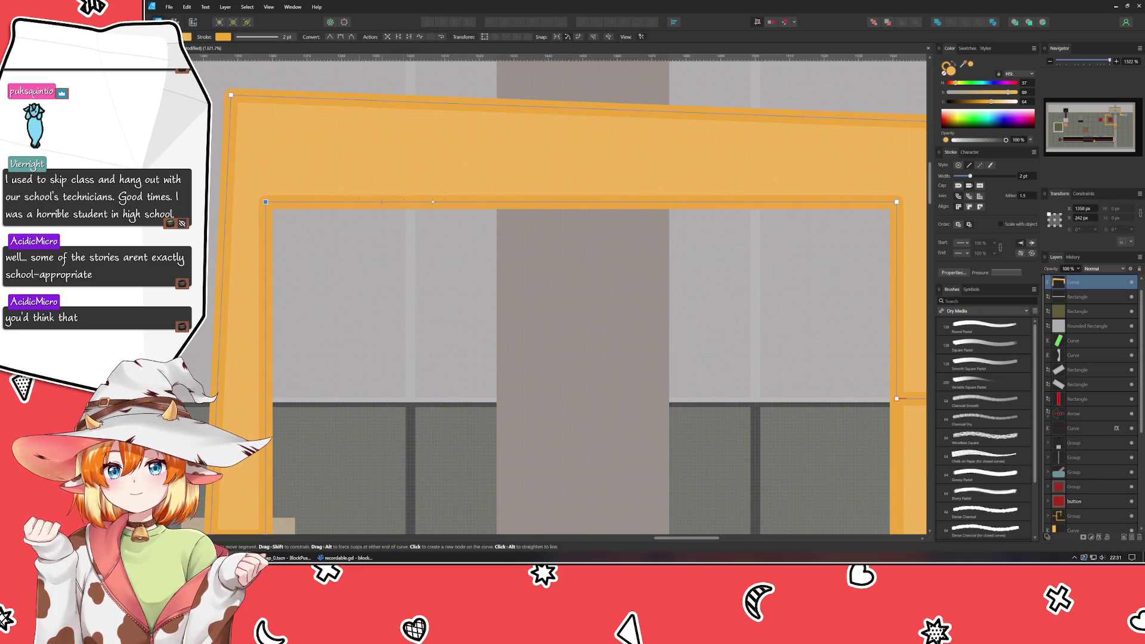
drag(538, 206, 564, 270)
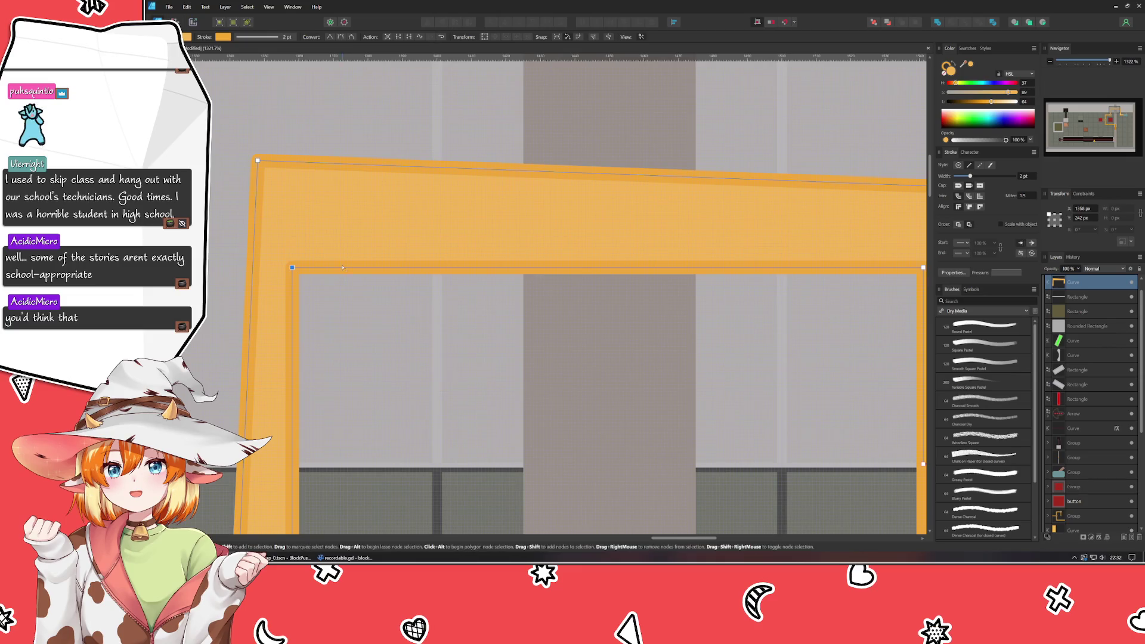
scroll(564, 270, up, 2)
scroll(548, 338, right, 5)
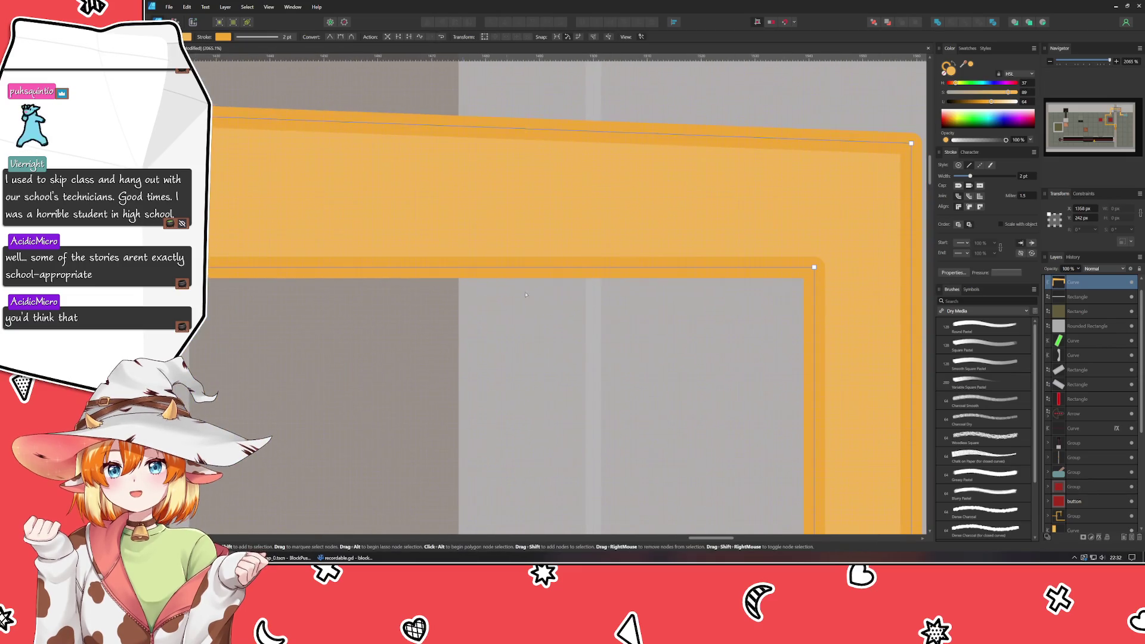
scroll(599, 300, down, 2)
scroll(600, 301, down, 2)
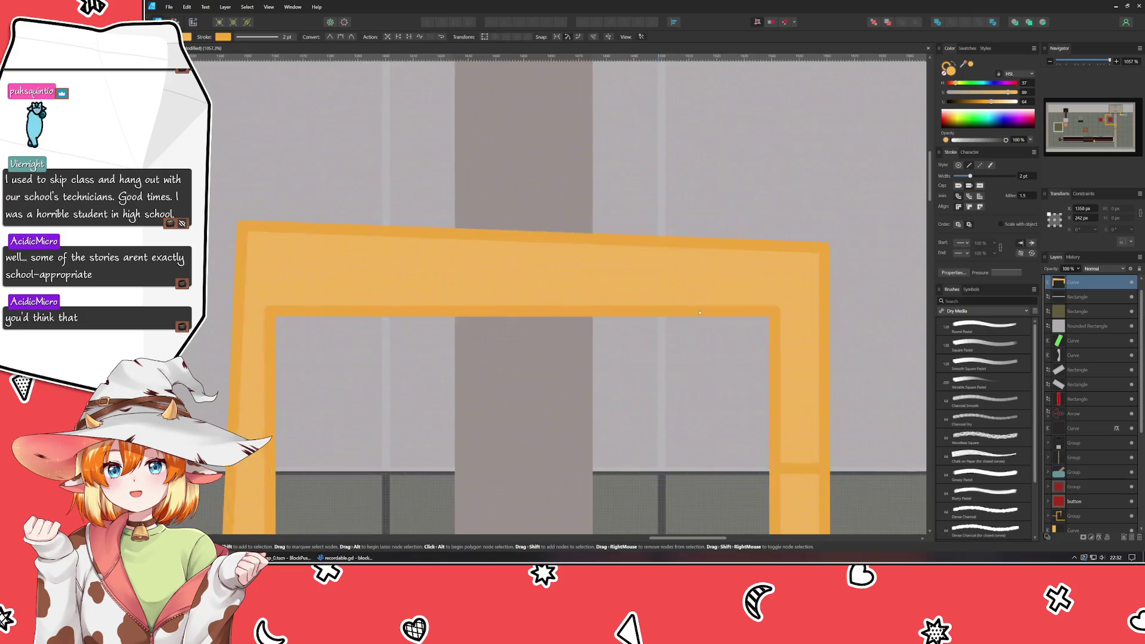
scroll(773, 245, up, 1)
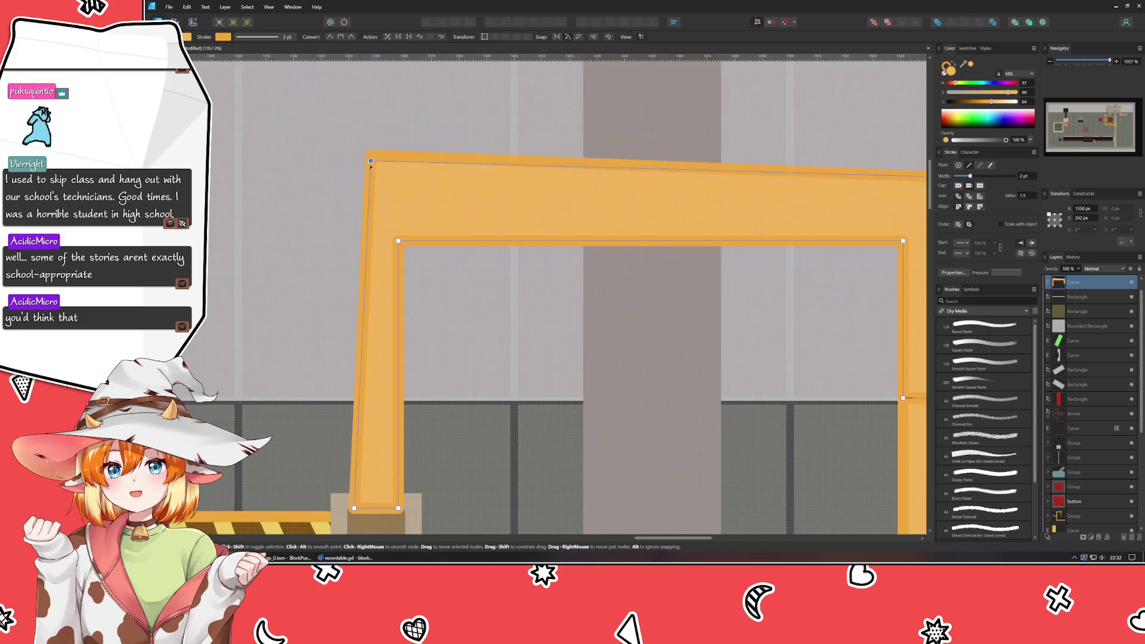
- Move the arch's top-left corner down and nudge the top-right corner down to match
mouse_move(371, 155)
mouse_down()
mouse_move(358, 216)
mouse_move(360, 196)
mouse_up()
scroll(362, 196, right, 5)
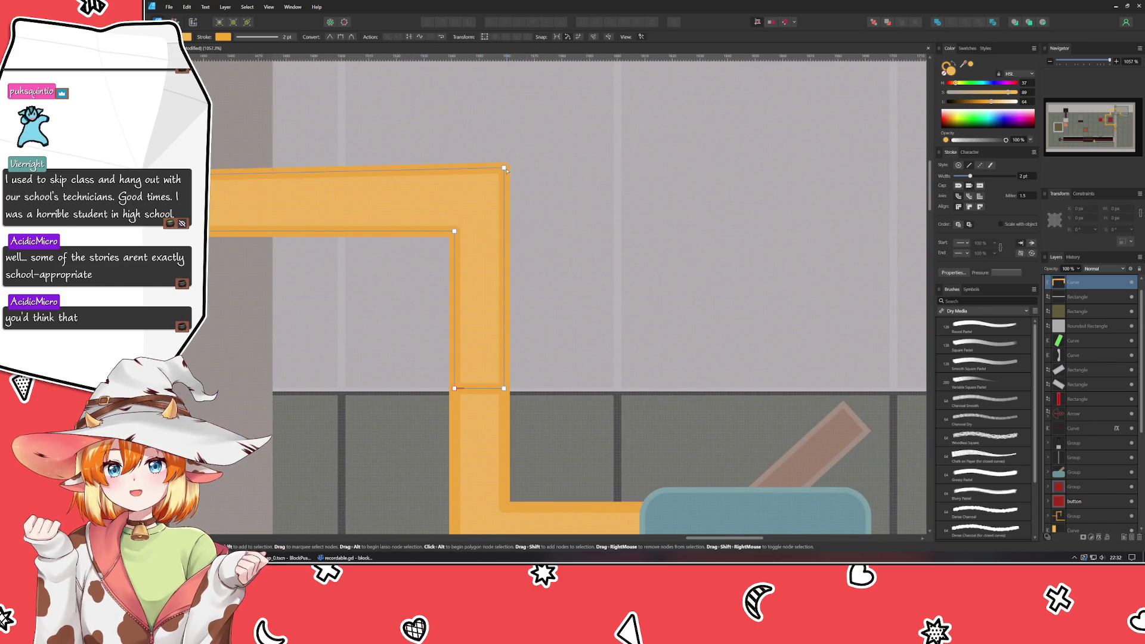
click(505, 169)
click(505, 169)
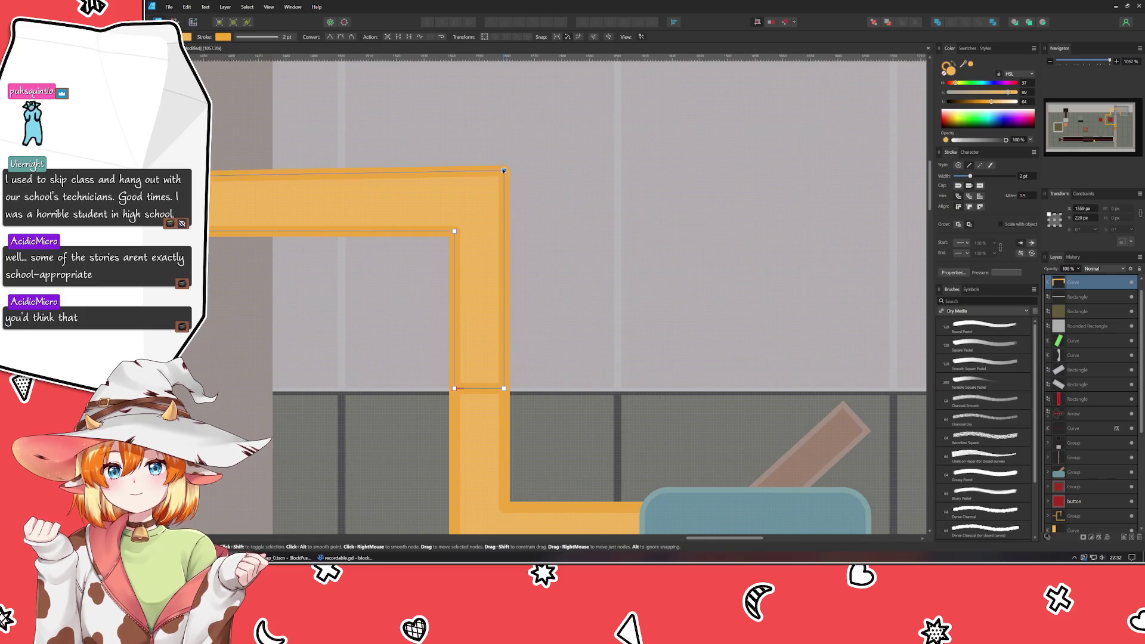
key(Down)
key(Down)
key(Down)
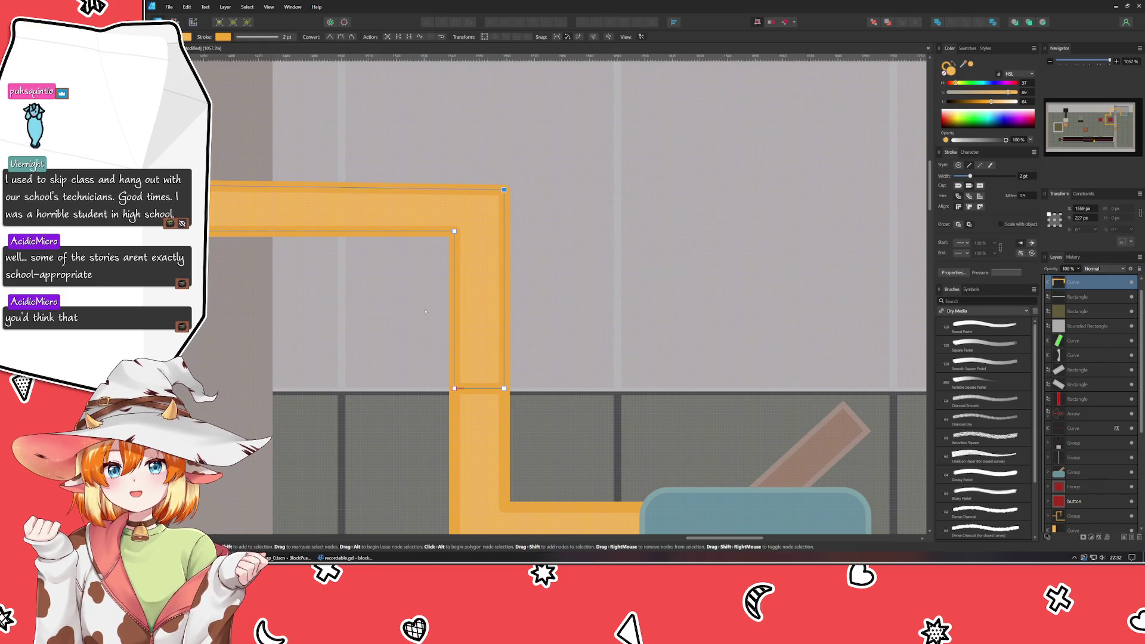
scroll(483, 359, left, 1)
scroll(538, 408, left, 4)
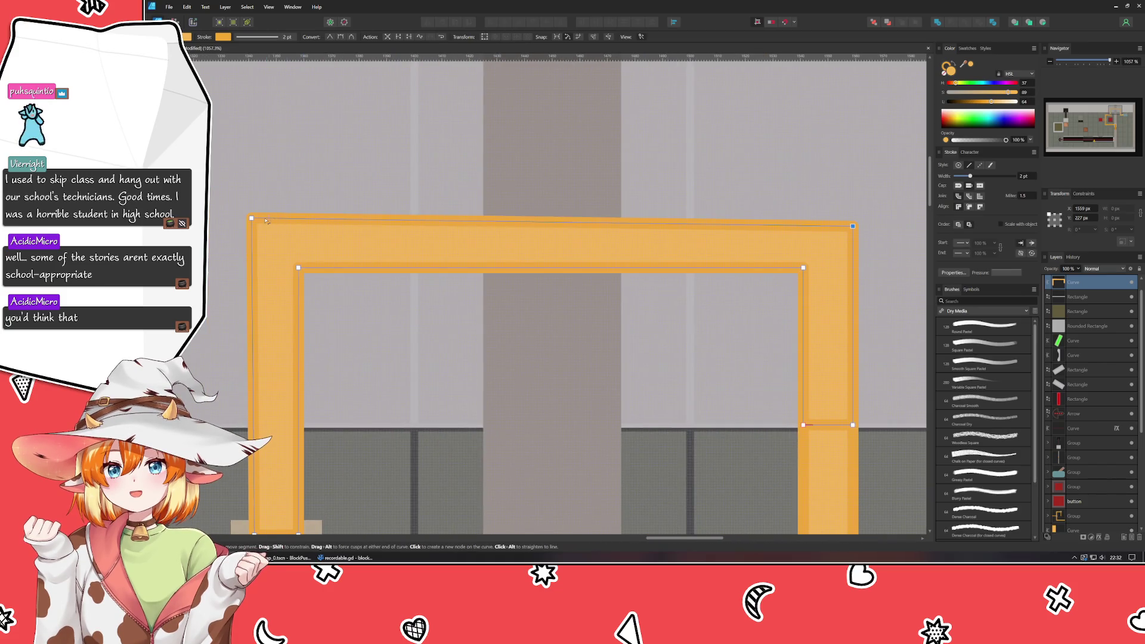
- Lower the arch's top-left node about 8 px so the top edge runs horizontal
click(250, 217)
drag(251, 217, 251, 223)
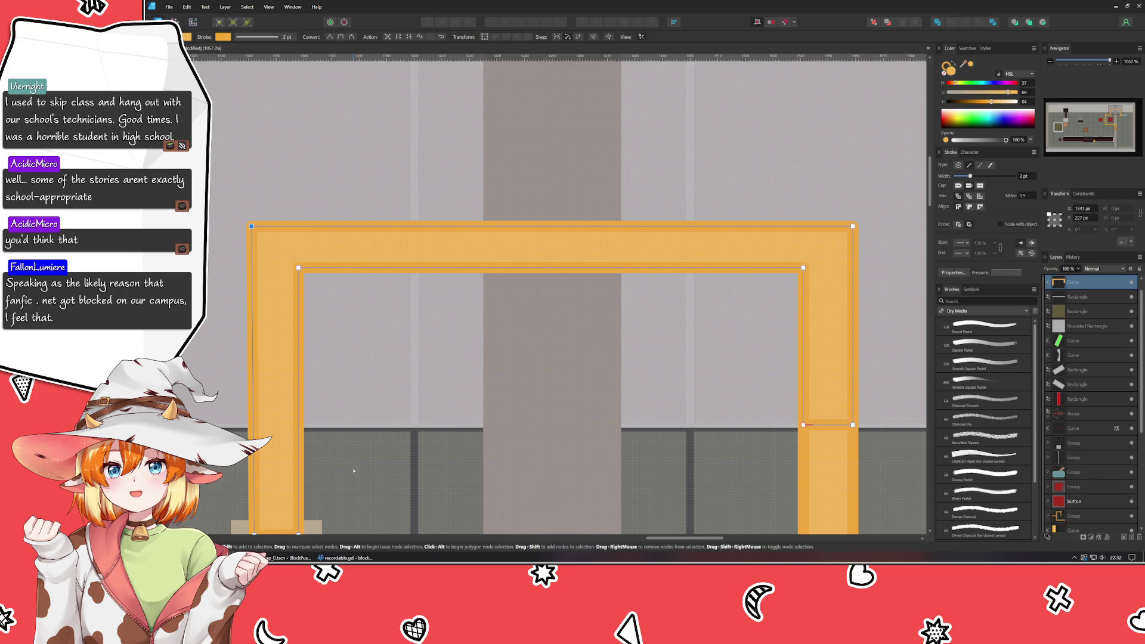
scroll(353, 470, down, 2)
scroll(353, 471, left, 2)
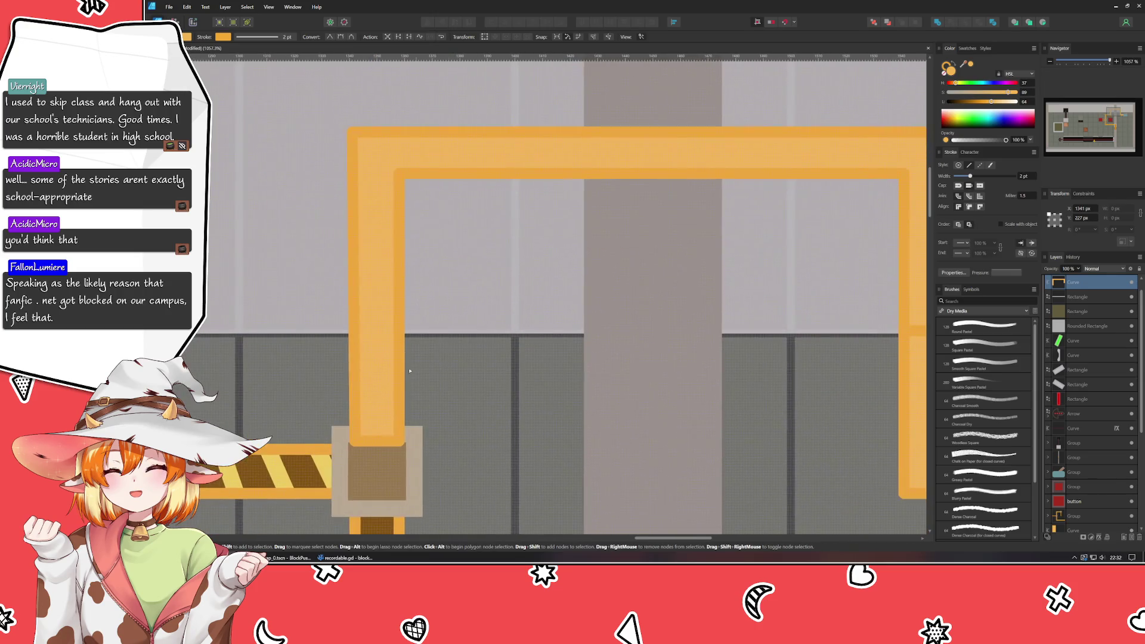
- Hide the brown connector block and pull the orange leg's bottom nodes down toward the striped pipe
click(394, 488)
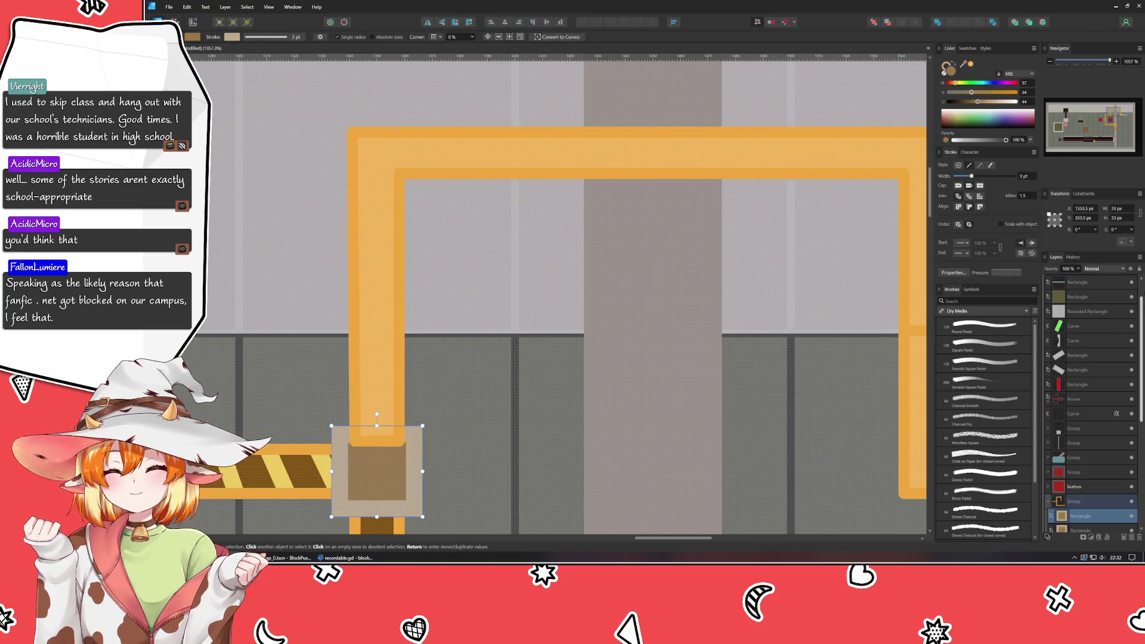
click(1129, 516)
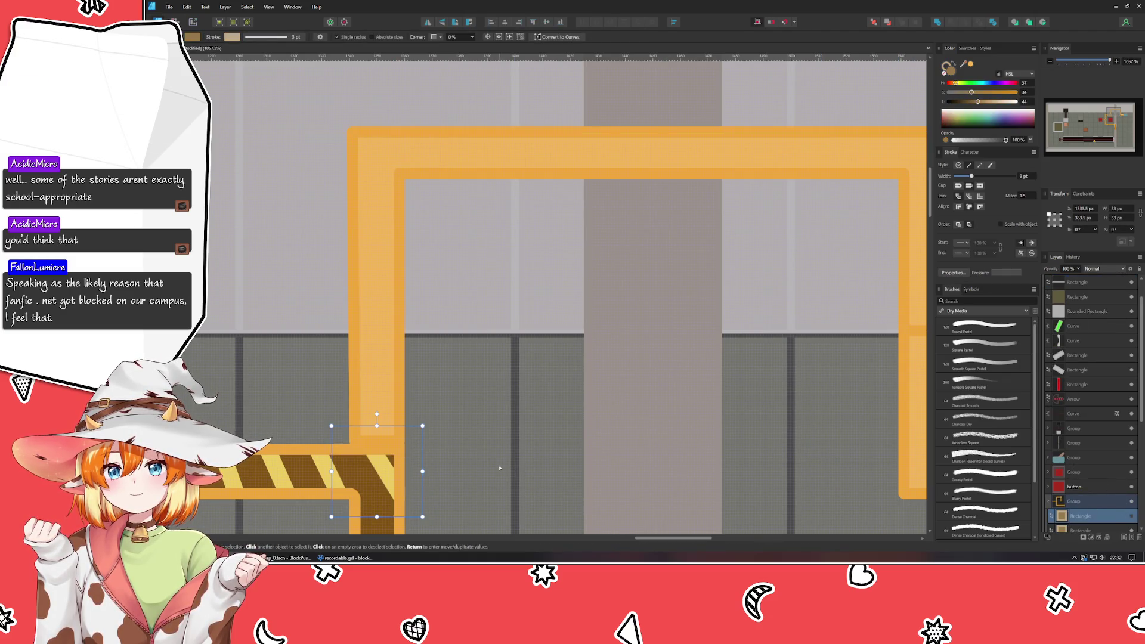
scroll(499, 467, down, 2)
scroll(499, 467, left, 2)
key(a)
click(480, 256)
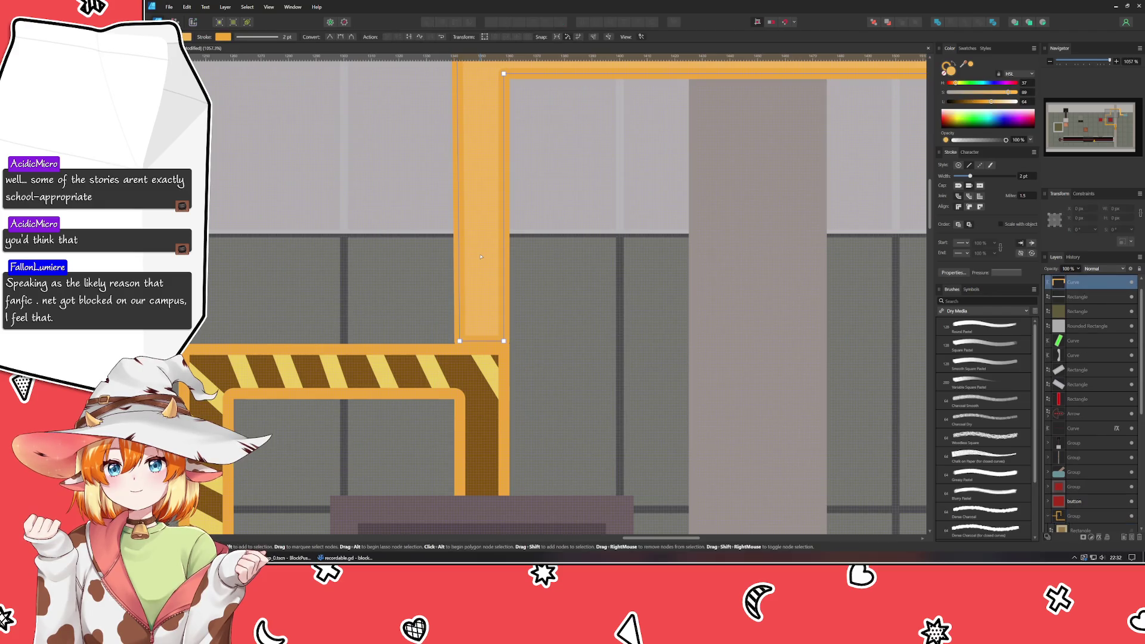
drag(426, 297, 555, 358)
key(Down)
key(Down)
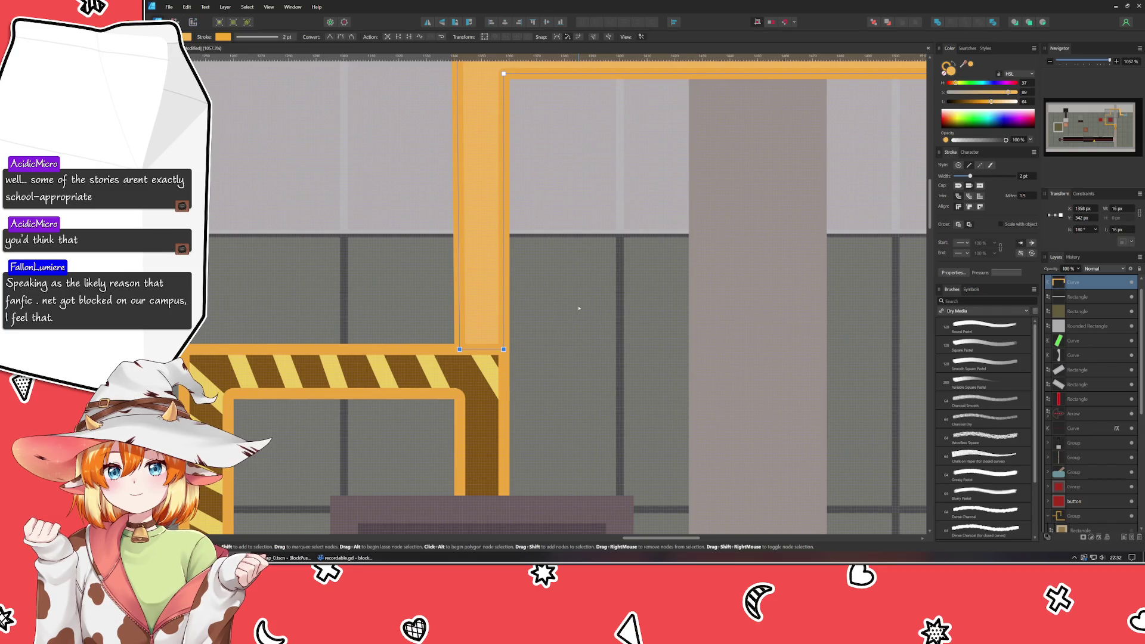
scroll(402, 341, up, 3)
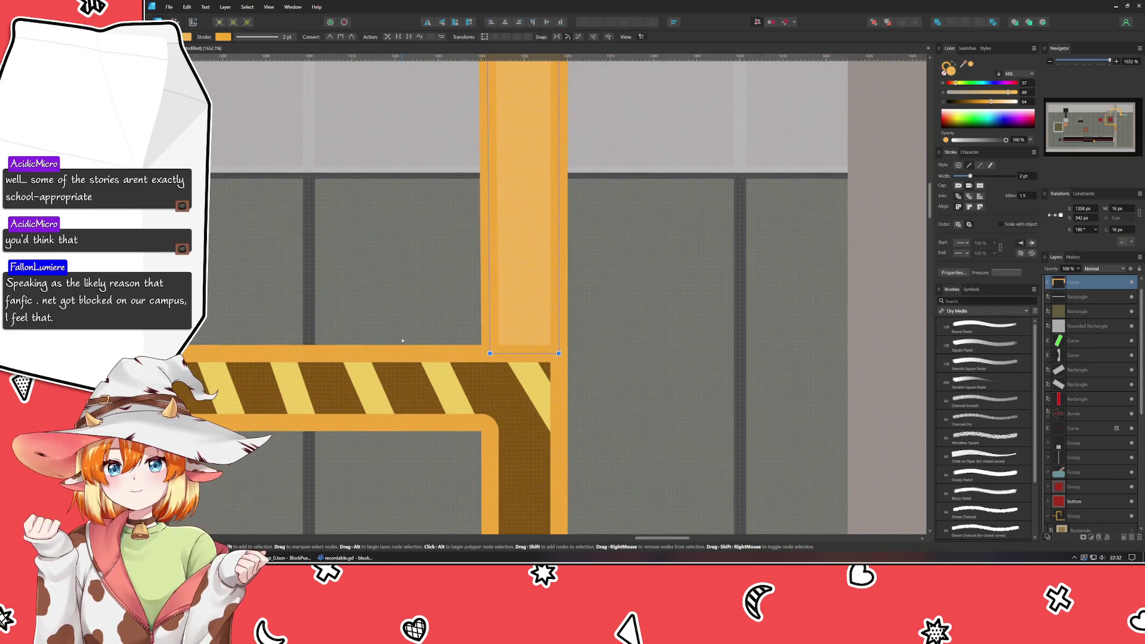
- Drag the leg's lower-left node alone, slanting it, then undo that move with Ctrl+Z
drag(403, 340, 249, 377)
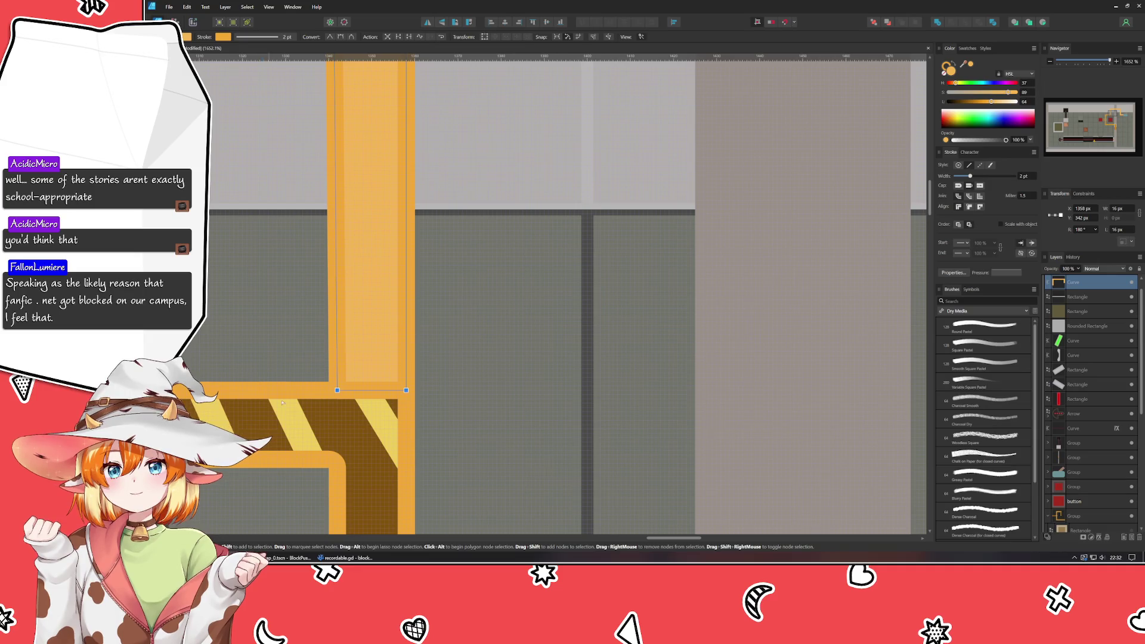
click(367, 400)
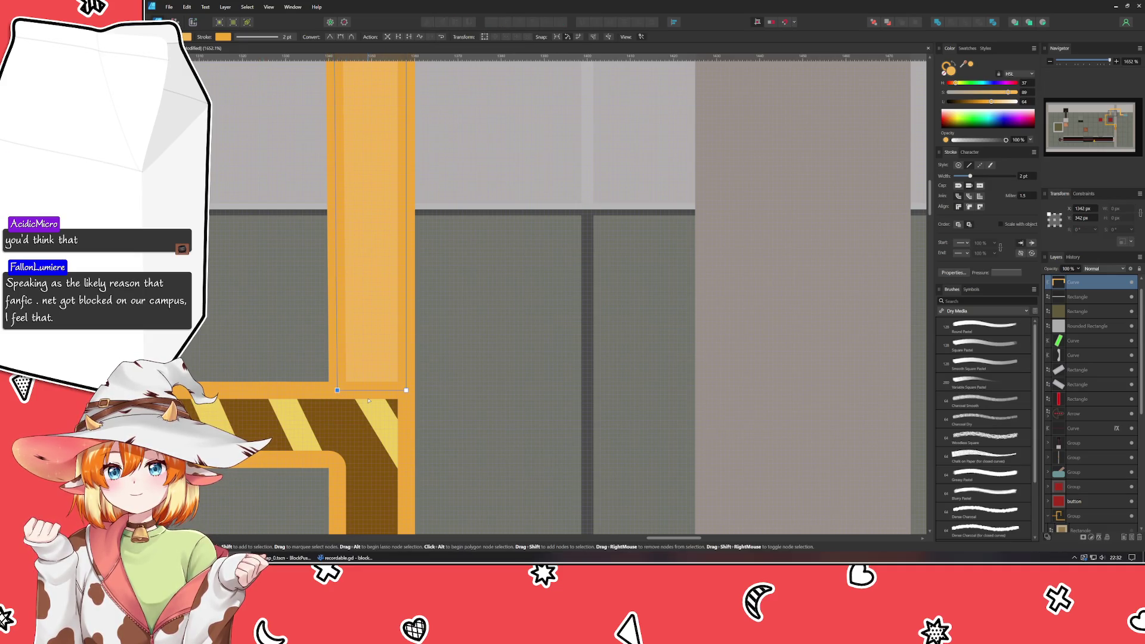
drag(336, 390, 336, 493)
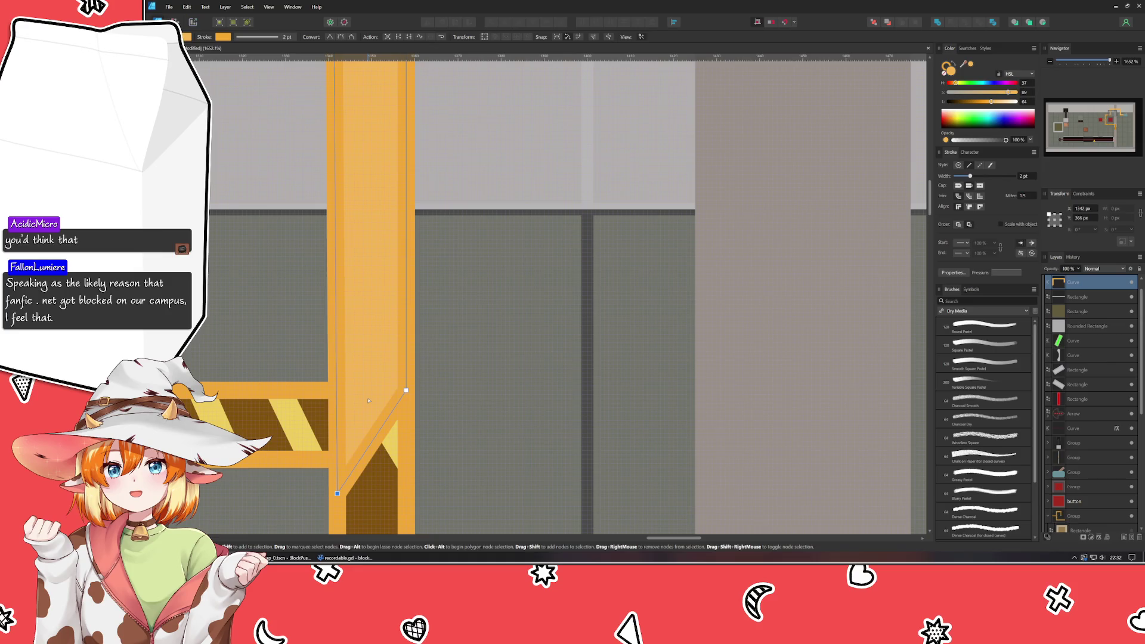
key(ctrl+z)
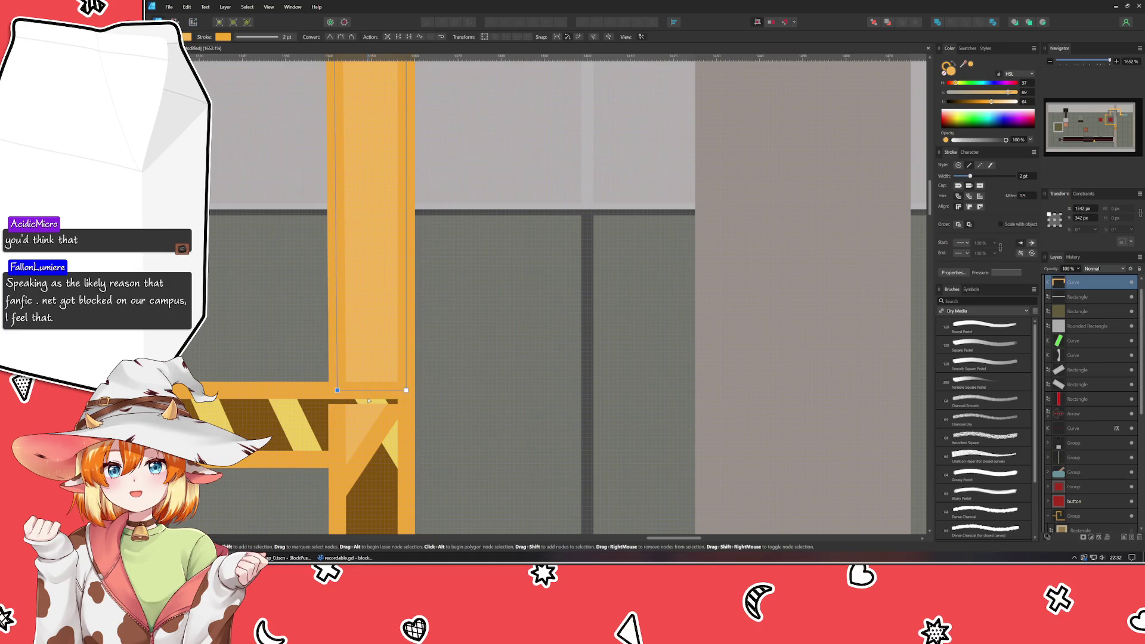
scroll(367, 401, down, 2)
scroll(367, 400, down, 3)
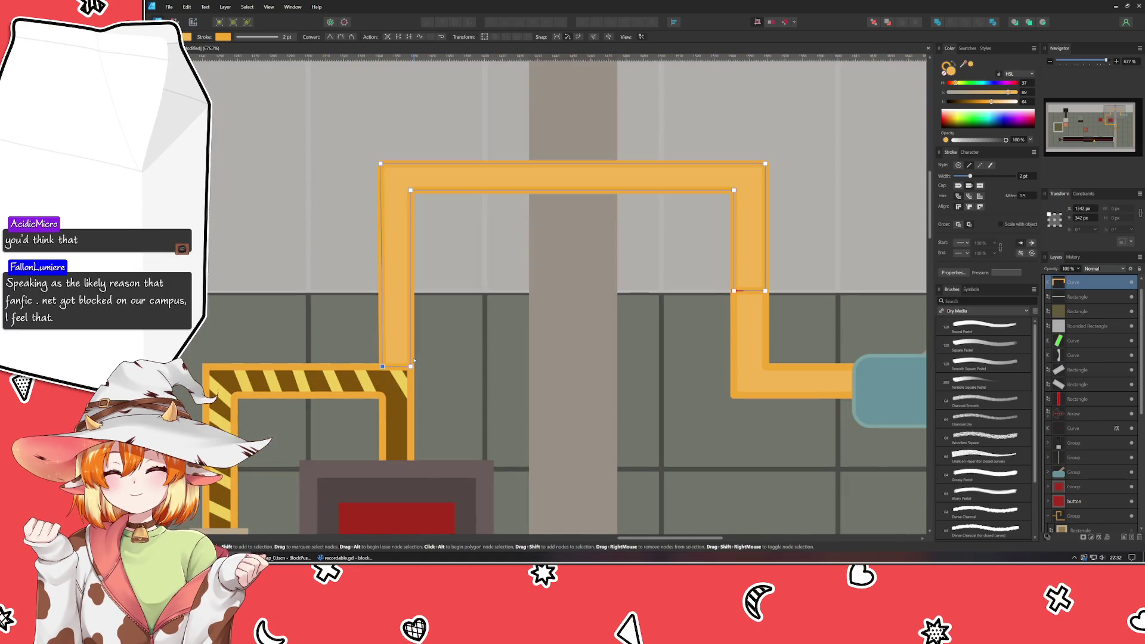
scroll(418, 341, up, 3)
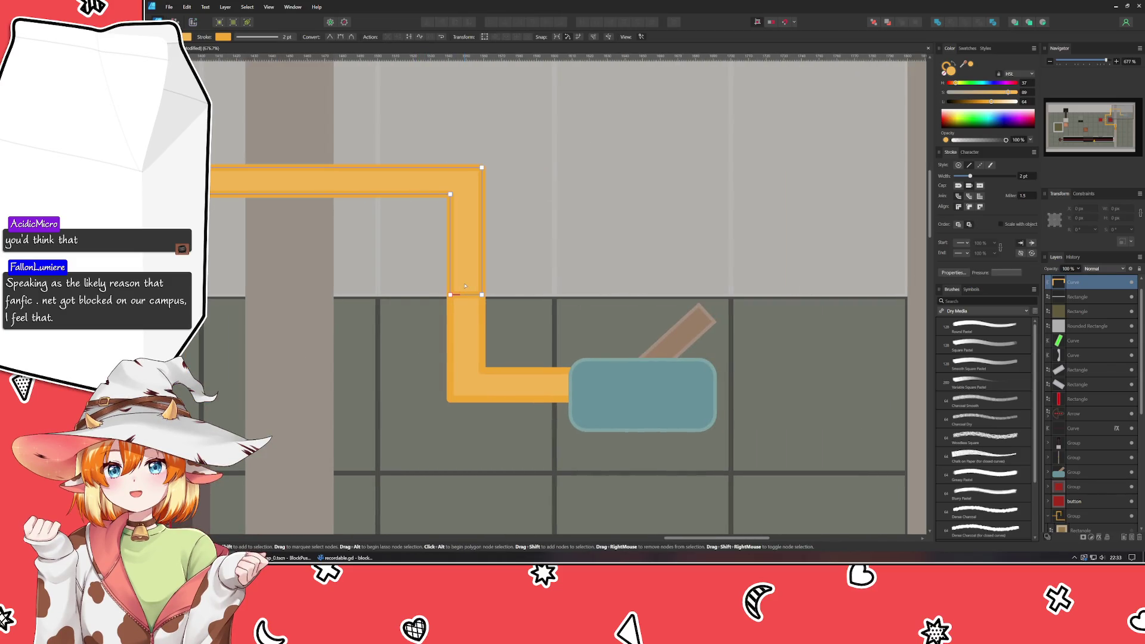
drag(466, 286, 609, 376)
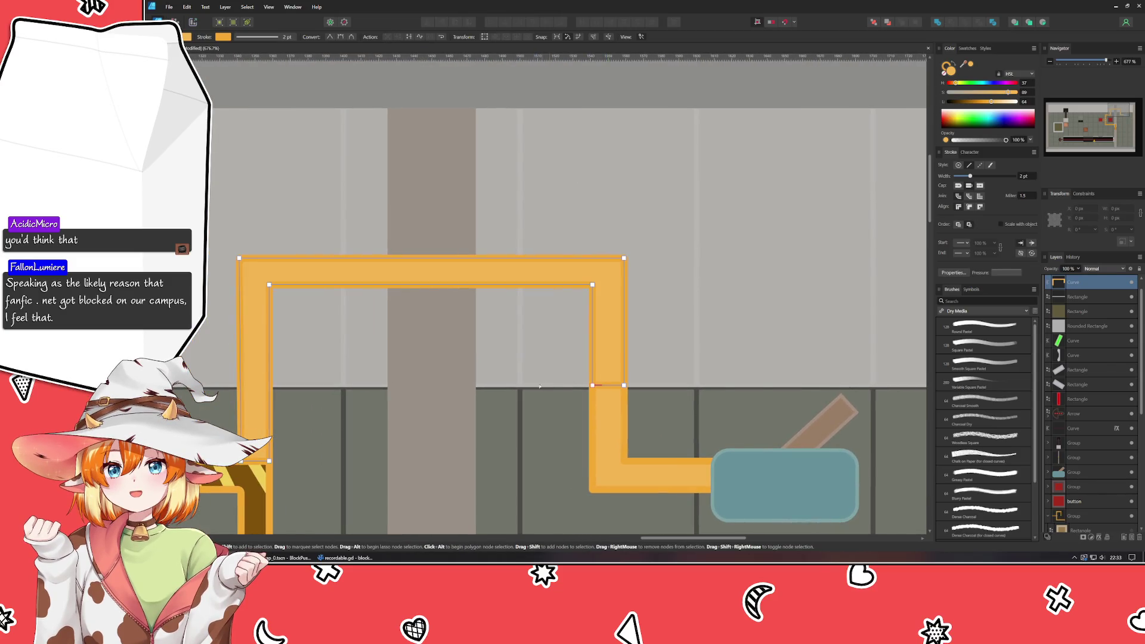
click(603, 457)
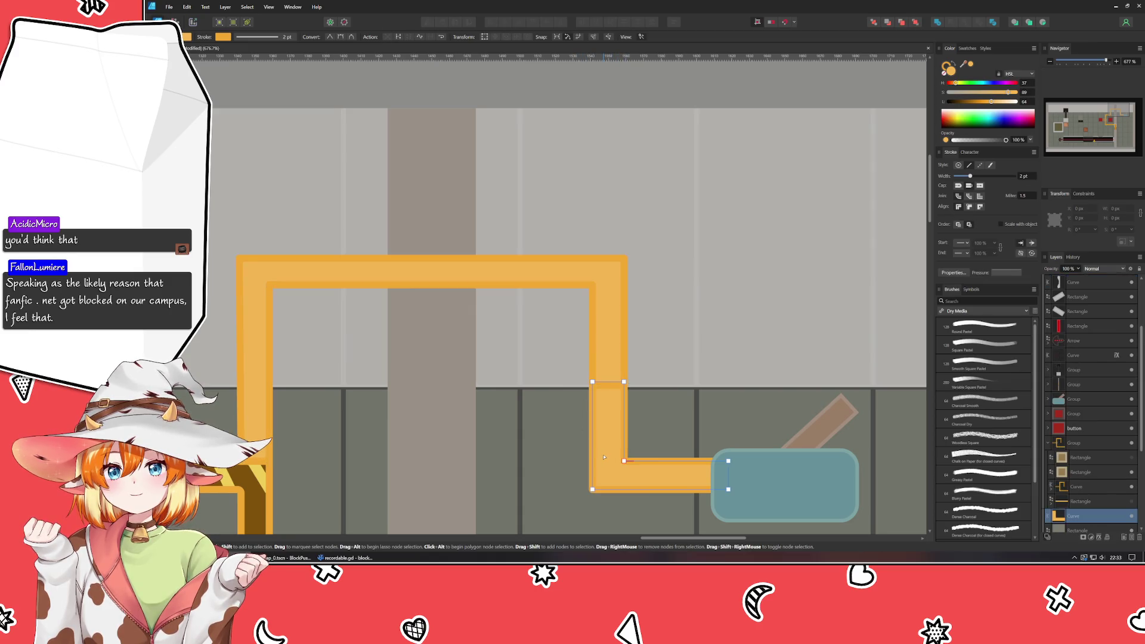
click(615, 357)
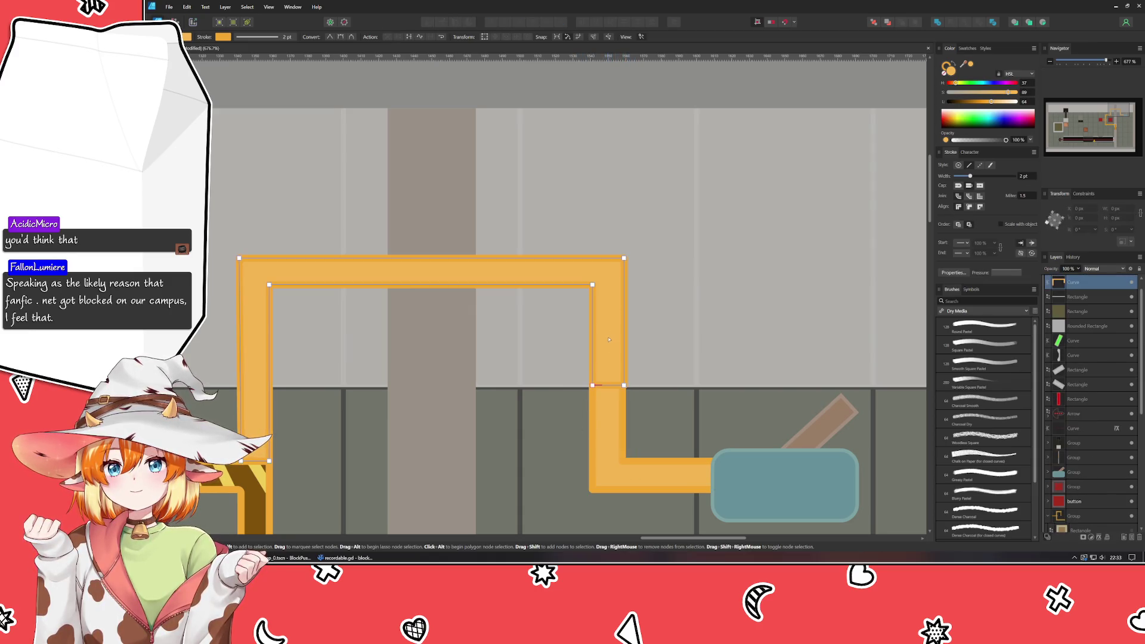
click(544, 466)
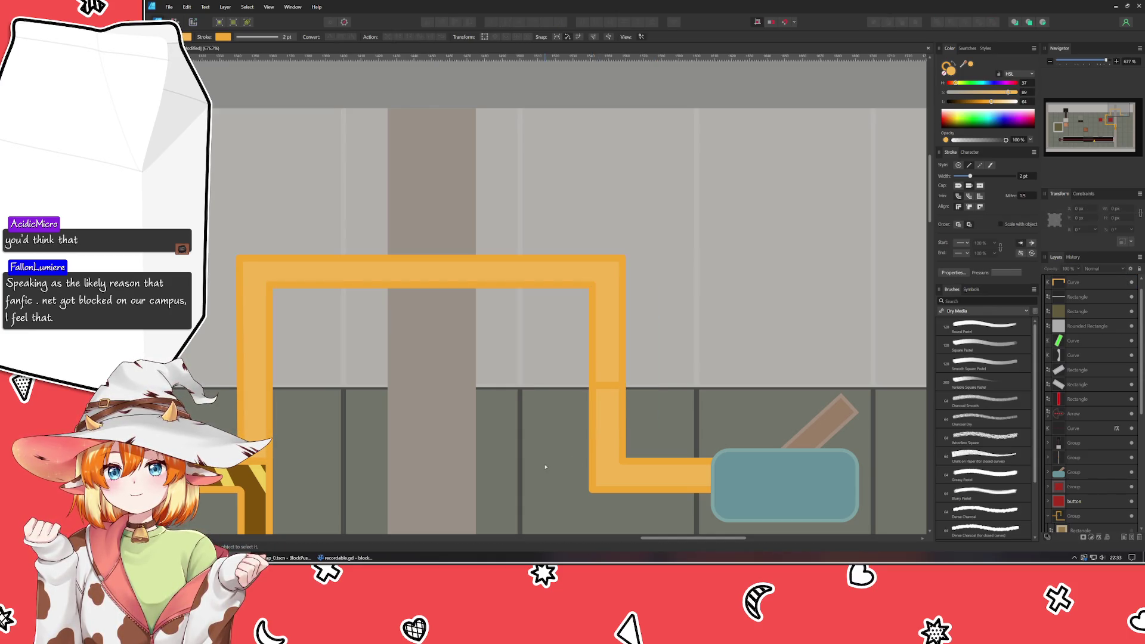
scroll(397, 466, left, 4)
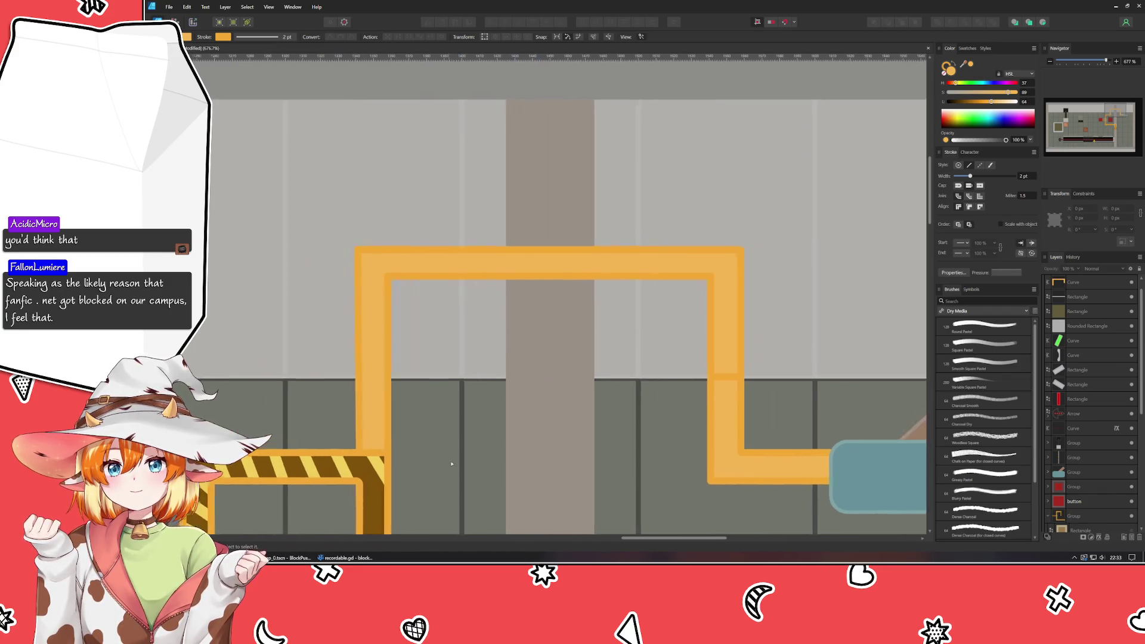
click(406, 414)
drag(374, 414, 417, 475)
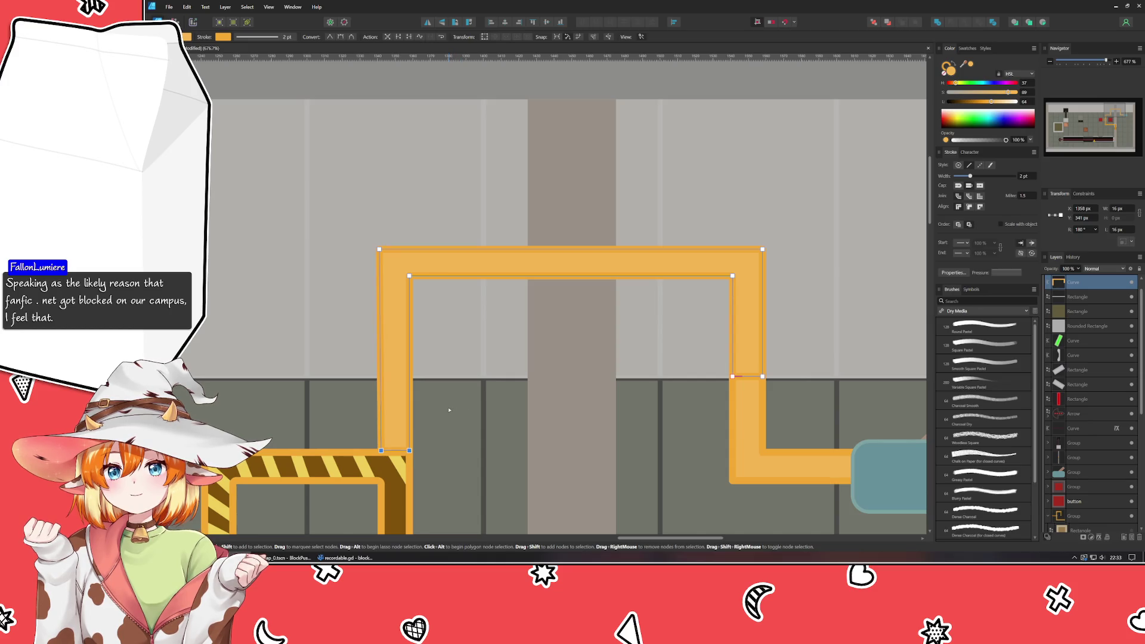
key(Up)
key(Up)
key(Up)
key(Up)
key(Up)
key(Up)
key(Up)
key(Up)
key(Up)
key(Up)
key(Up)
key(Up)
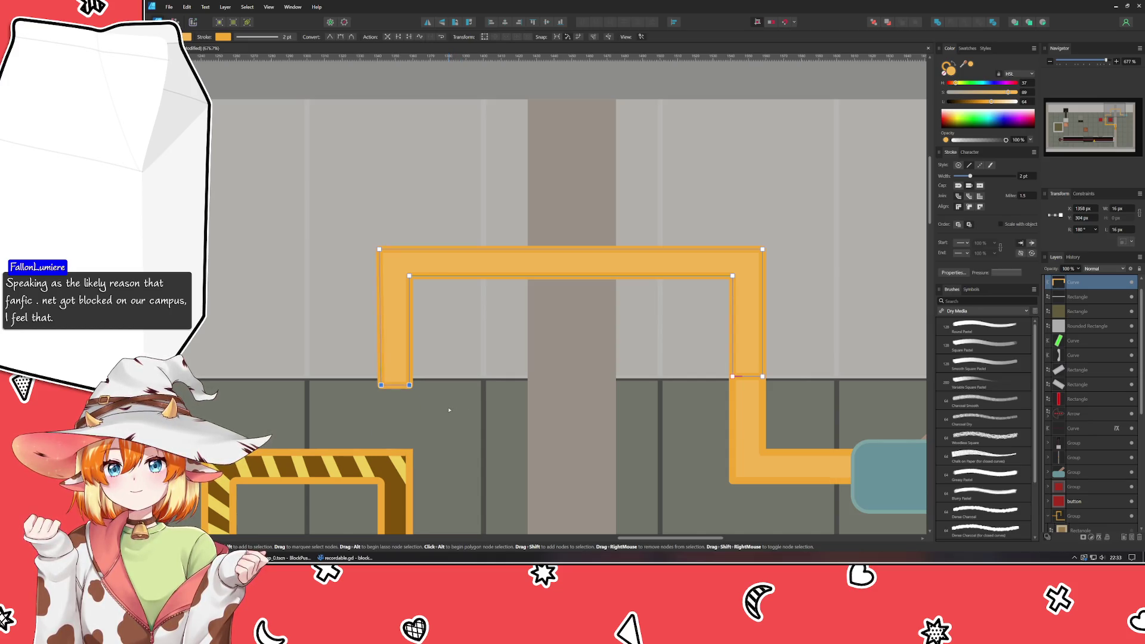
key(Up)
key(Up)
key(Up)
key(Up)
key(Up)
key(Up)
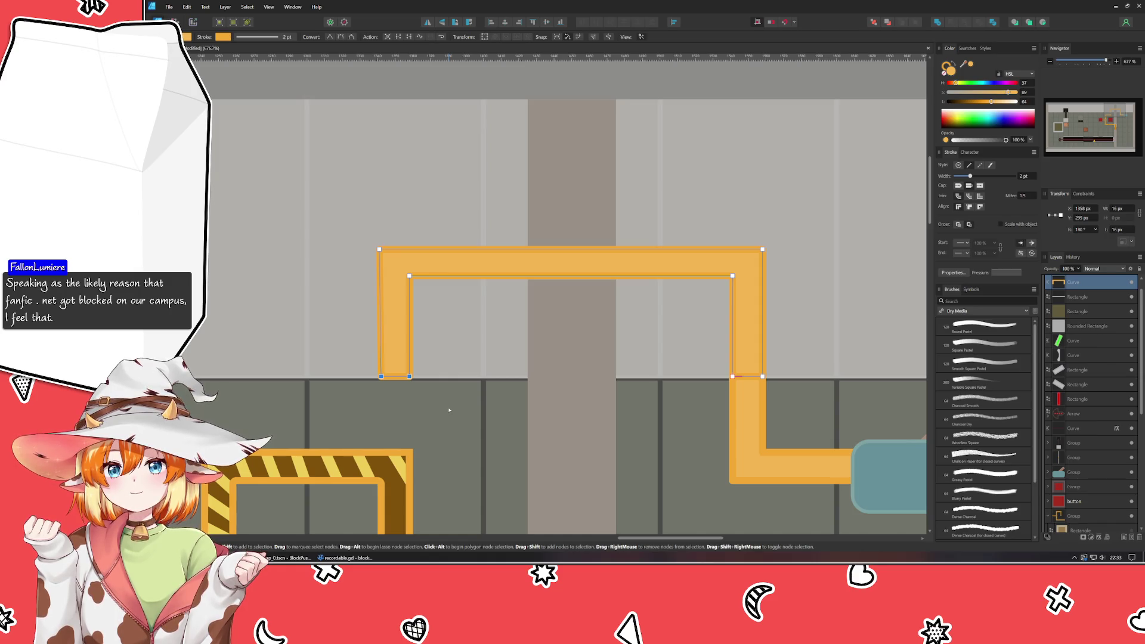
key(Up)
key(Down)
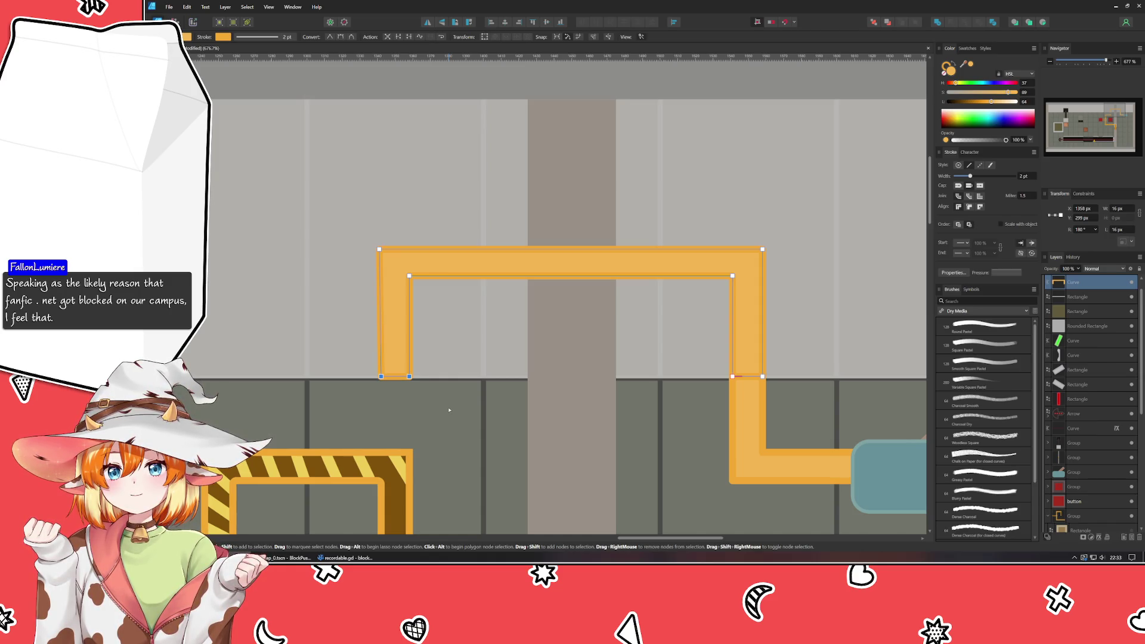
key(ctrl+d)
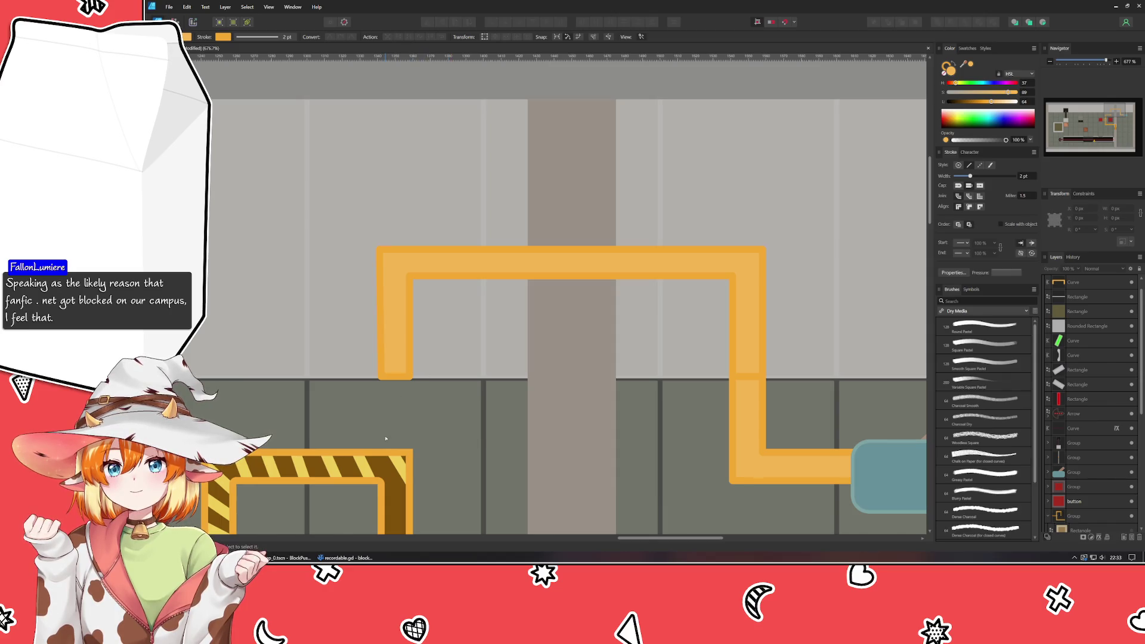
click(389, 260)
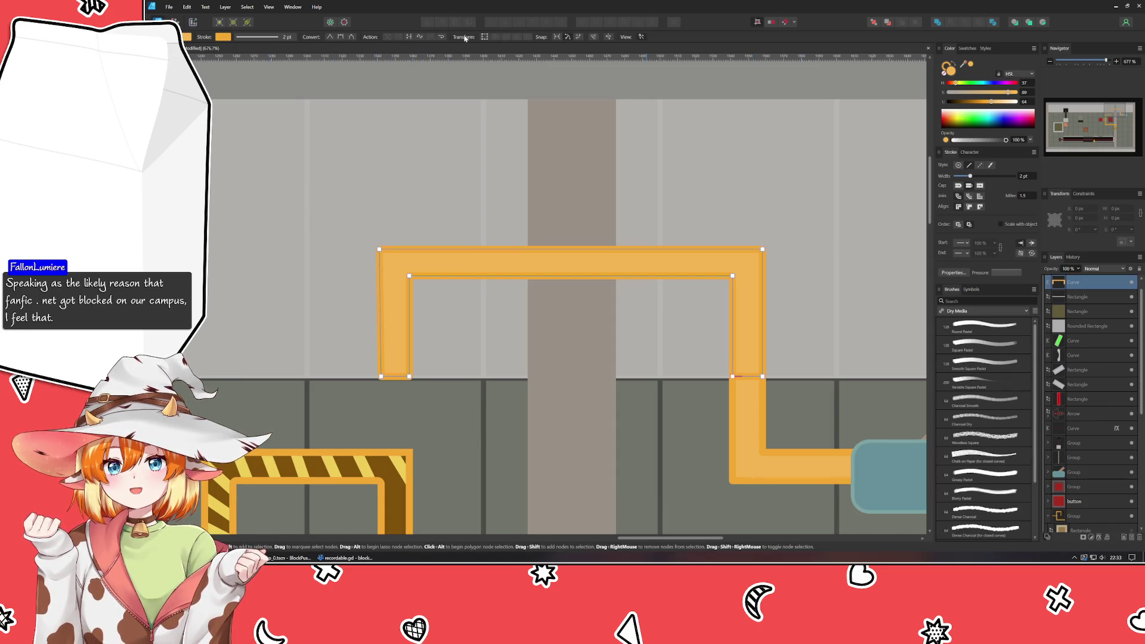
key(v)
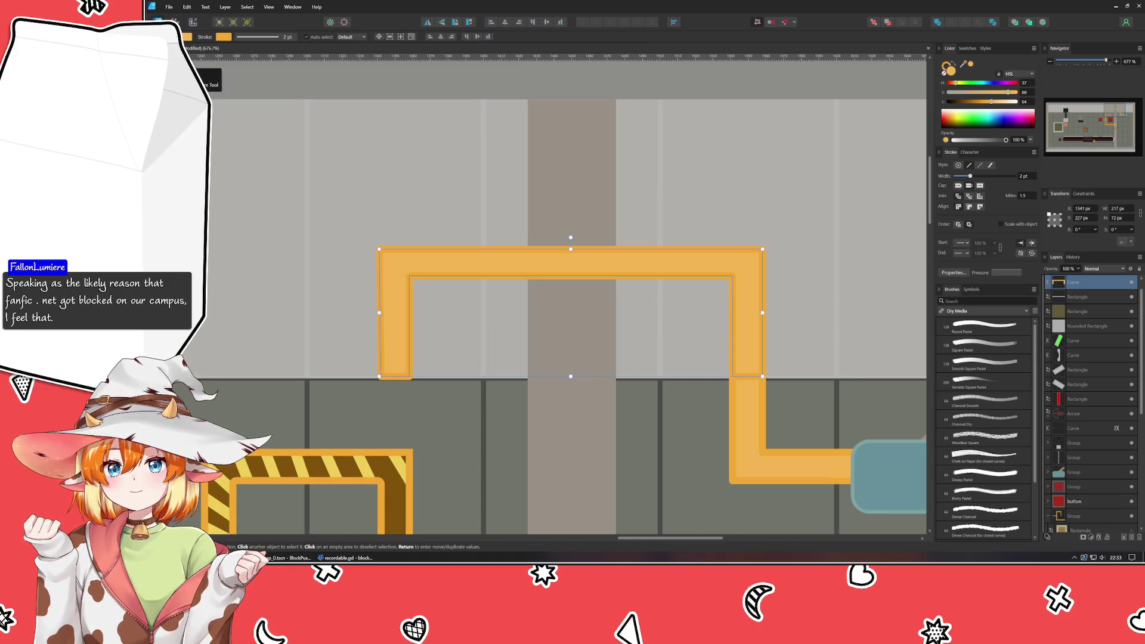
key(a)
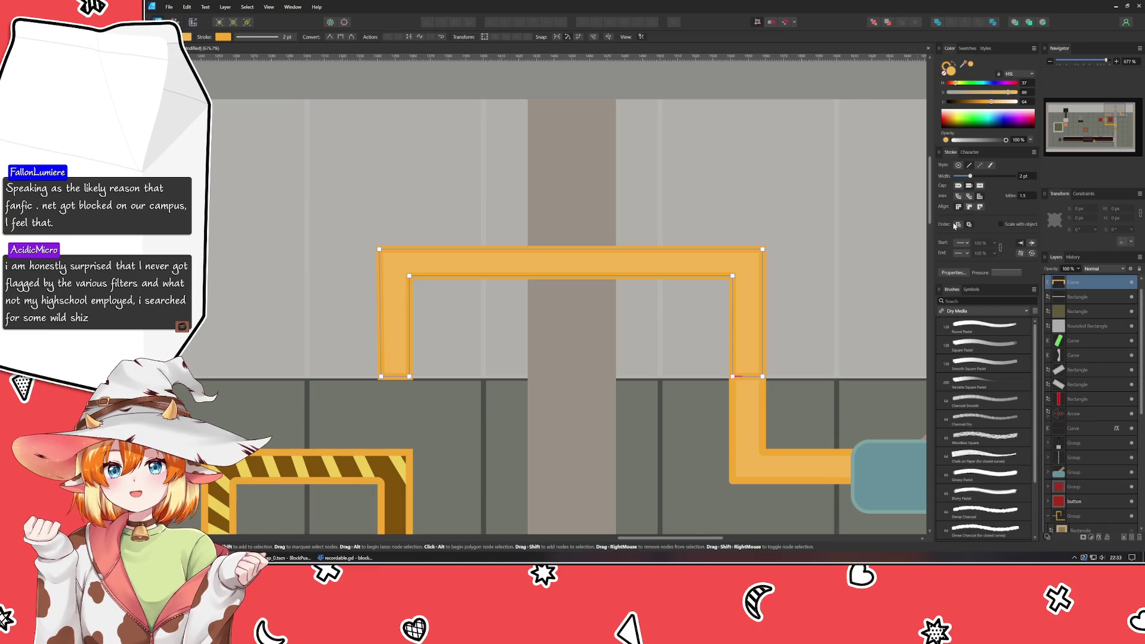
click(641, 453)
drag(683, 455, 516, 415)
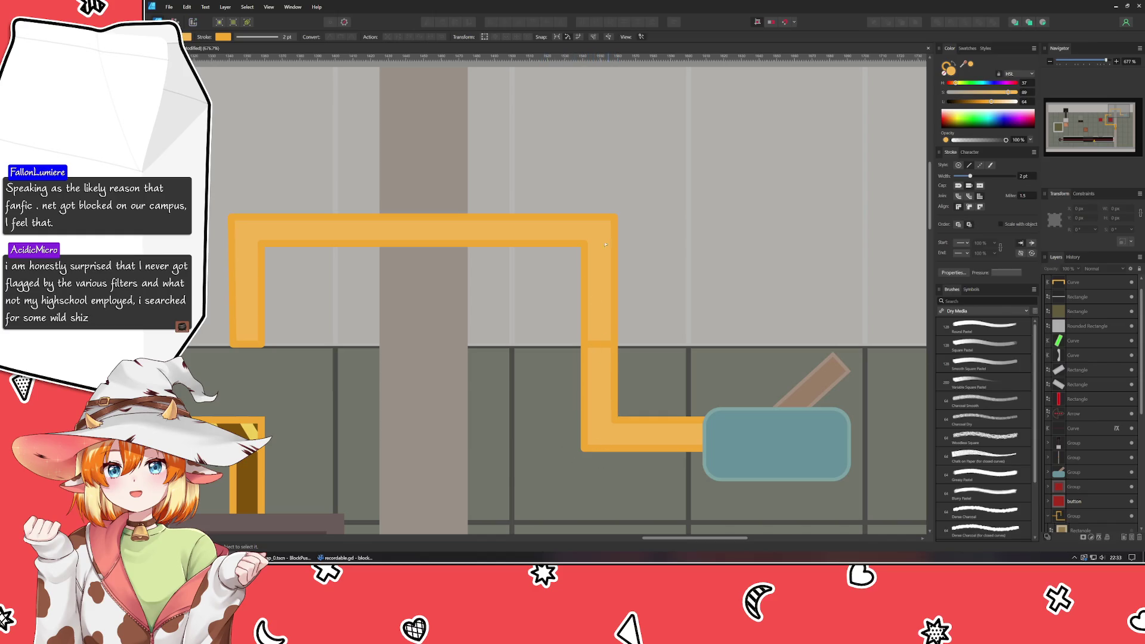
- Pan and zoom onto the hazard-striped pipe arch, then pull the Kahoot music browser window over the canvas
drag(516, 415, 641, 362)
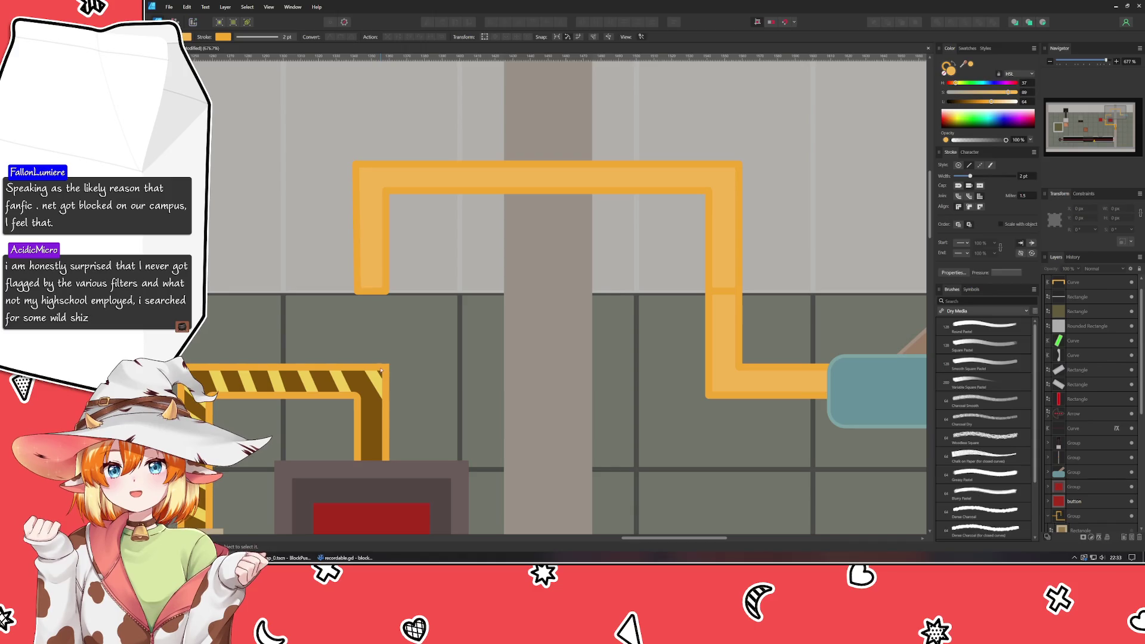
click(371, 420)
mouse_move(242, 341)
mouse_down()
mouse_move(425, 220)
mouse_move(419, 78)
mouse_up()
click(435, 212)
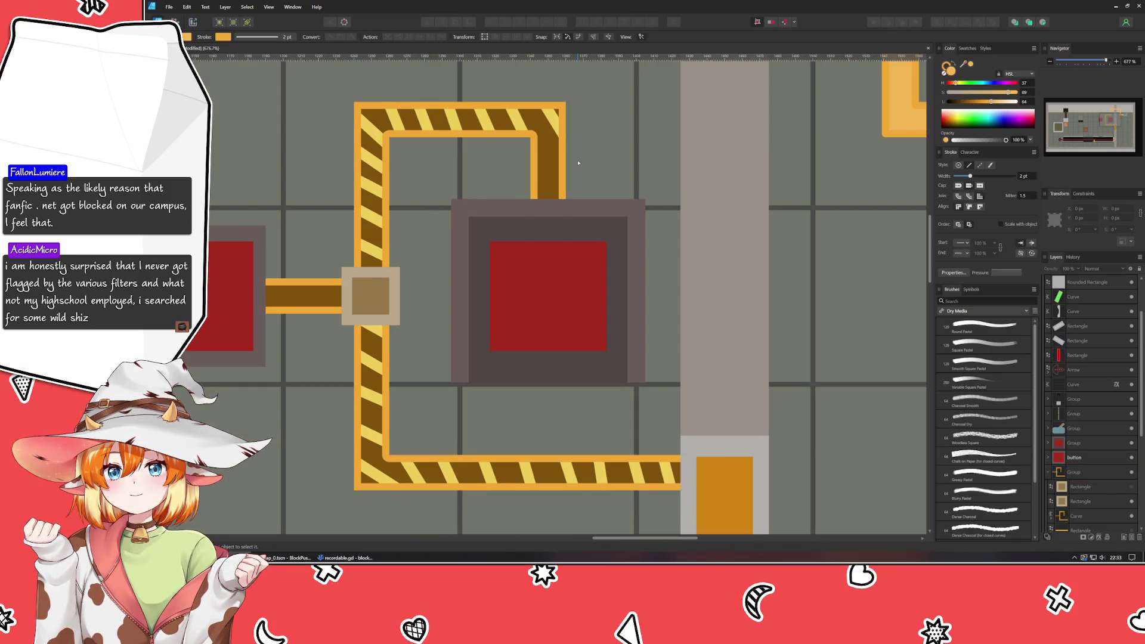
scroll(579, 163, up, 2)
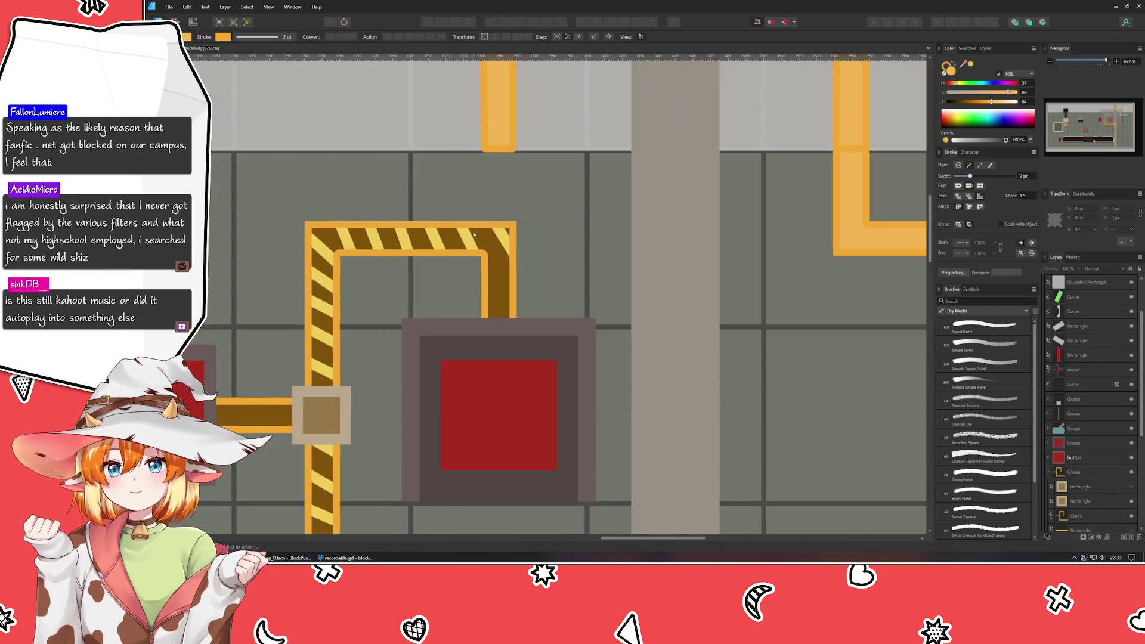
scroll(472, 235, up, 2)
scroll(434, 311, up, 1)
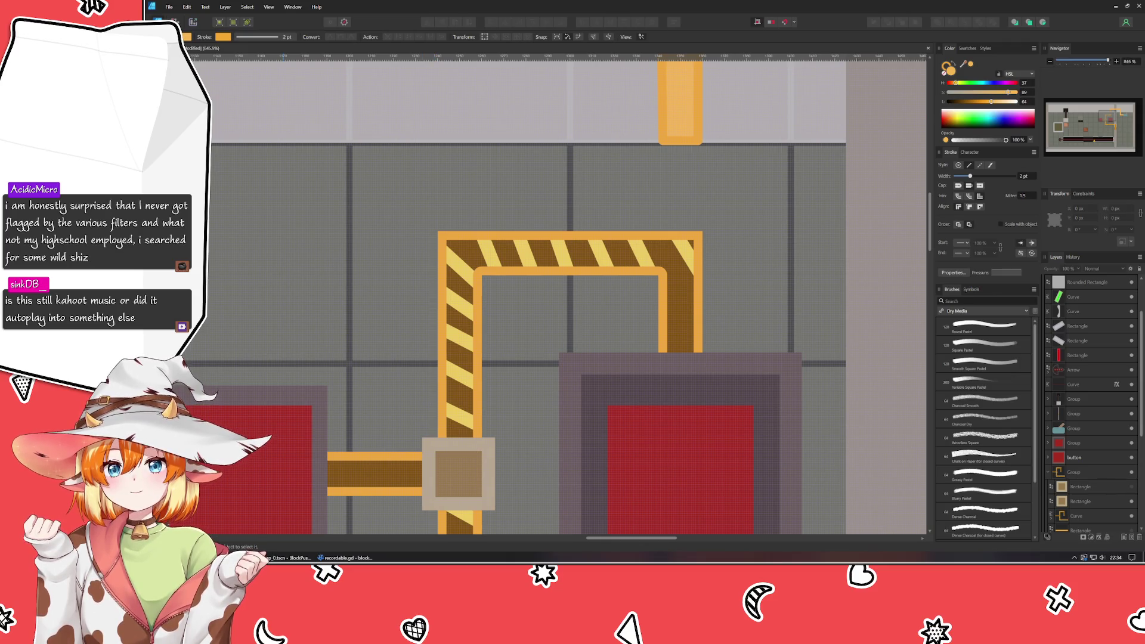
drag(358, 73, 783, 101)
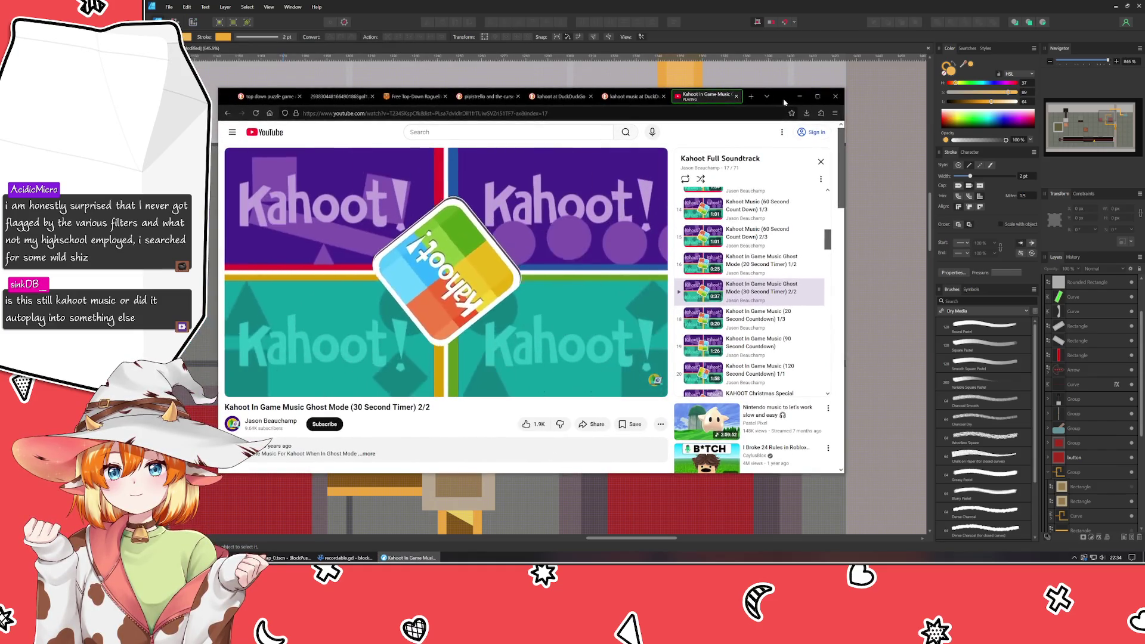
- Move the Kahoot music window aside and minimise it so the canvas shows again
drag(783, 102, 460, 113)
click(511, 109)
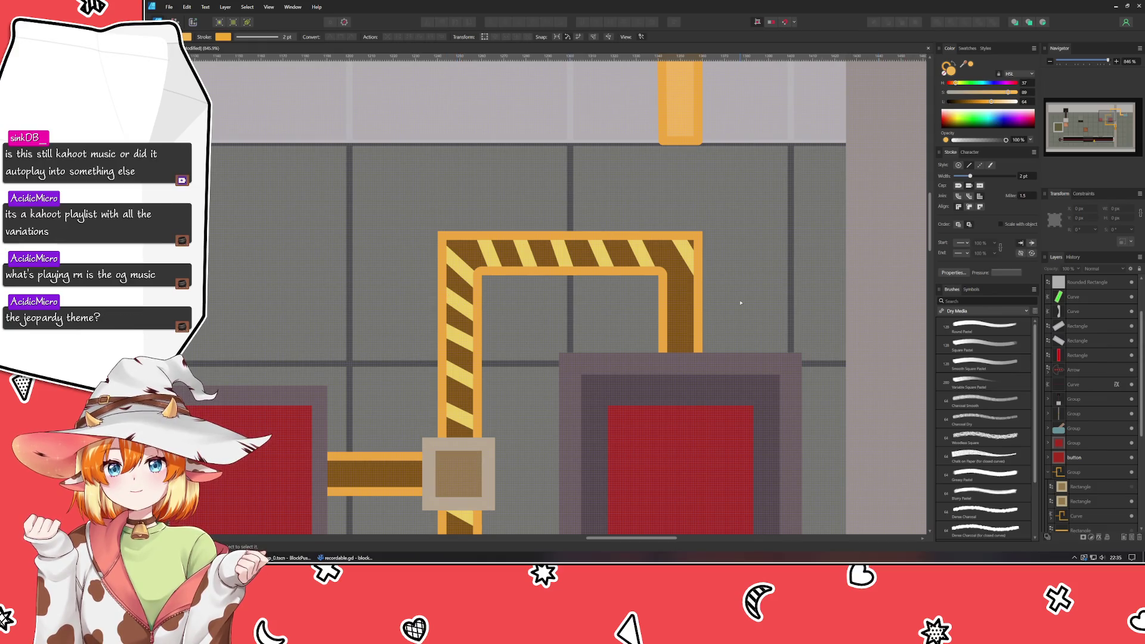
- Slightly round the striped pipe's top-left, top-right and bottom-left corners with the Corner tool
click(662, 315)
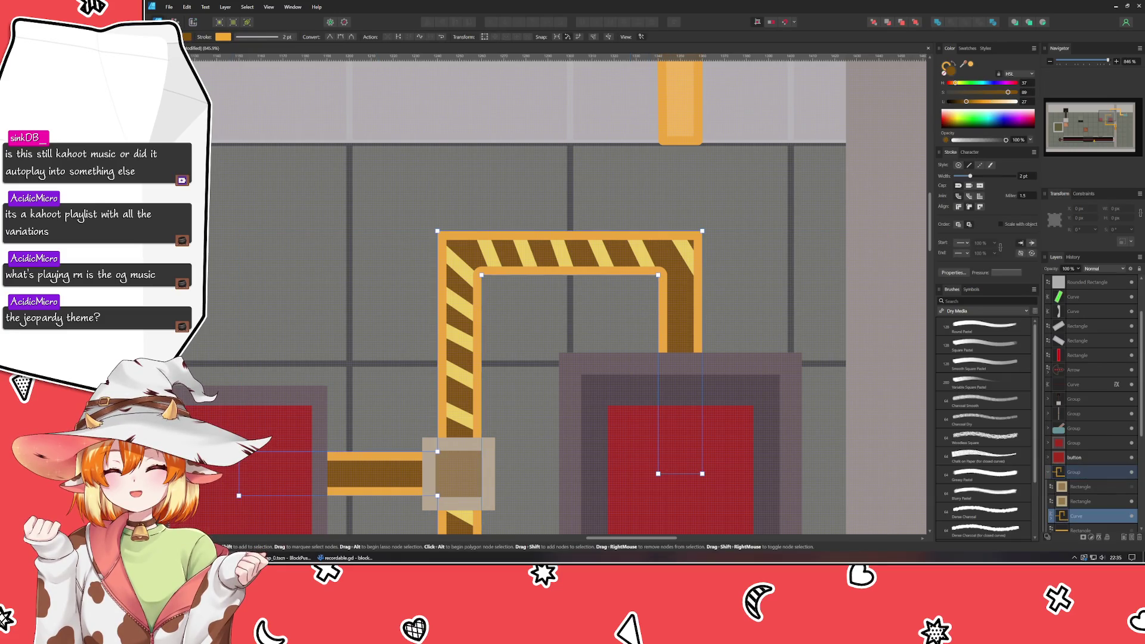
key(c)
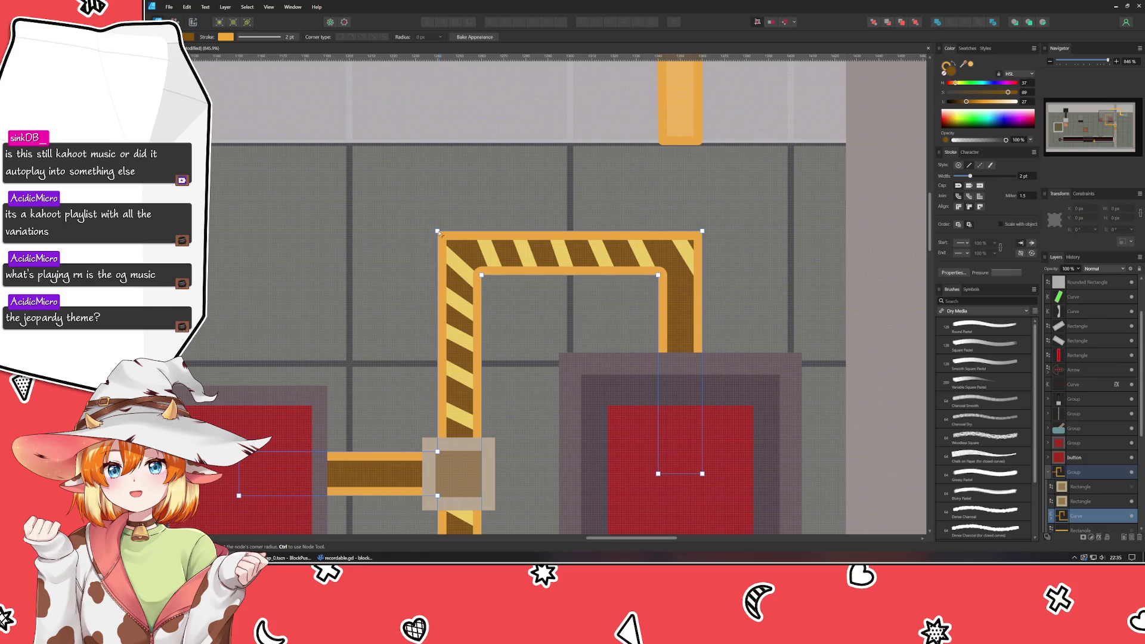
click(437, 231)
drag(441, 236, 437, 232)
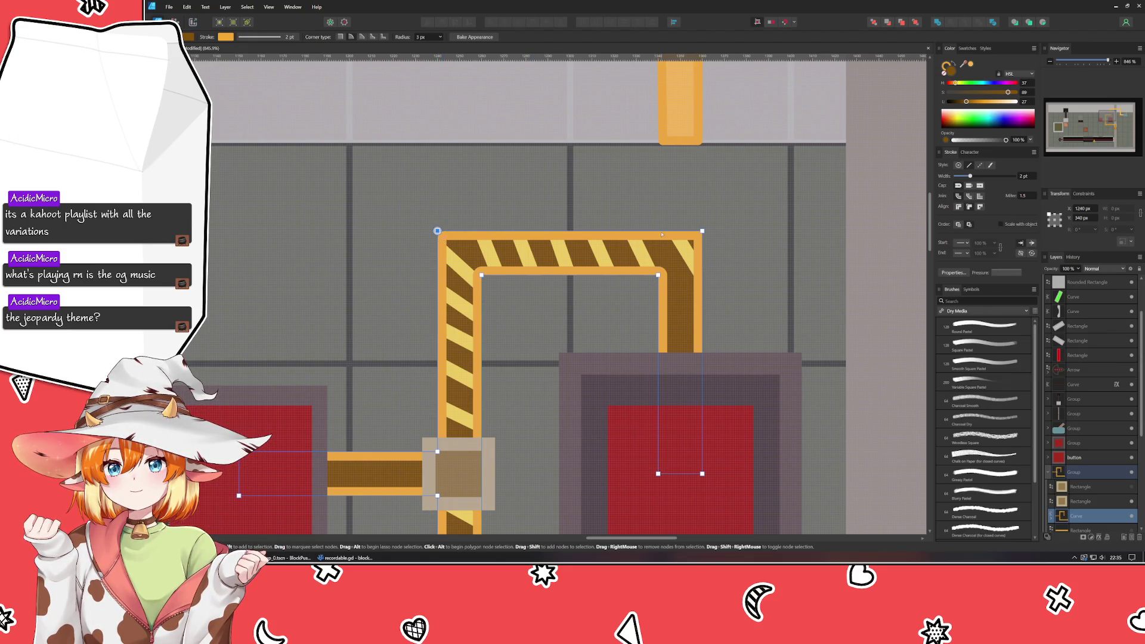
click(701, 232)
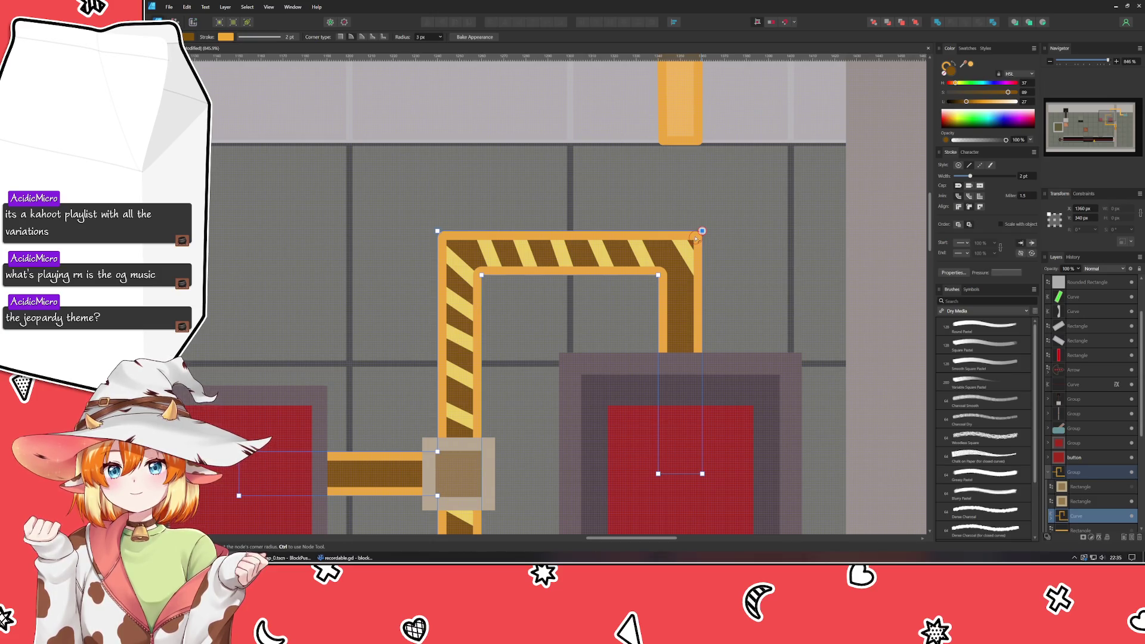
scroll(392, 385, down, 5)
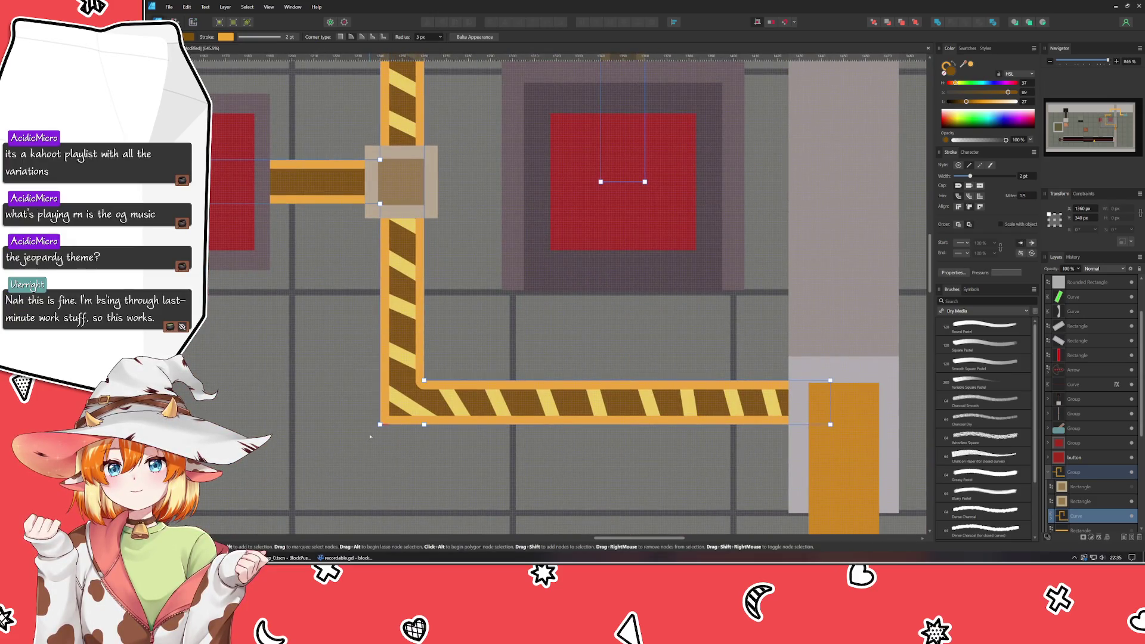
scroll(379, 439, left, 1)
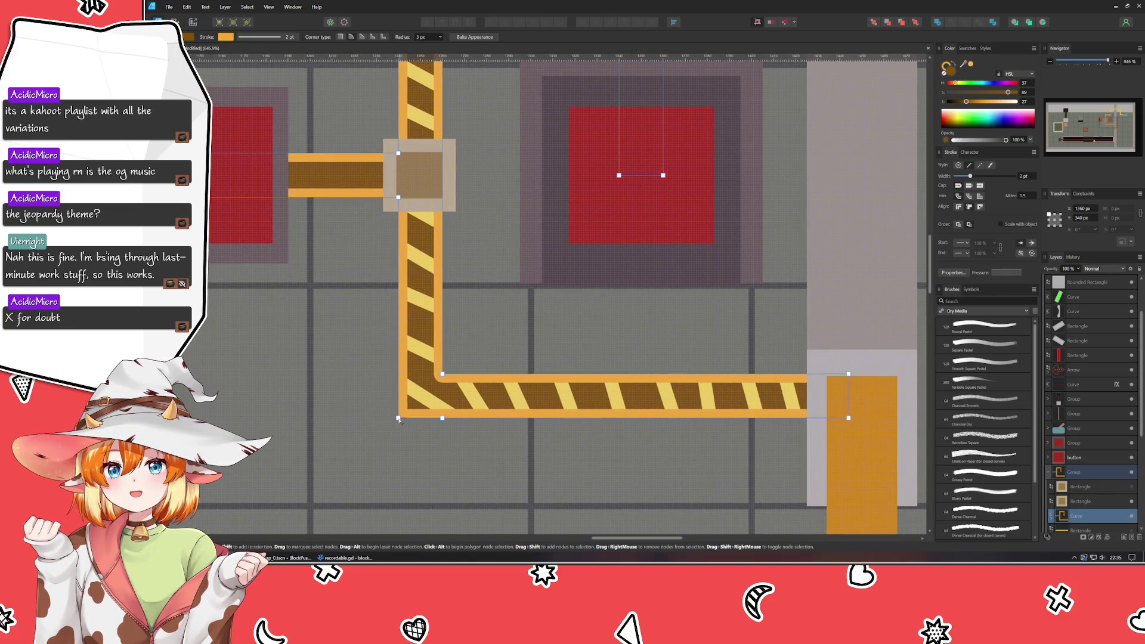
click(399, 417)
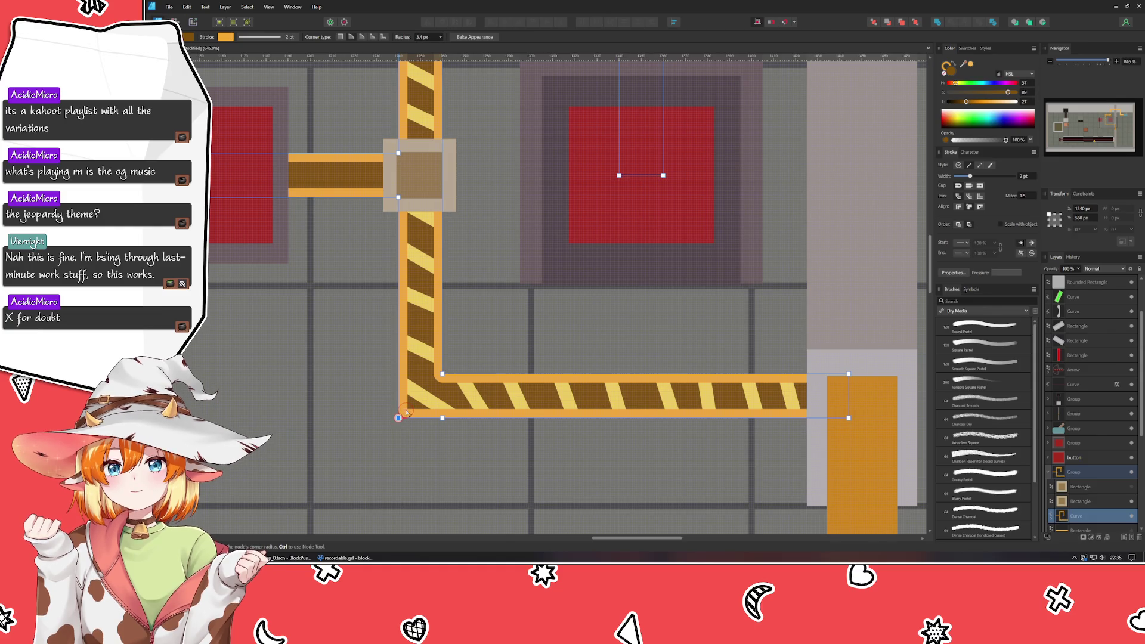
click(351, 419)
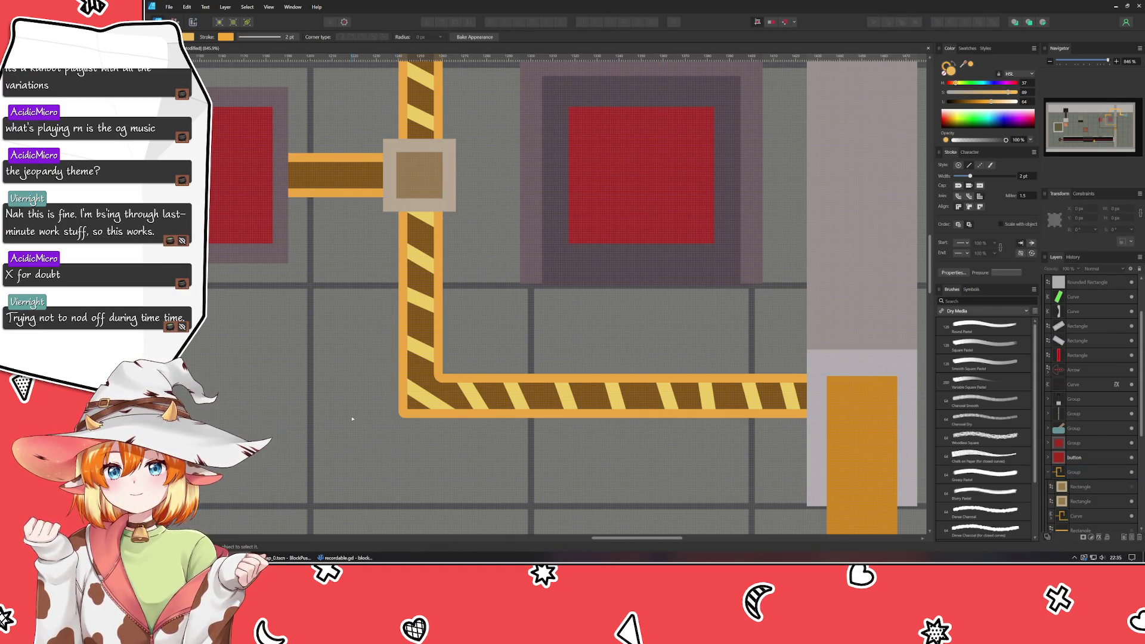
drag(564, 226, 524, 451)
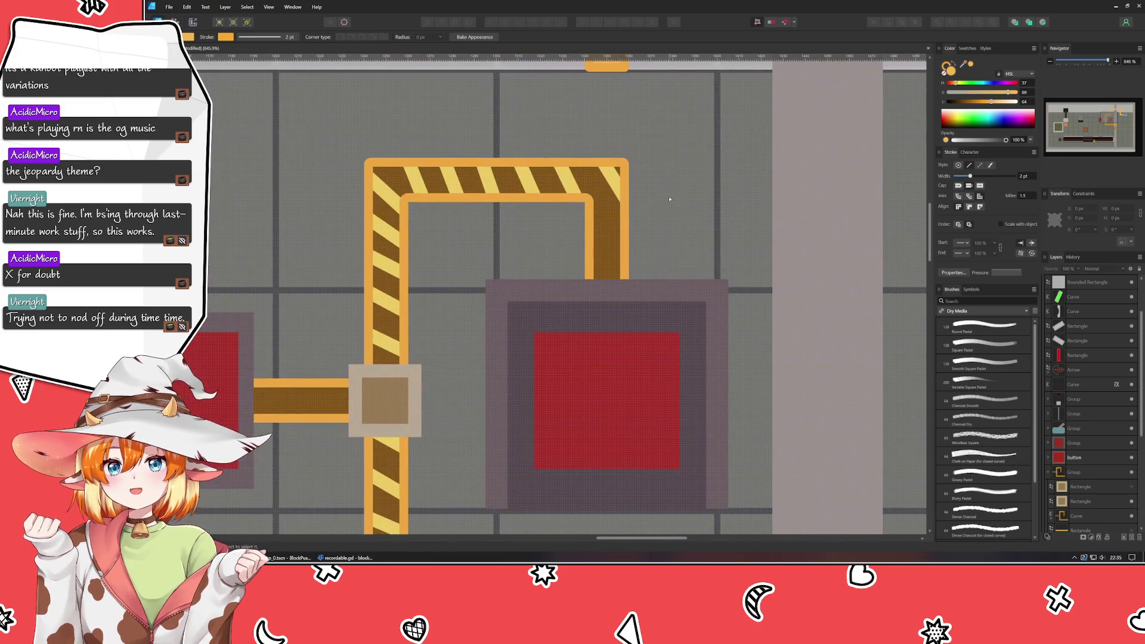
mouse_move(673, 204)
mouse_down()
mouse_move(599, 350)
mouse_move(562, 329)
mouse_move(368, 334)
mouse_move(418, 390)
mouse_up()
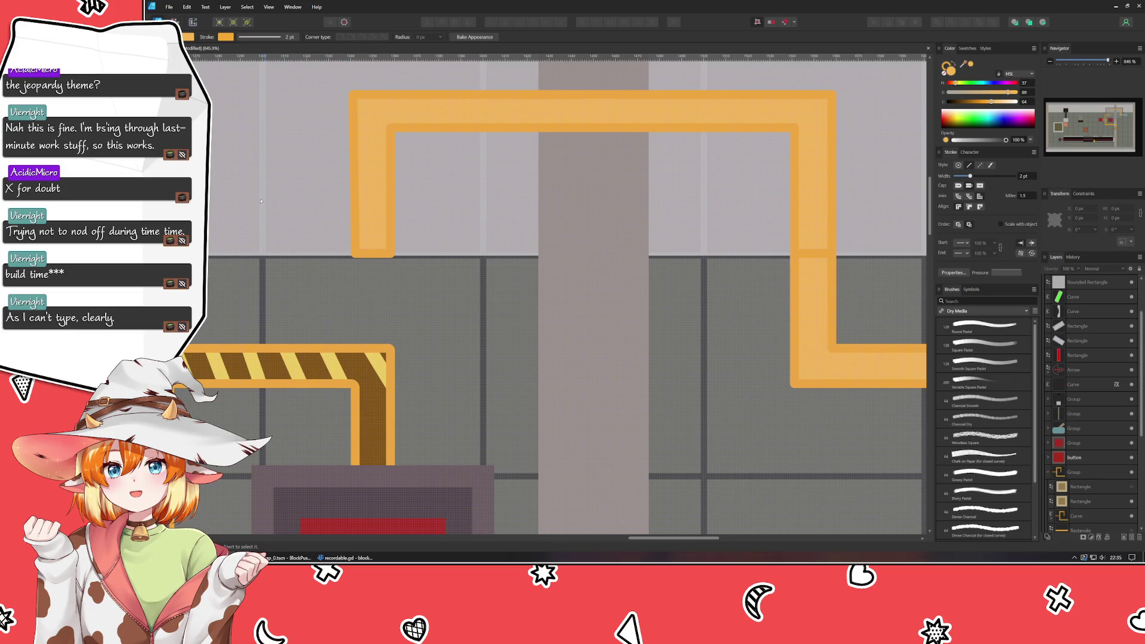
- Draw a closed four-point orange rectangle filling the gap between the plain pipe and the striped pipe
key(p)
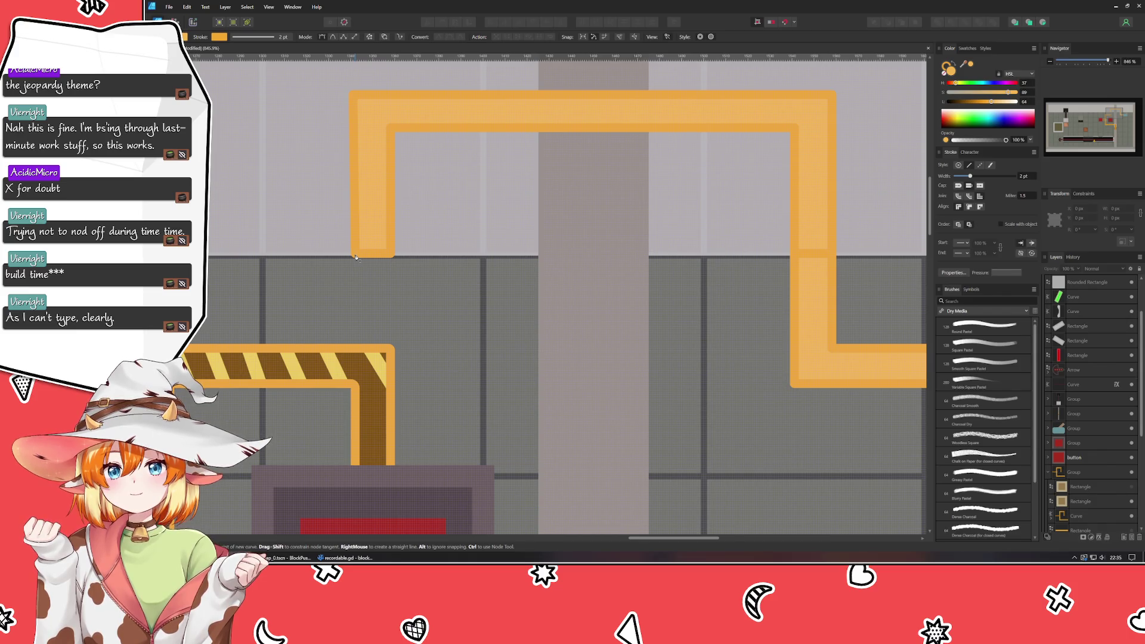
click(355, 255)
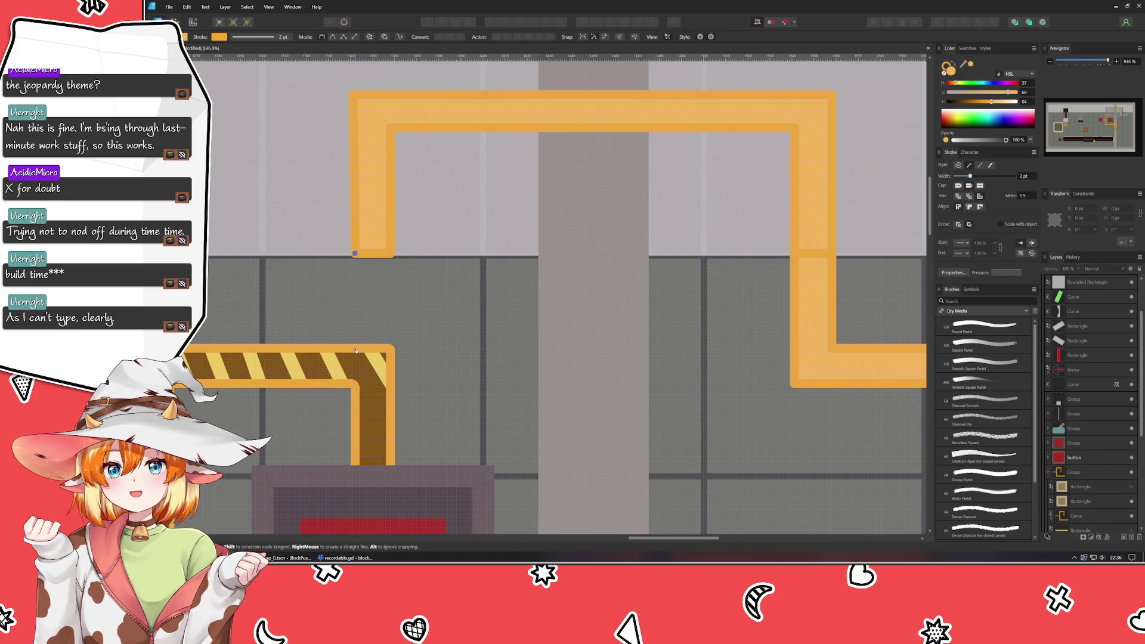
click(354, 349)
click(392, 349)
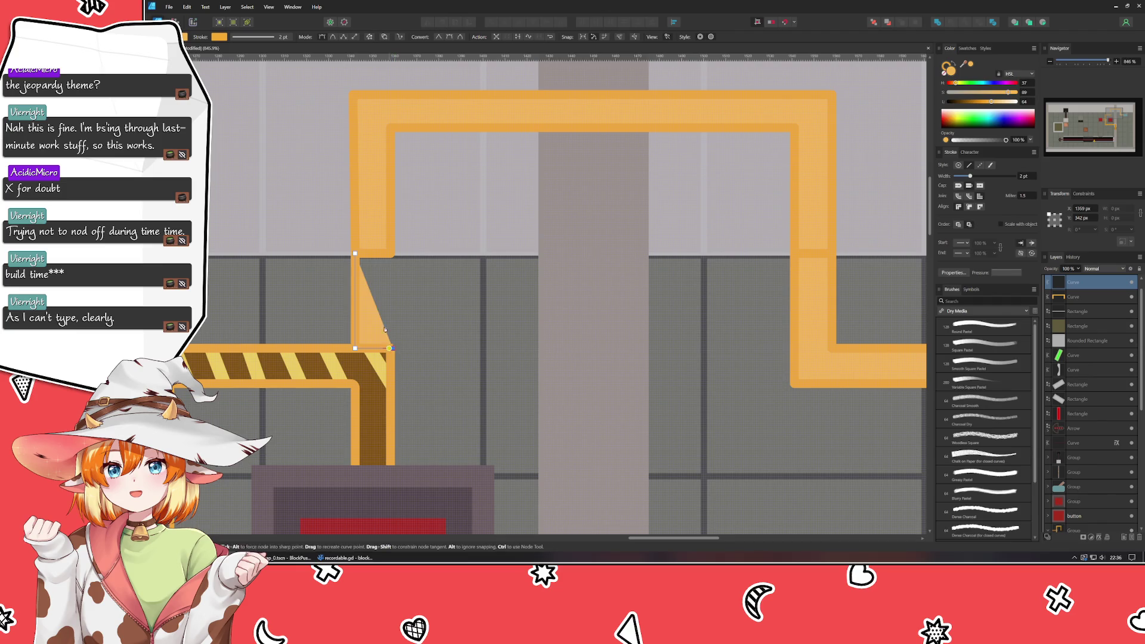
click(390, 256)
click(355, 255)
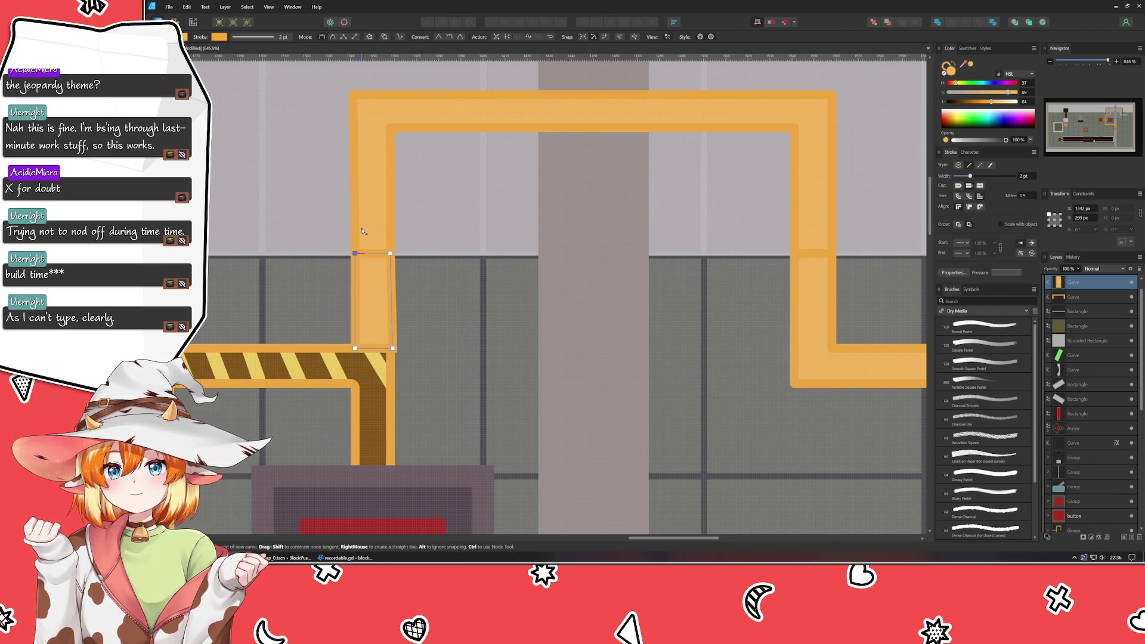
scroll(375, 340, up, 1)
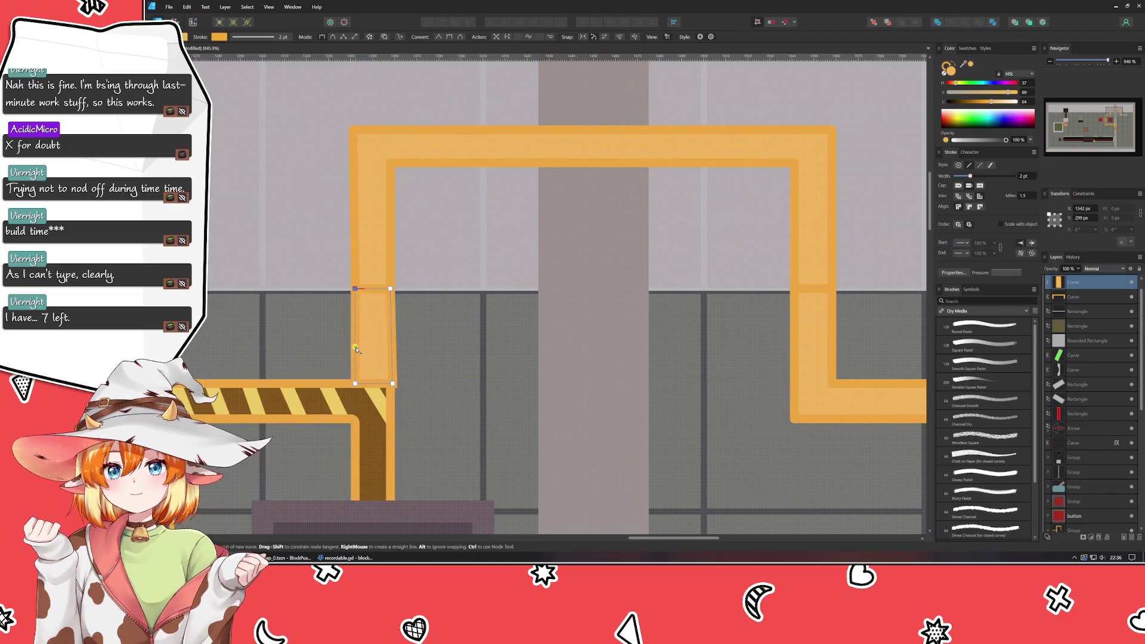
scroll(354, 333, up, 3)
drag(354, 334, 391, 288)
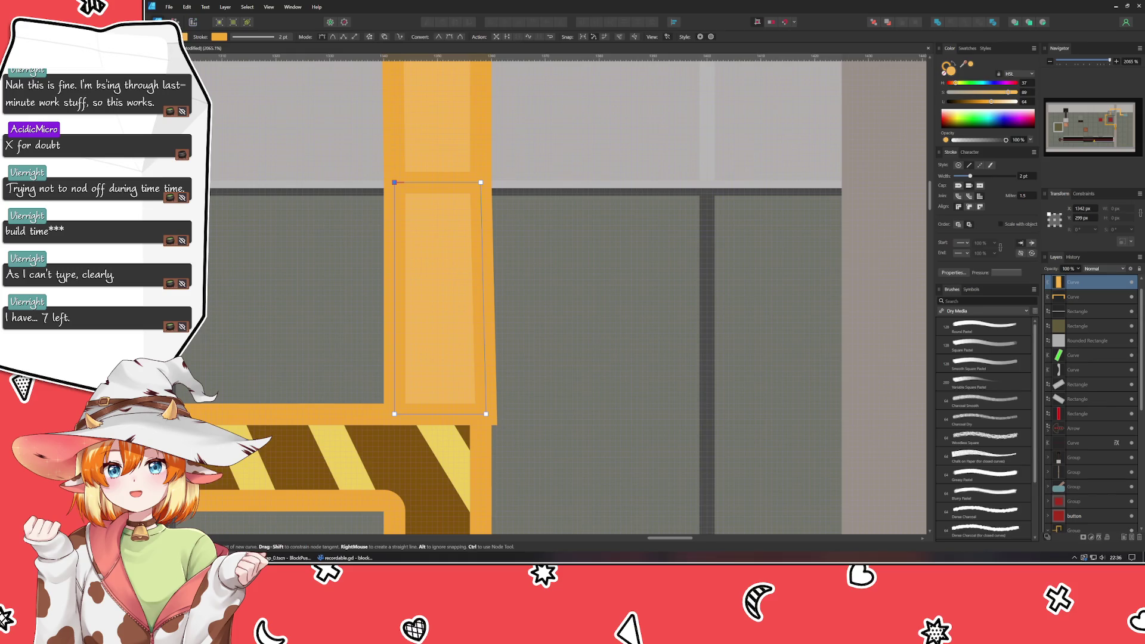
- Straighten the new segment's edges with the Node tool so its sides stand upright
key(a)
drag(486, 413, 480, 414)
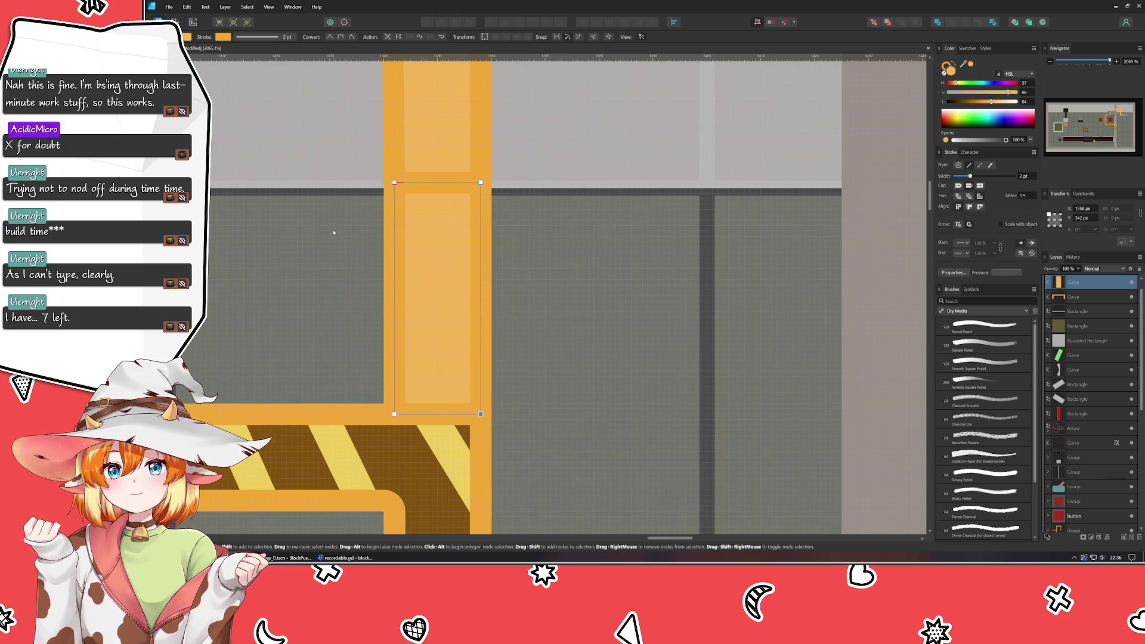
mouse_move(333, 233)
mouse_down()
mouse_move(484, 170)
mouse_move(481, 178)
mouse_up()
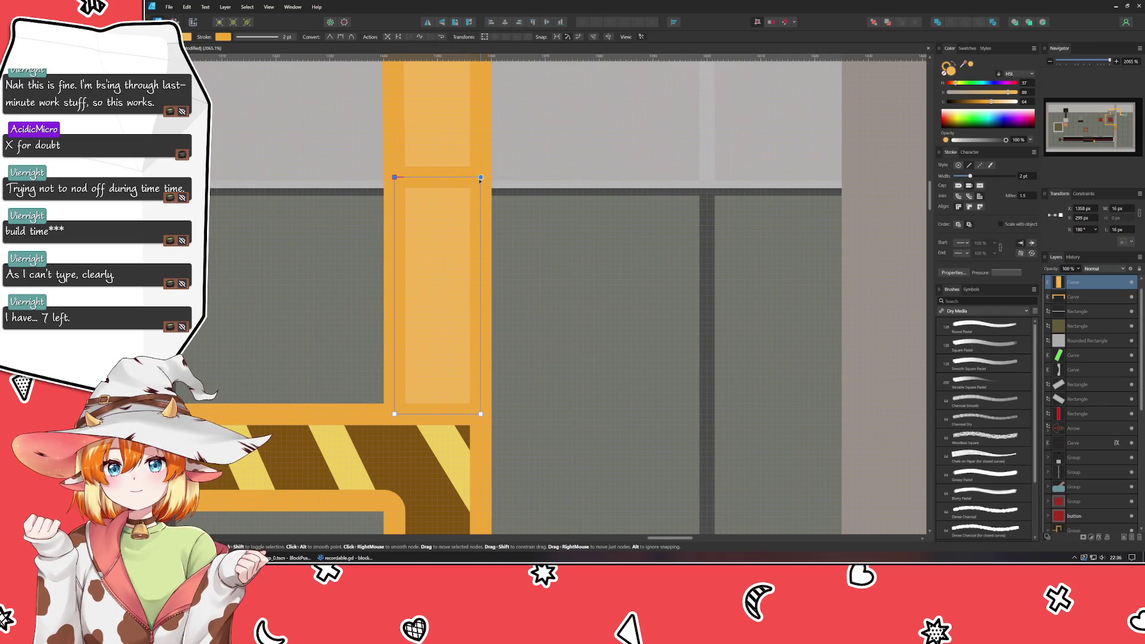
key(Escape)
scroll(284, 287, down, 3)
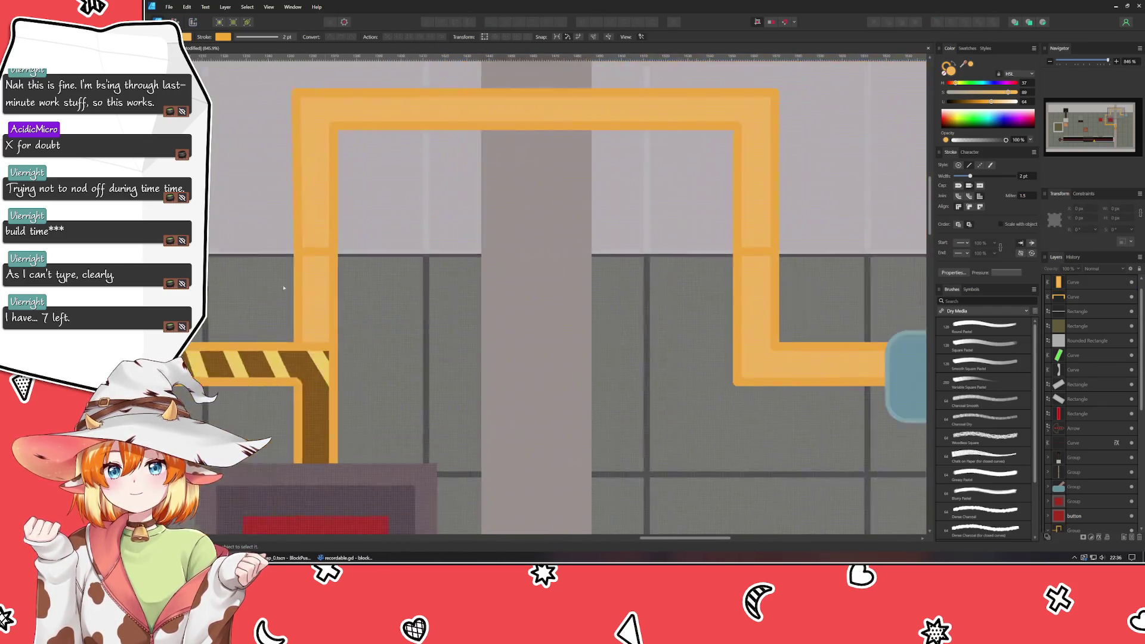
scroll(283, 287, left, 2)
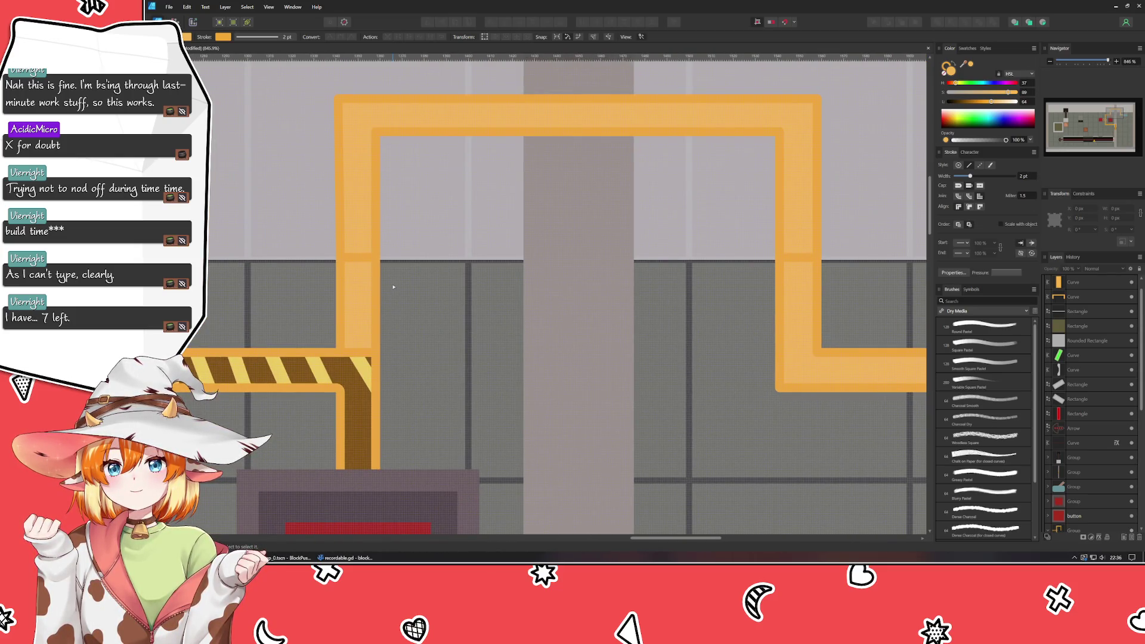
scroll(1080, 421, down, 3)
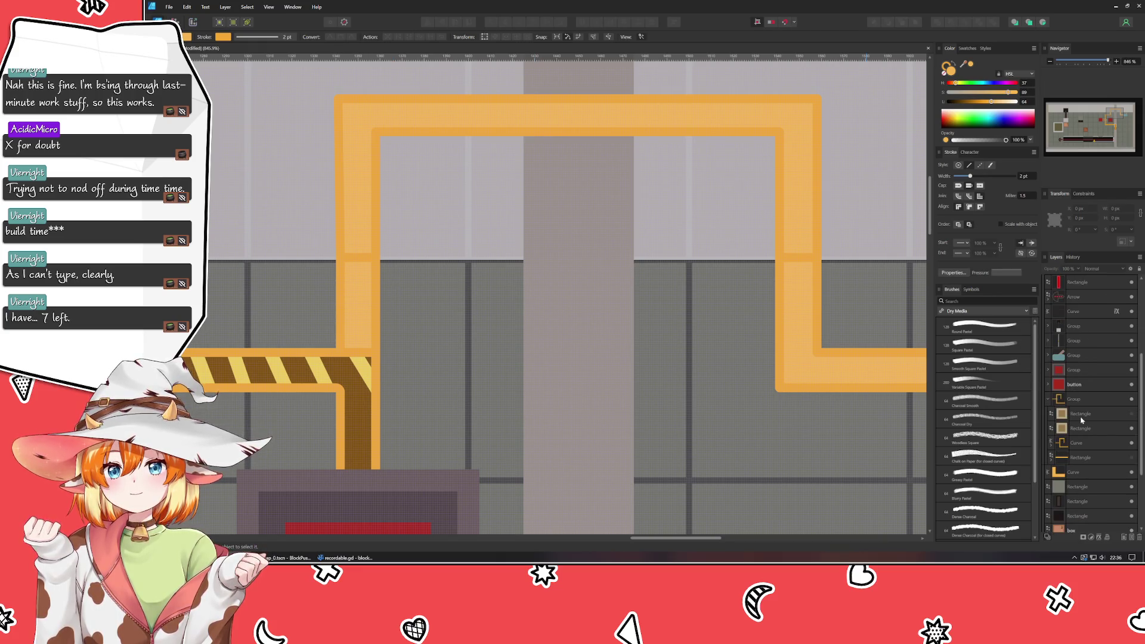
- Reveal the beige junction square and move both top orange pipe curves behind the grey pillar and box
click(1132, 414)
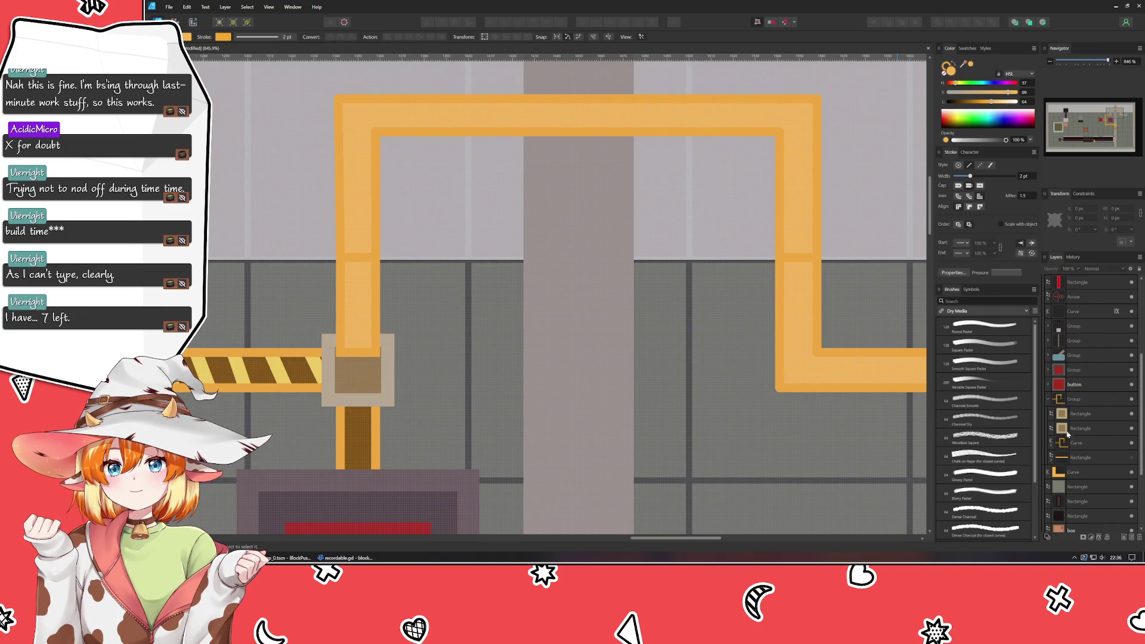
scroll(1074, 376, up, 3)
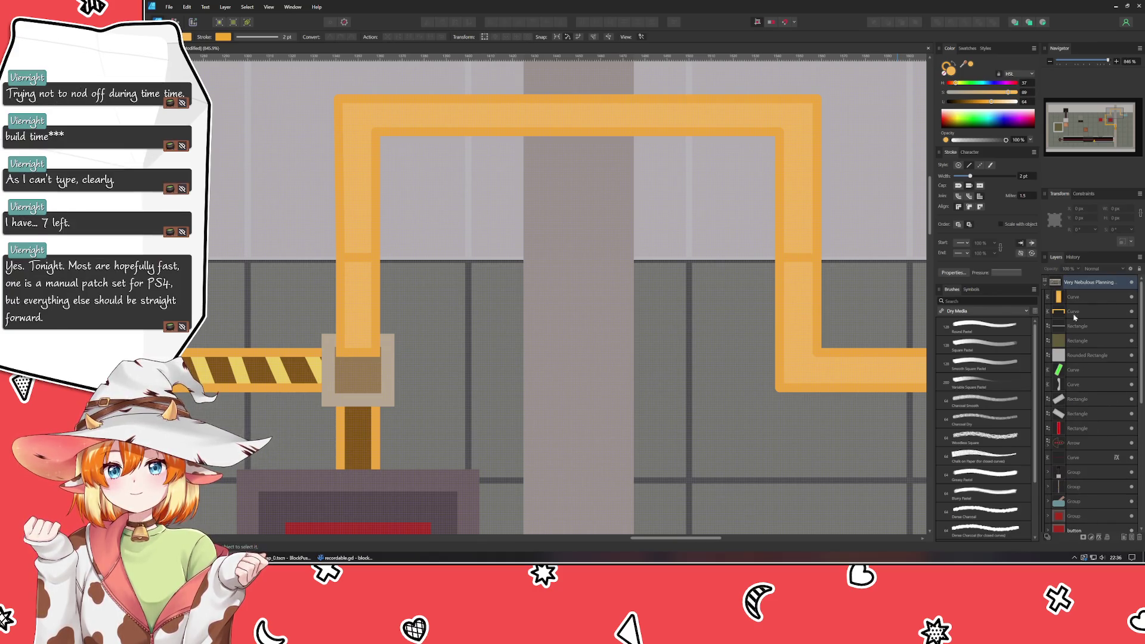
click(1073, 313)
shift+click(1074, 297)
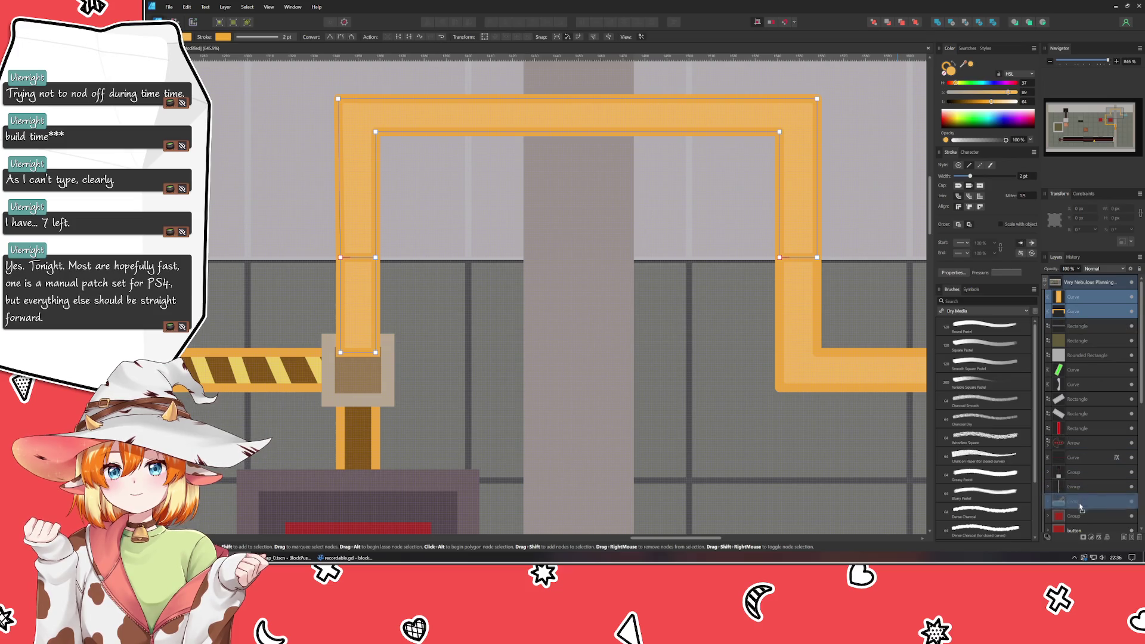
mouse_move(1079, 507)
mouse_down()
mouse_move(1083, 524)
mouse_move(1085, 511)
mouse_up()
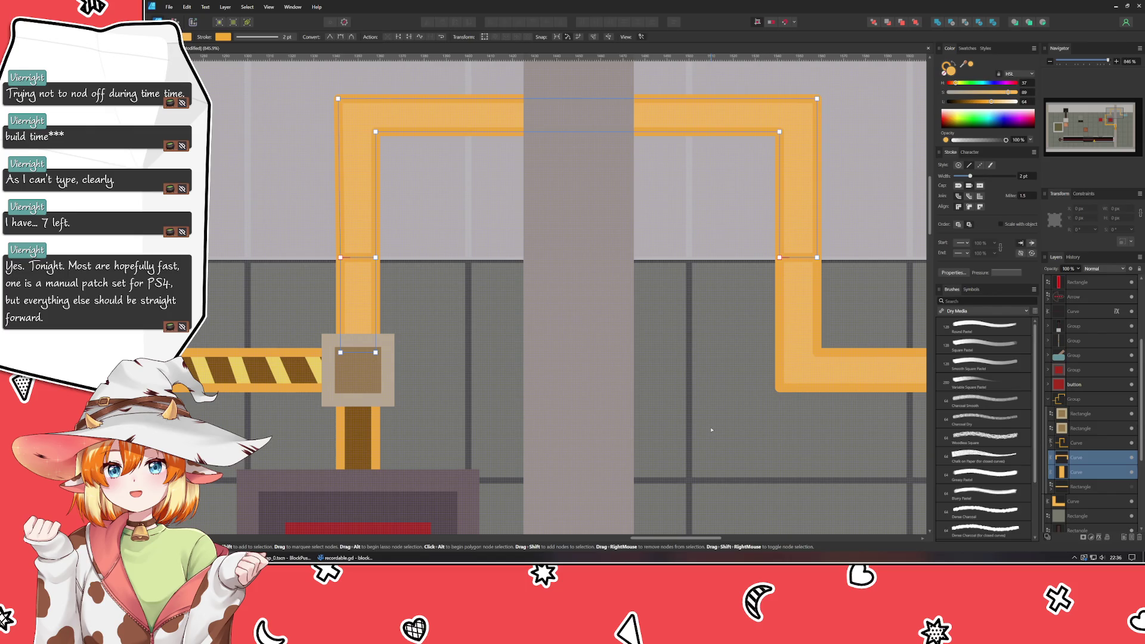
click(702, 453)
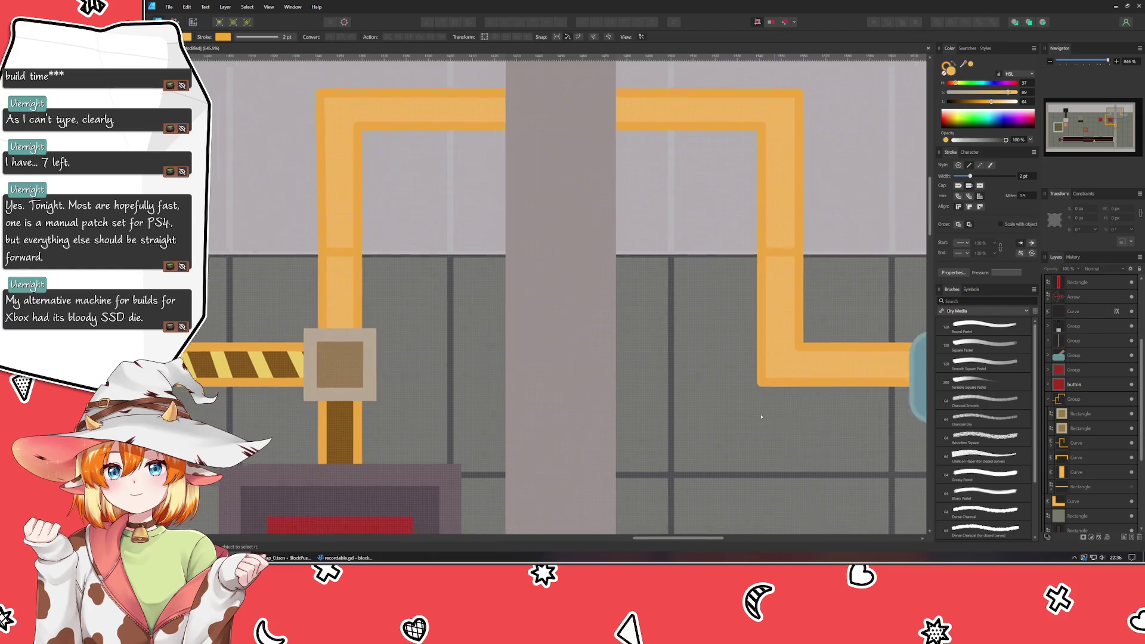
scroll(760, 409, right, 5)
- Nudge the L-shaped pipe's top nodes down two pixels and align the vertical pipe's top corner nodes
click(577, 358)
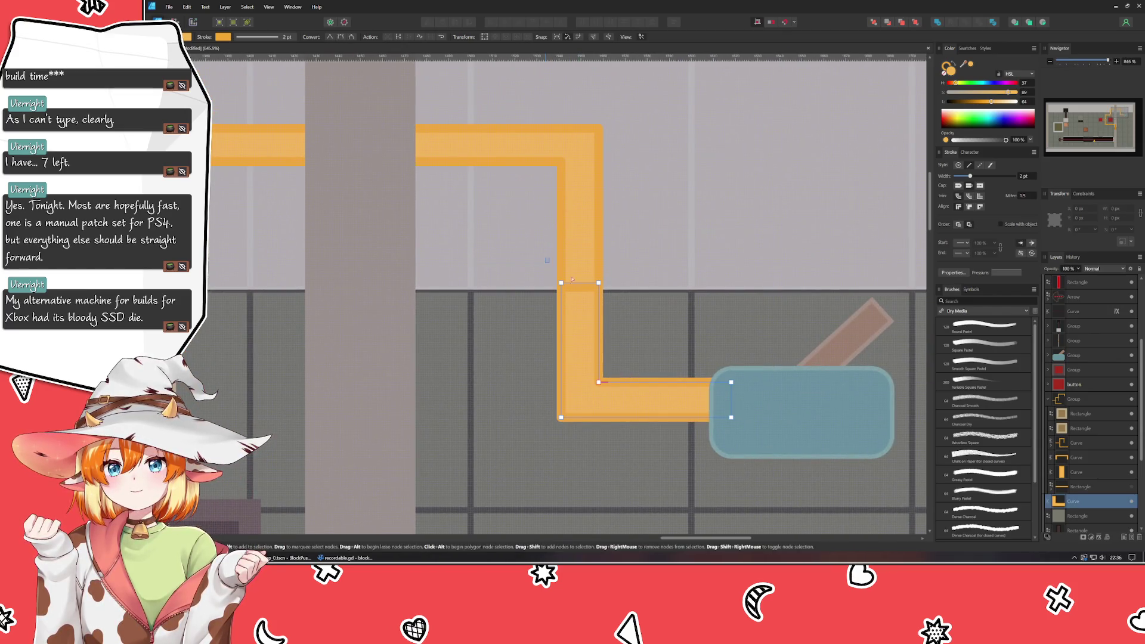
key(Down)
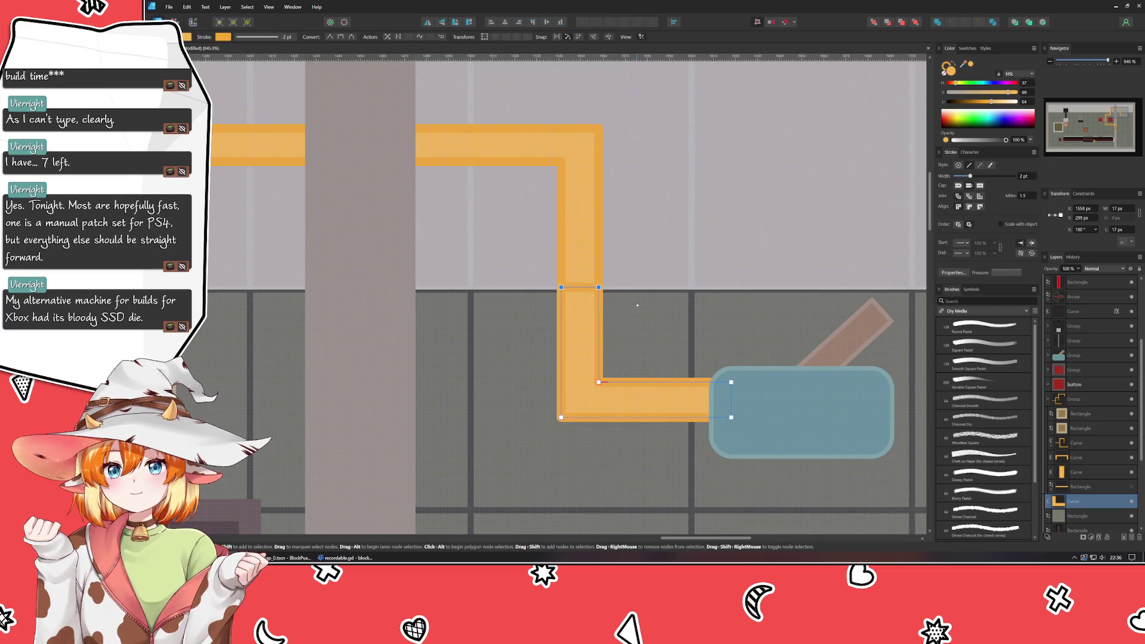
key(Down)
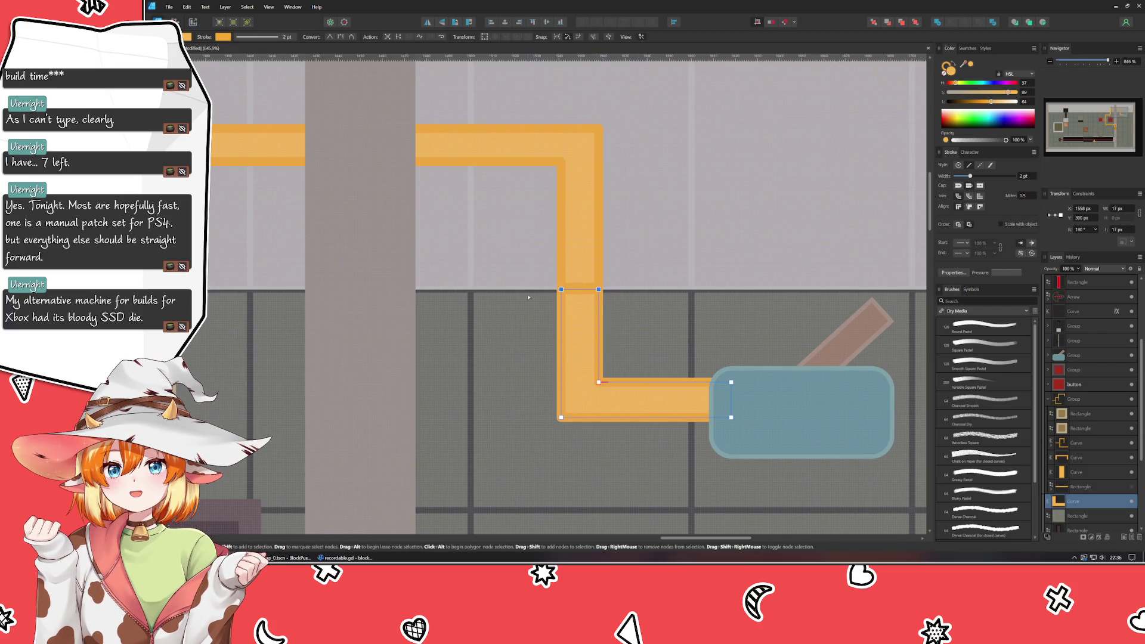
click(495, 351)
scroll(495, 352, left, 5)
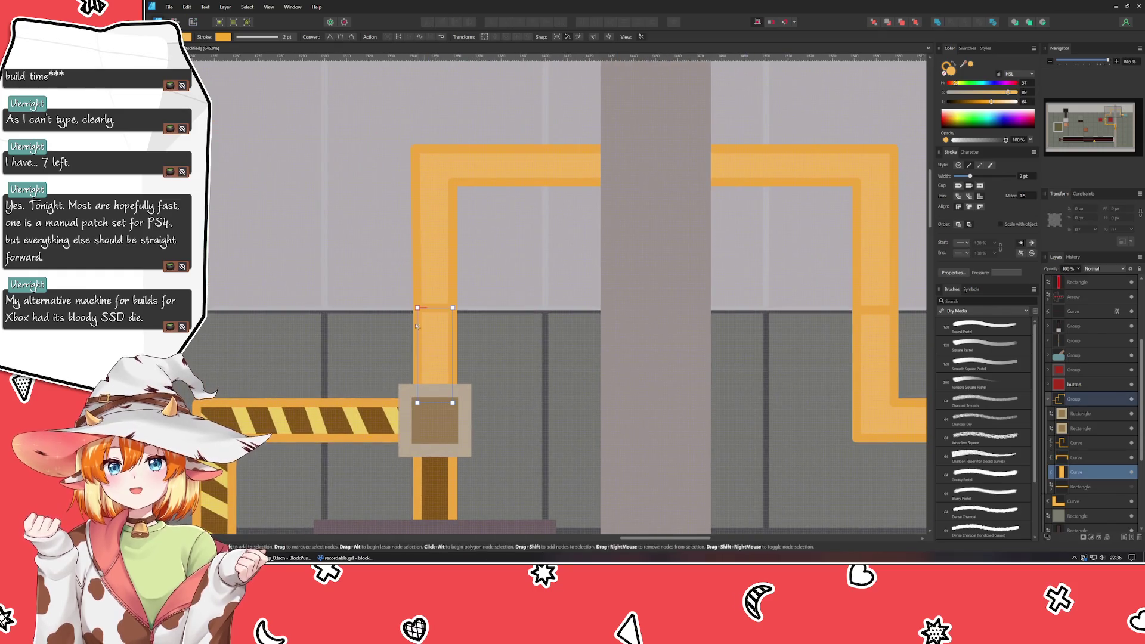
drag(385, 282, 502, 324)
drag(386, 272, 514, 309)
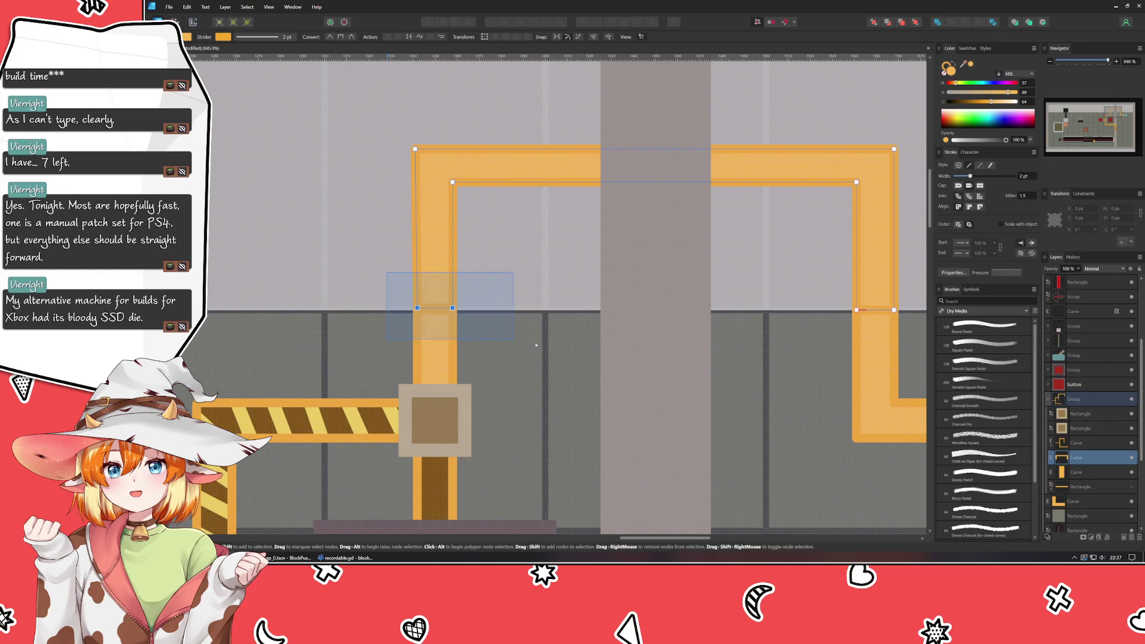
click(527, 382)
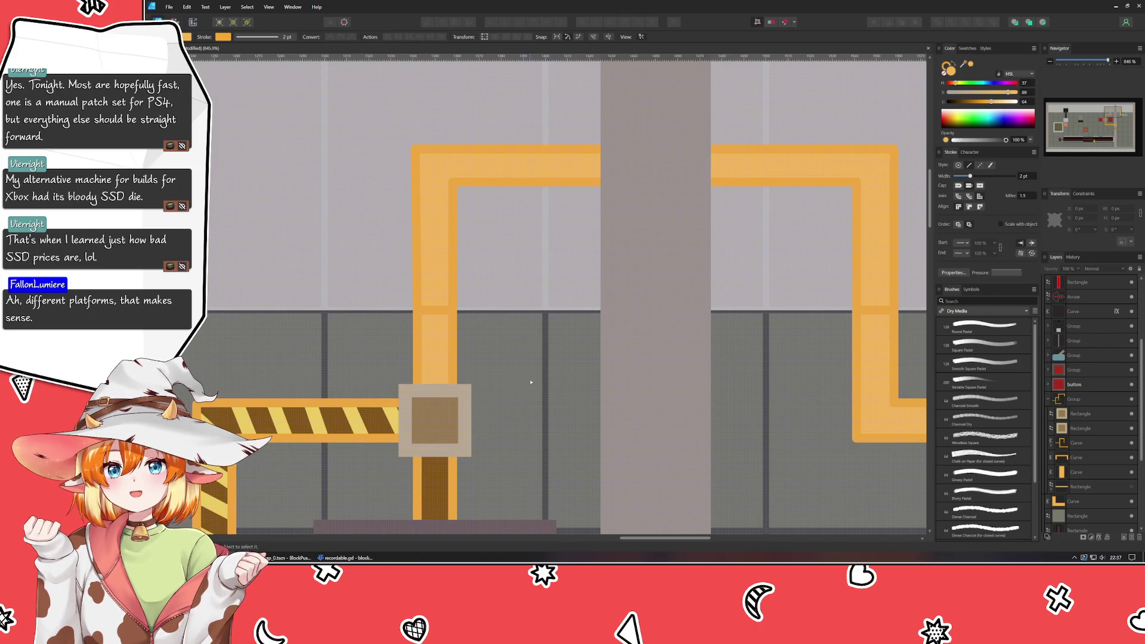
scroll(531, 399, down, 3)
scroll(531, 399, down, 3)
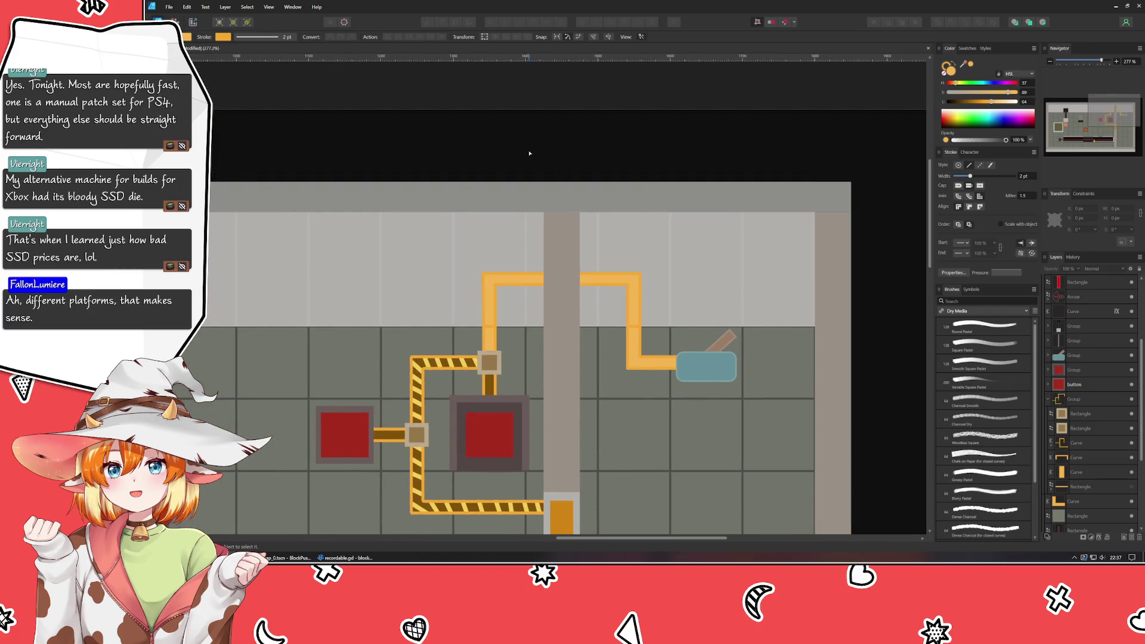
scroll(617, 425, up, 1)
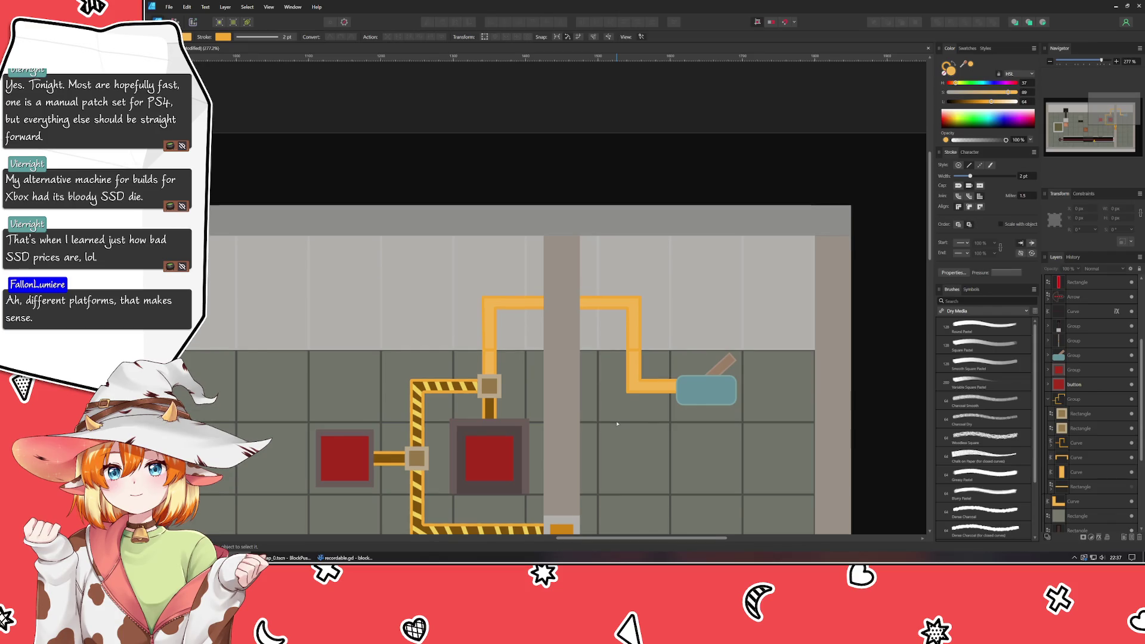
scroll(616, 424, up, 3)
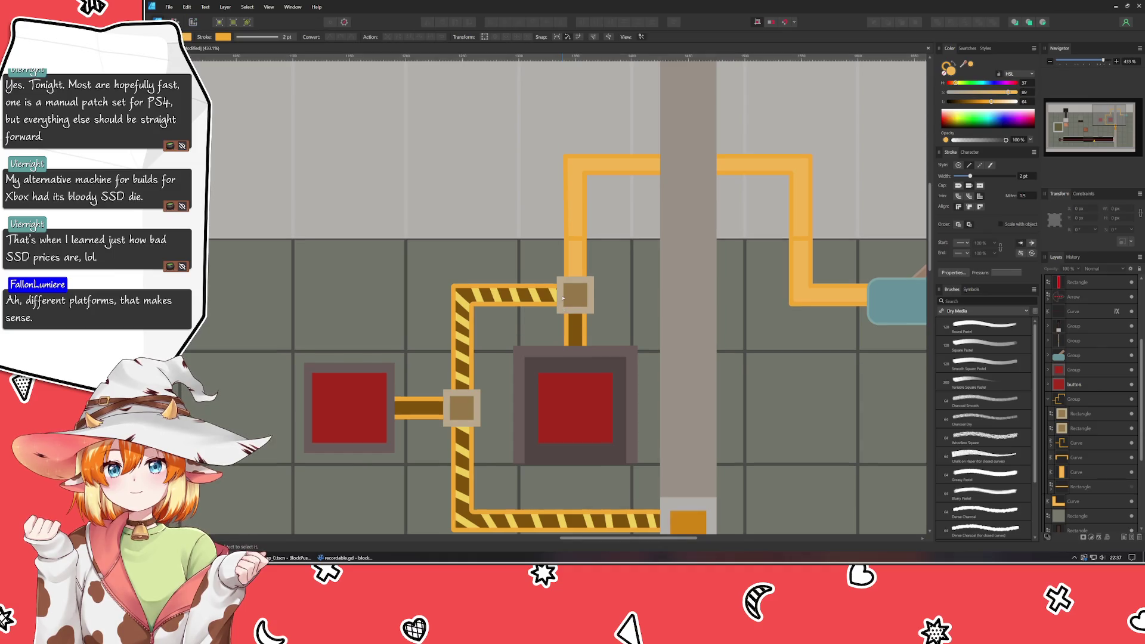
scroll(563, 297, up, 2)
scroll(563, 297, down, 2)
scroll(563, 301, down, 1)
drag(561, 298, 523, 282)
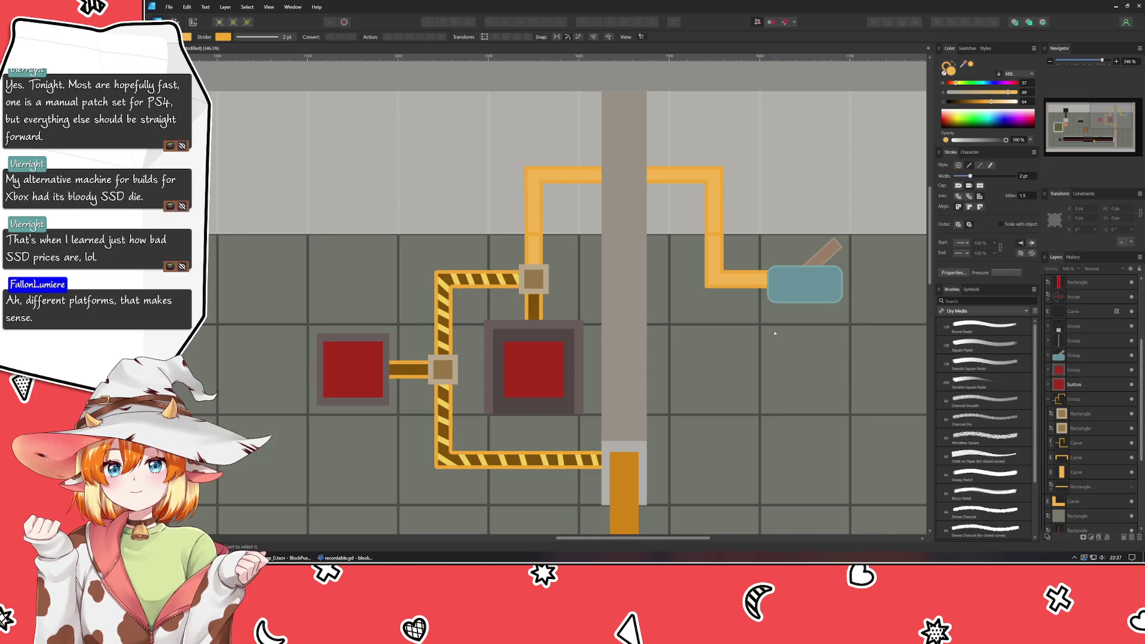
click(1130, 489)
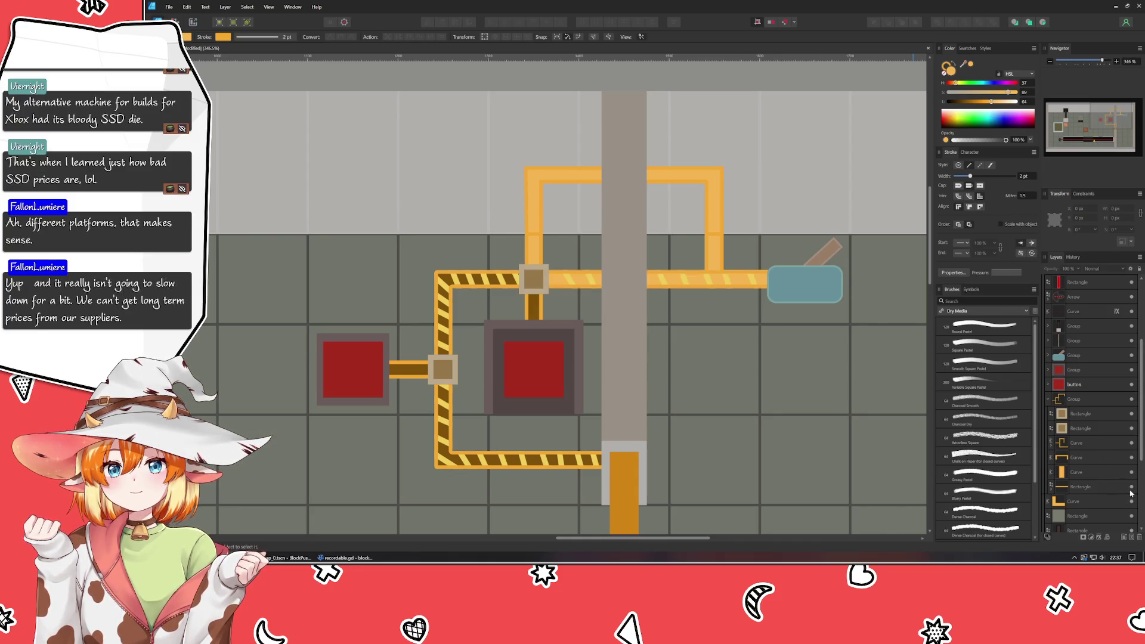
click(1129, 490)
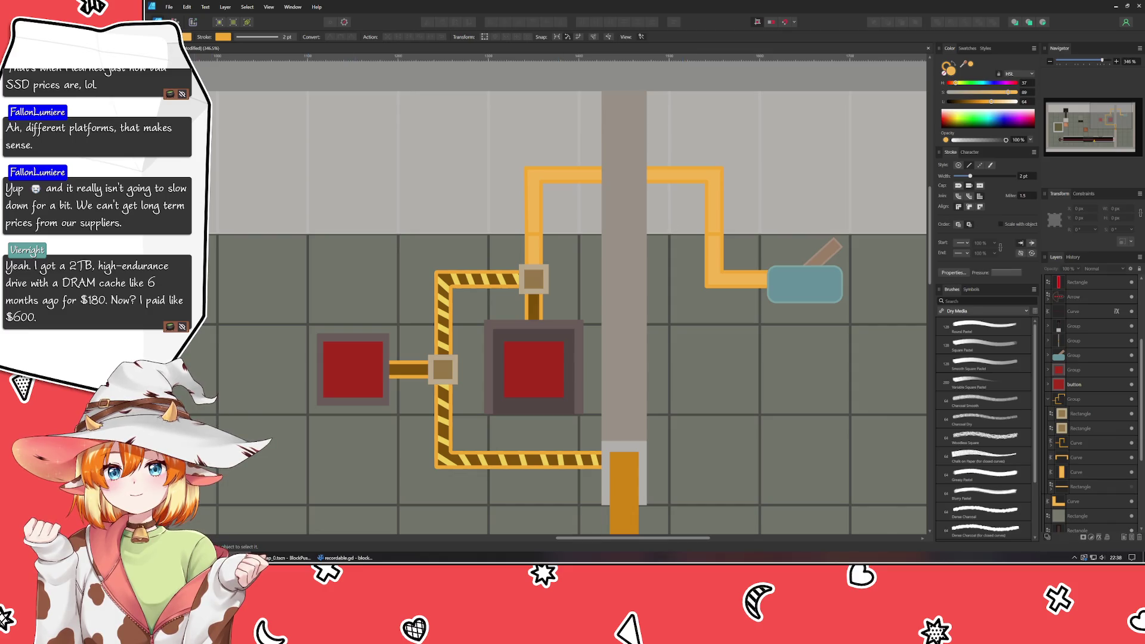
key(p)
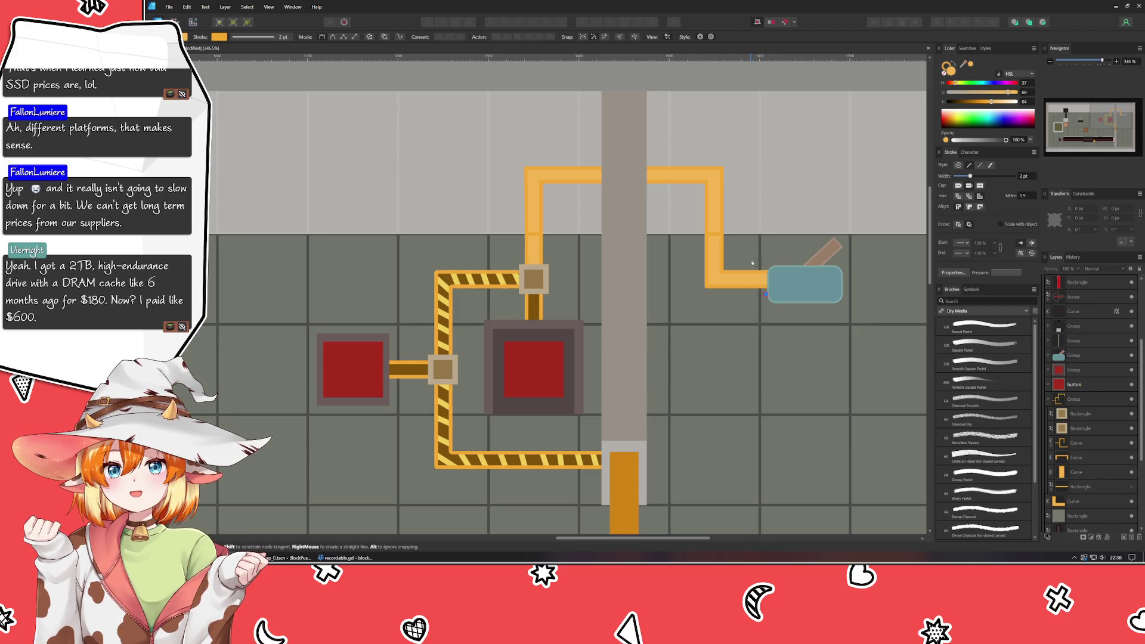
- Pen a zigzag outline from the blue button up the right pipe leg to the top run
mouse_move(753, 279)
mouse_down()
mouse_move(765, 293)
mouse_move(735, 285)
mouse_move(723, 294)
mouse_up()
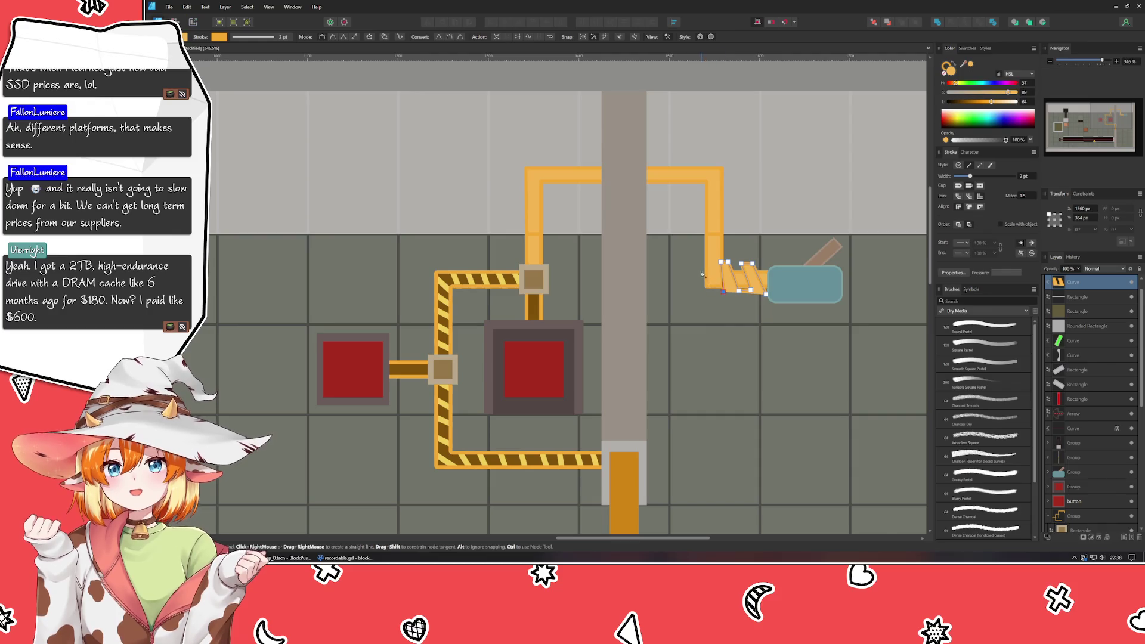
click(702, 266)
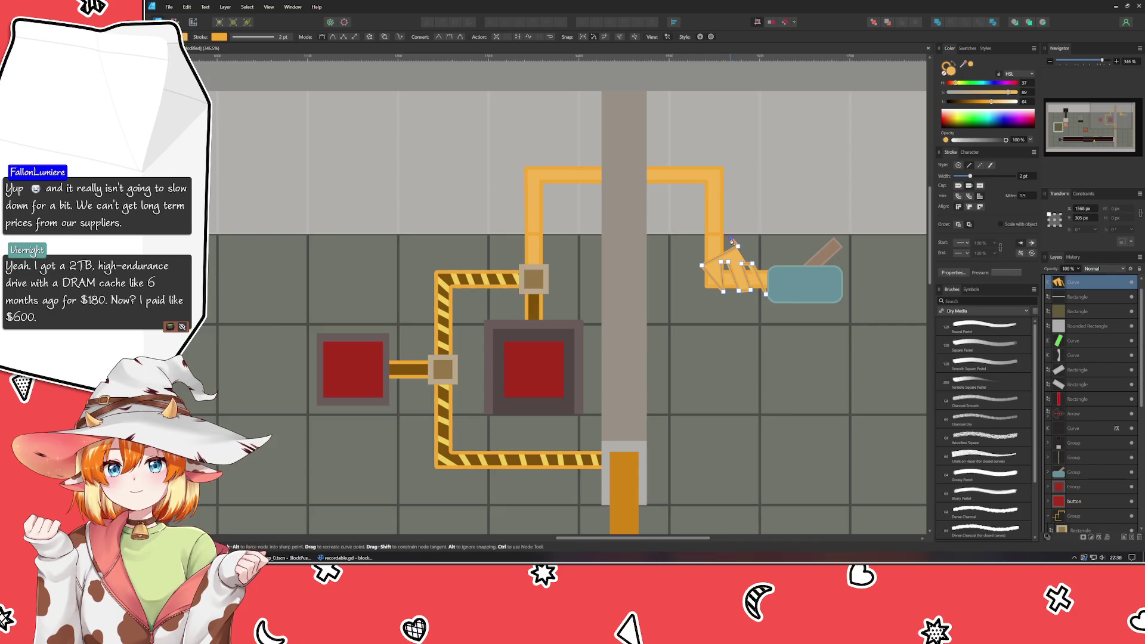
click(697, 251)
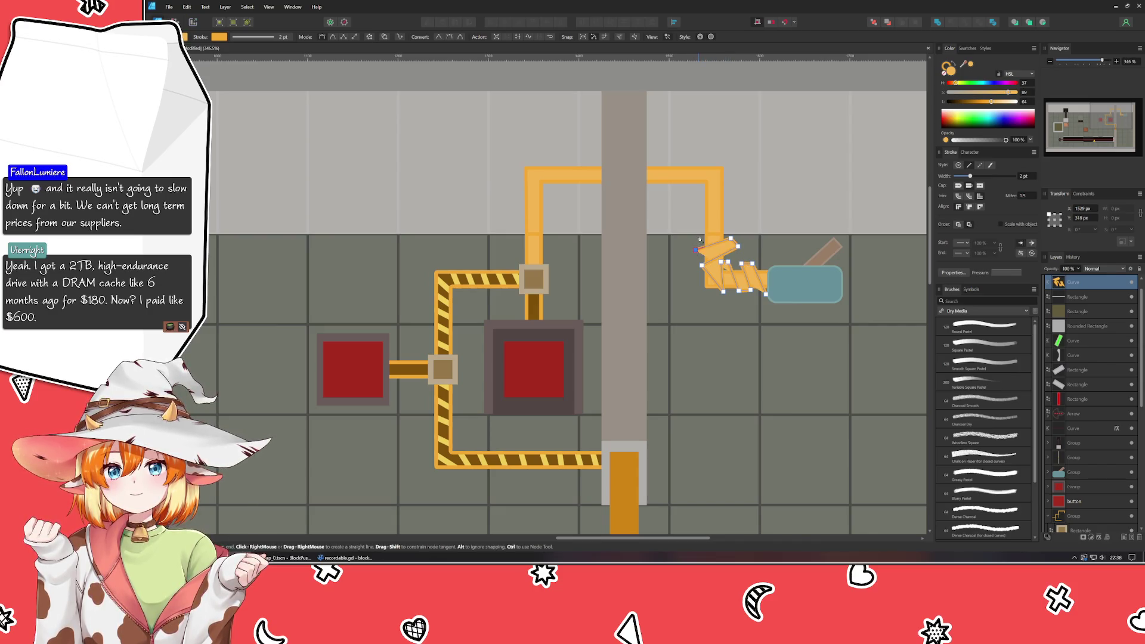
click(730, 212)
click(697, 206)
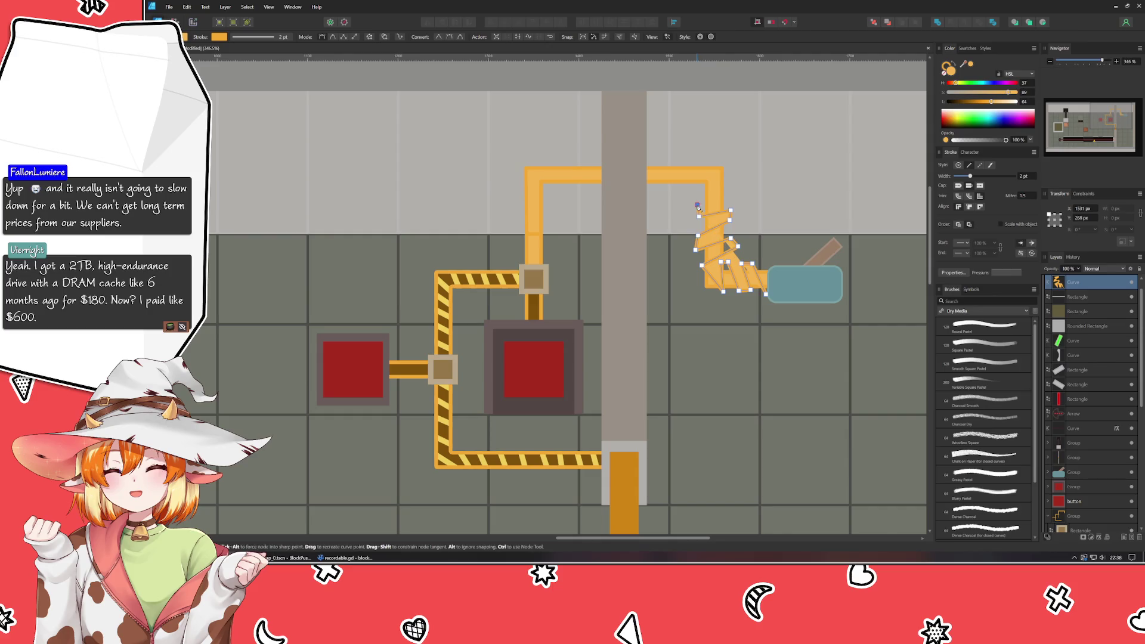
click(730, 193)
click(731, 179)
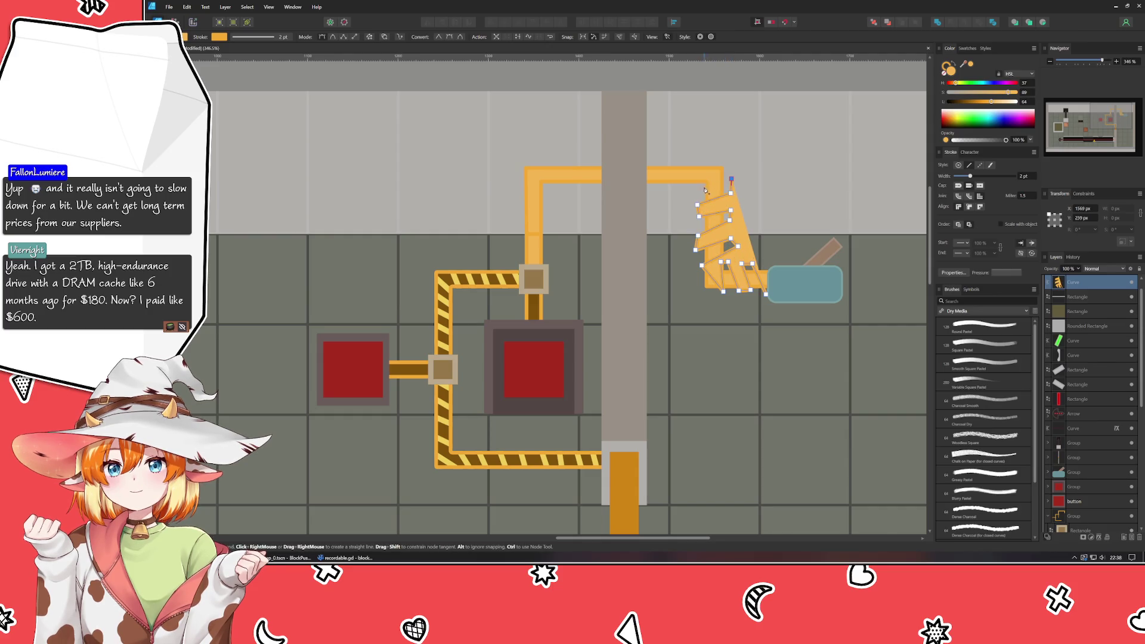
click(698, 188)
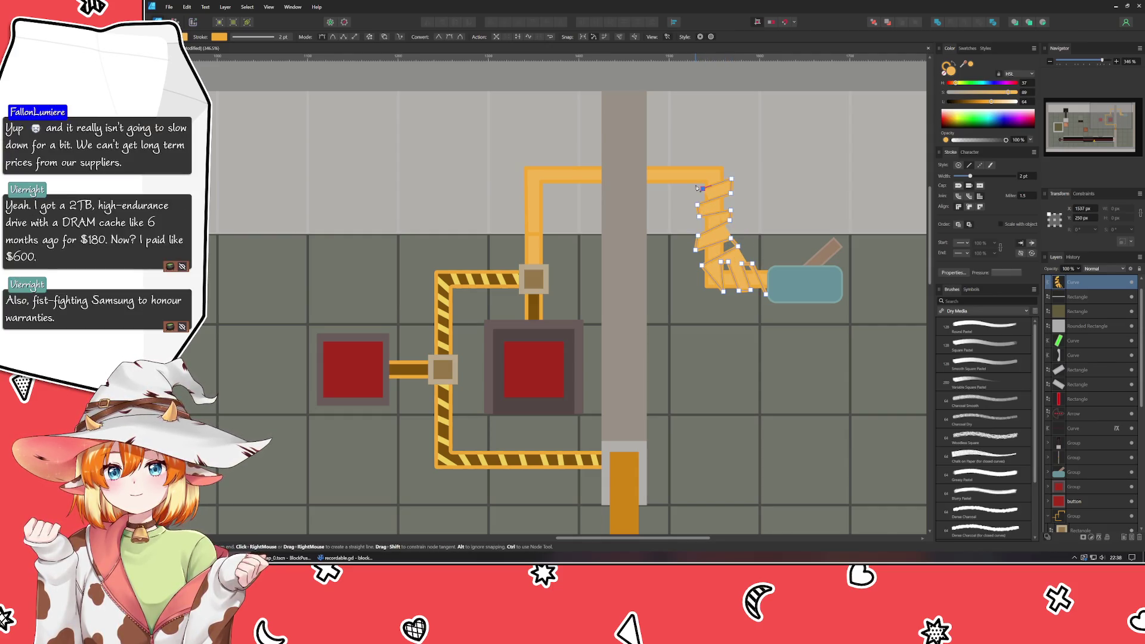
click(707, 166)
click(701, 161)
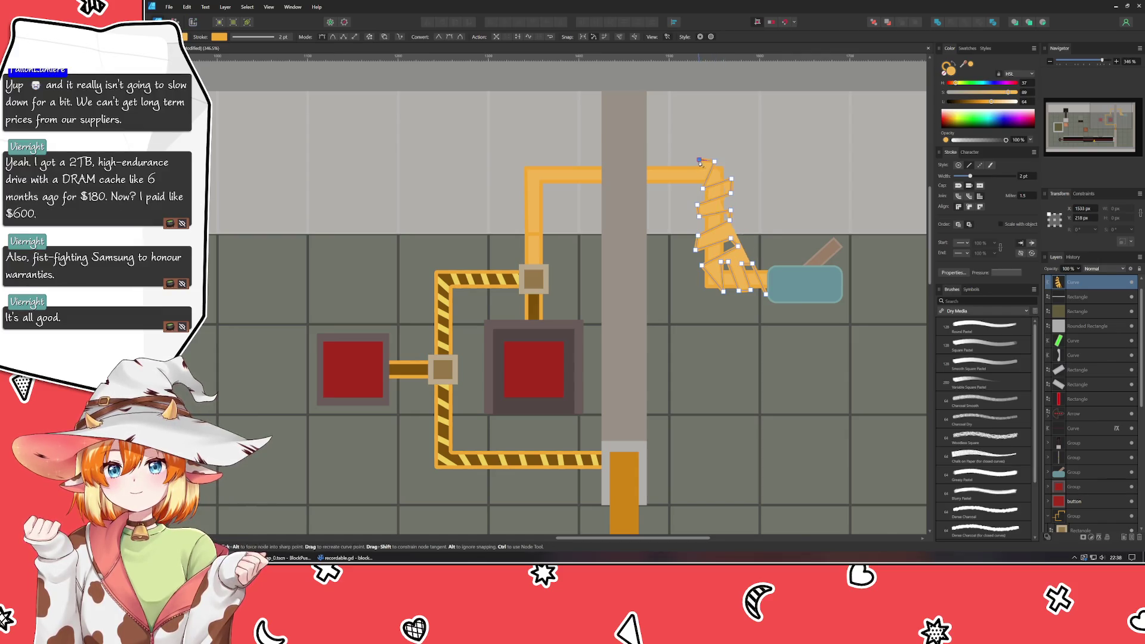
click(690, 188)
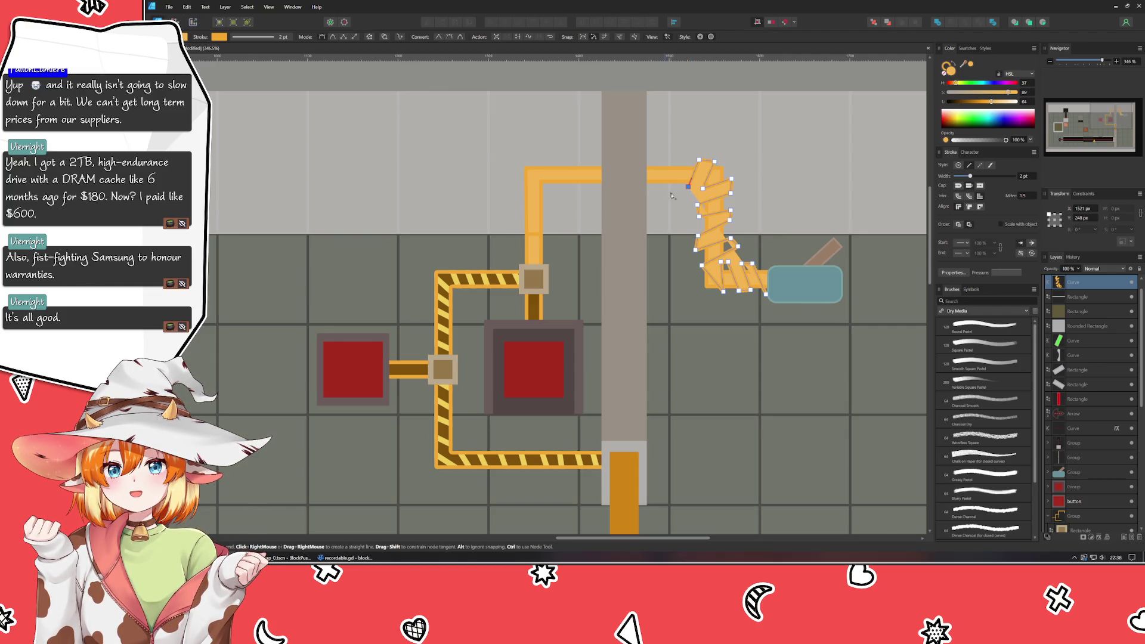
- Continue the outline left across the grey pillar and down the upper pipe's left leg
click(676, 190)
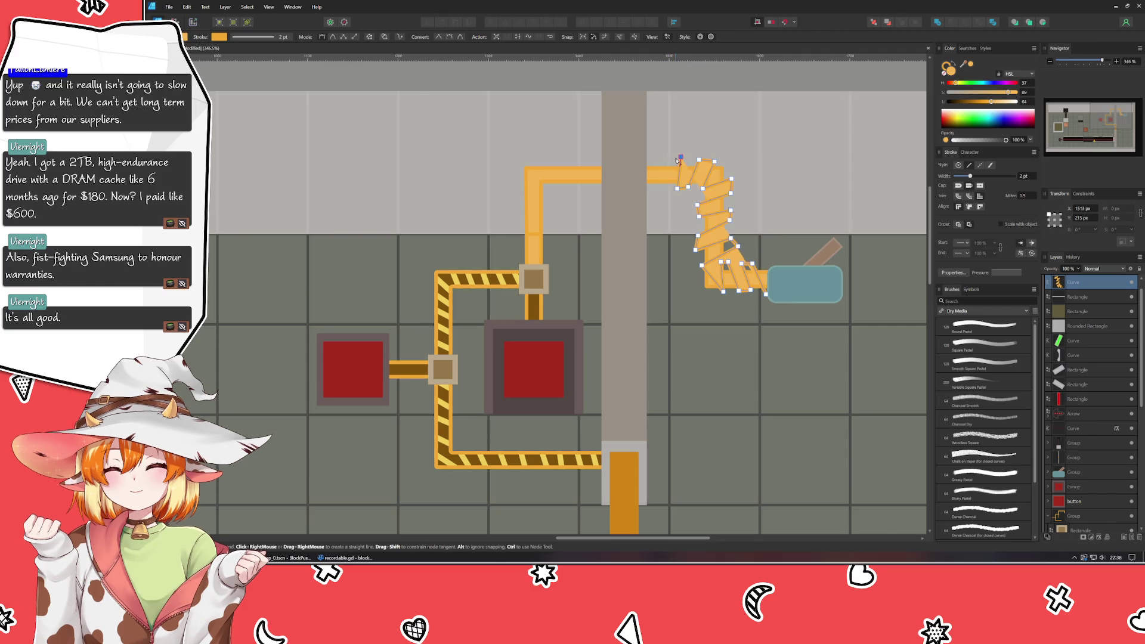
click(658, 180)
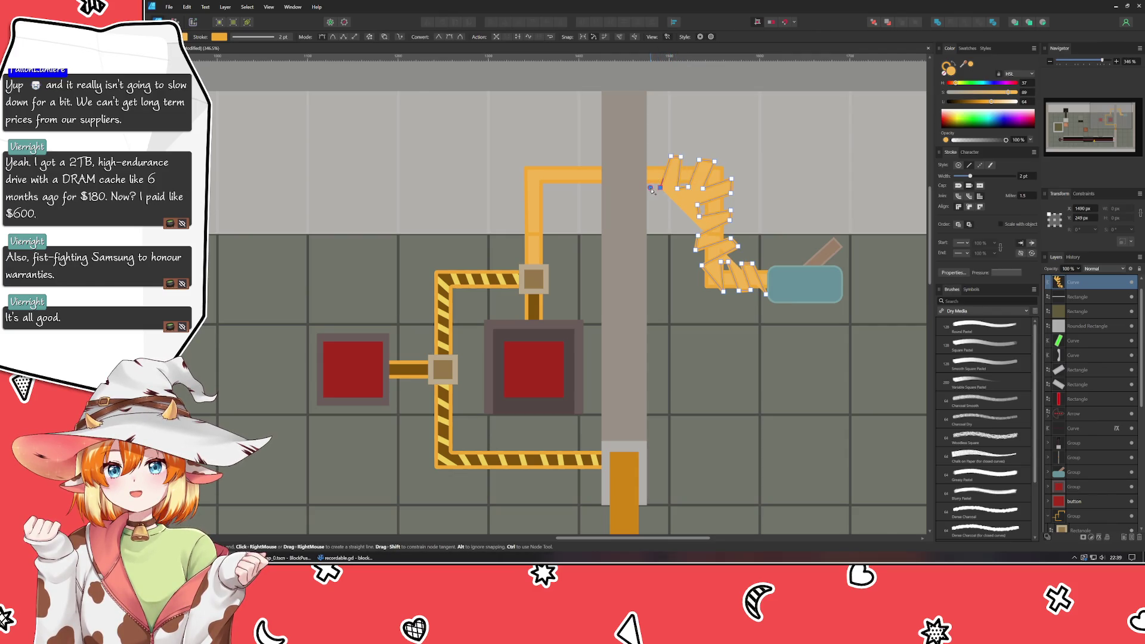
click(658, 161)
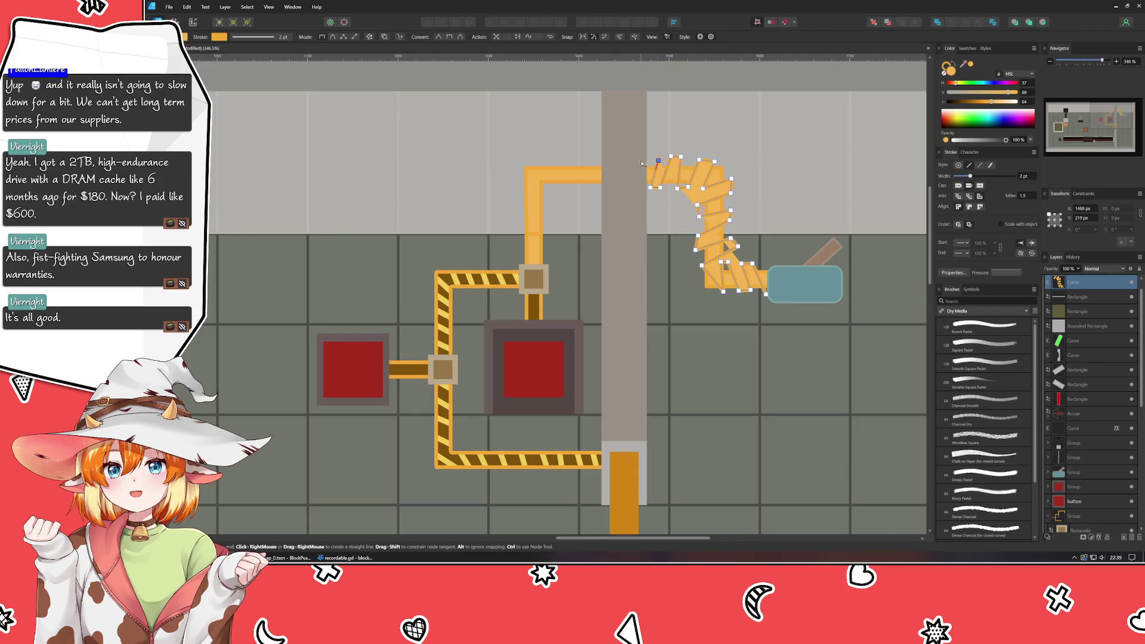
click(601, 158)
click(593, 188)
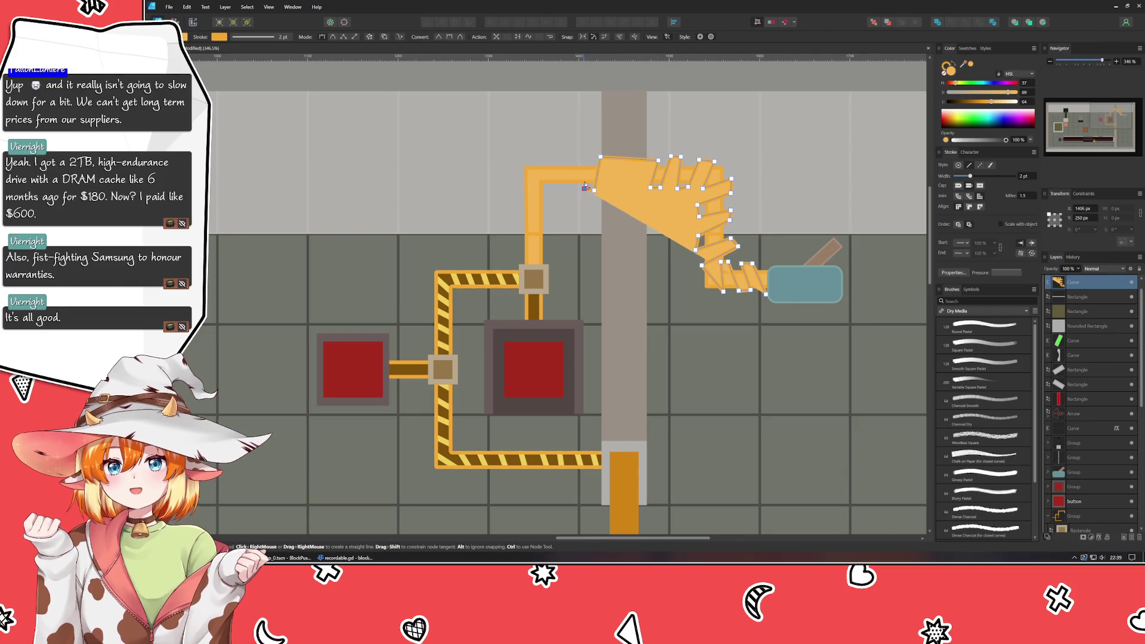
click(575, 160)
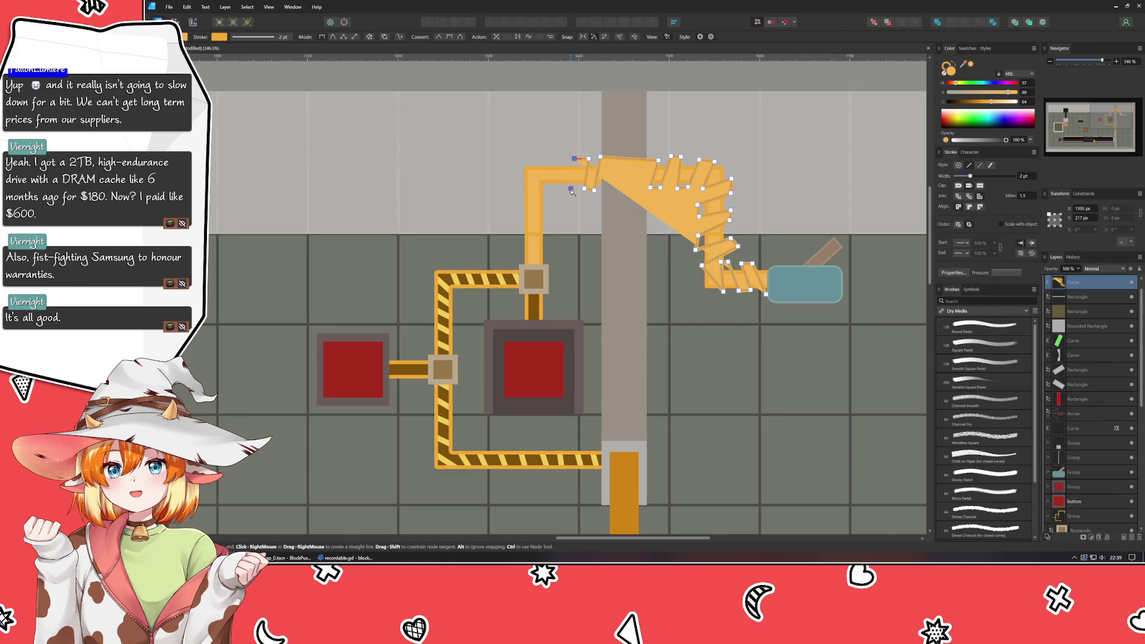
click(564, 189)
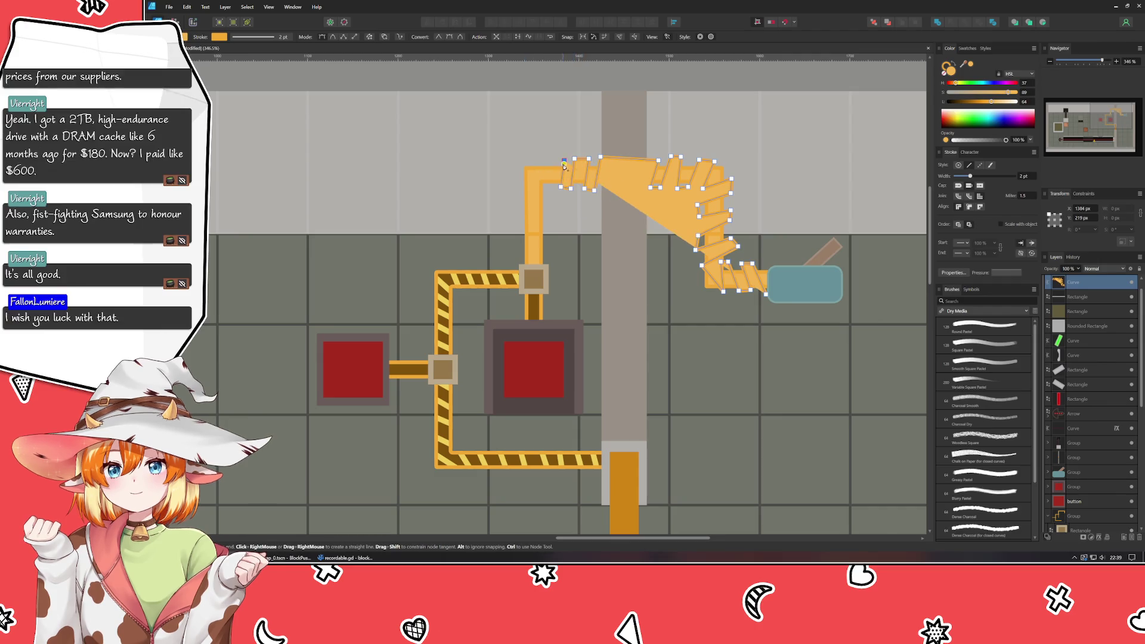
click(541, 182)
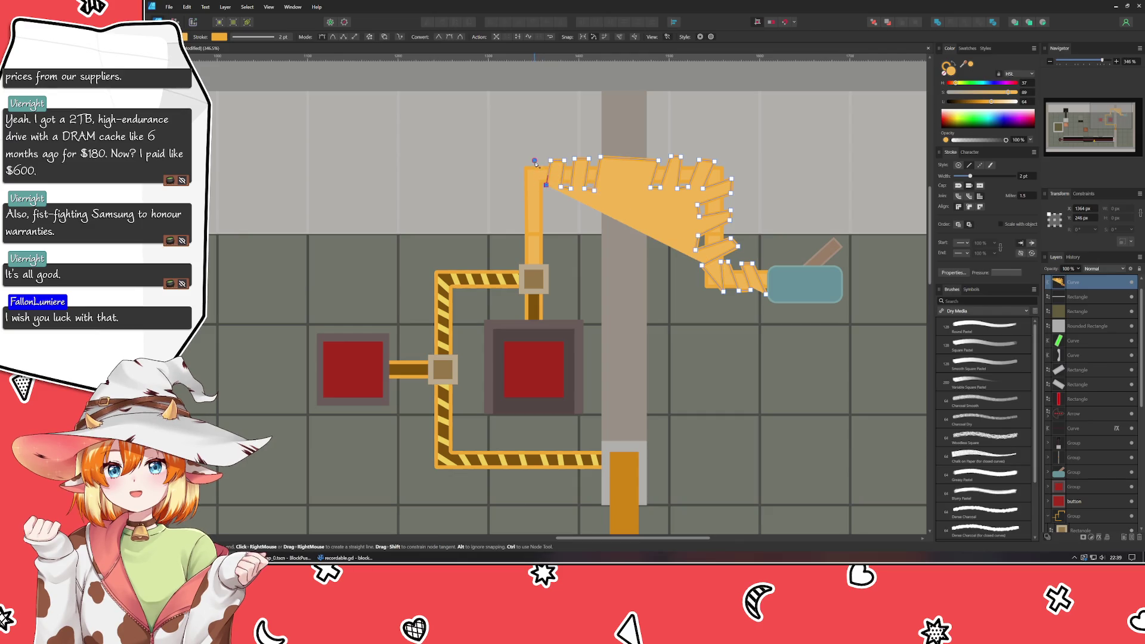
click(517, 175)
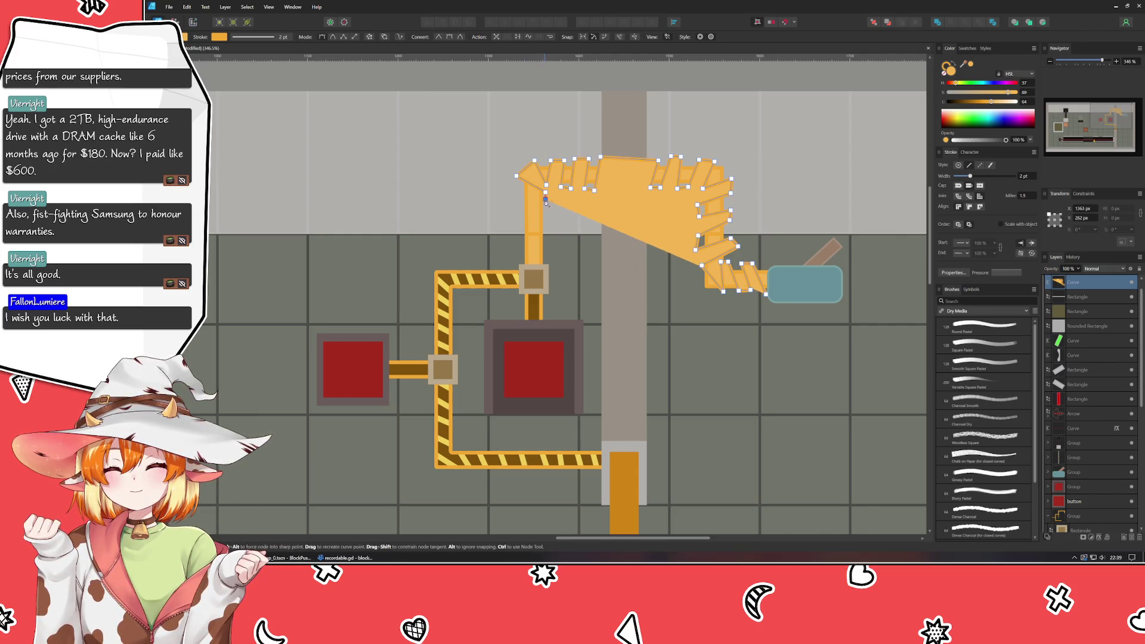
click(542, 216)
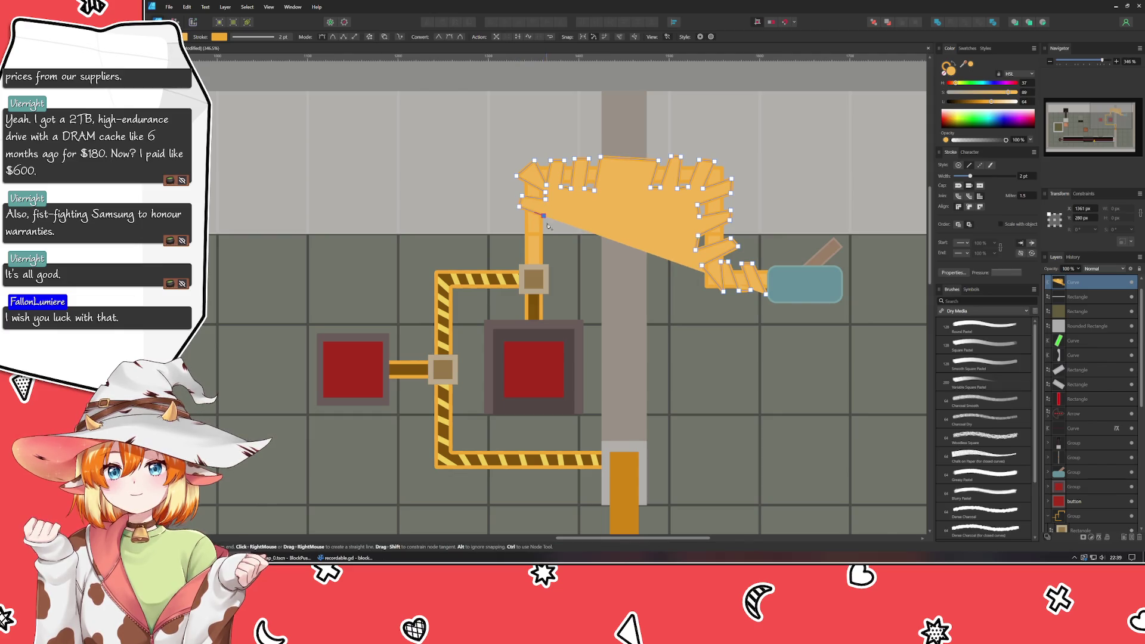
click(519, 220)
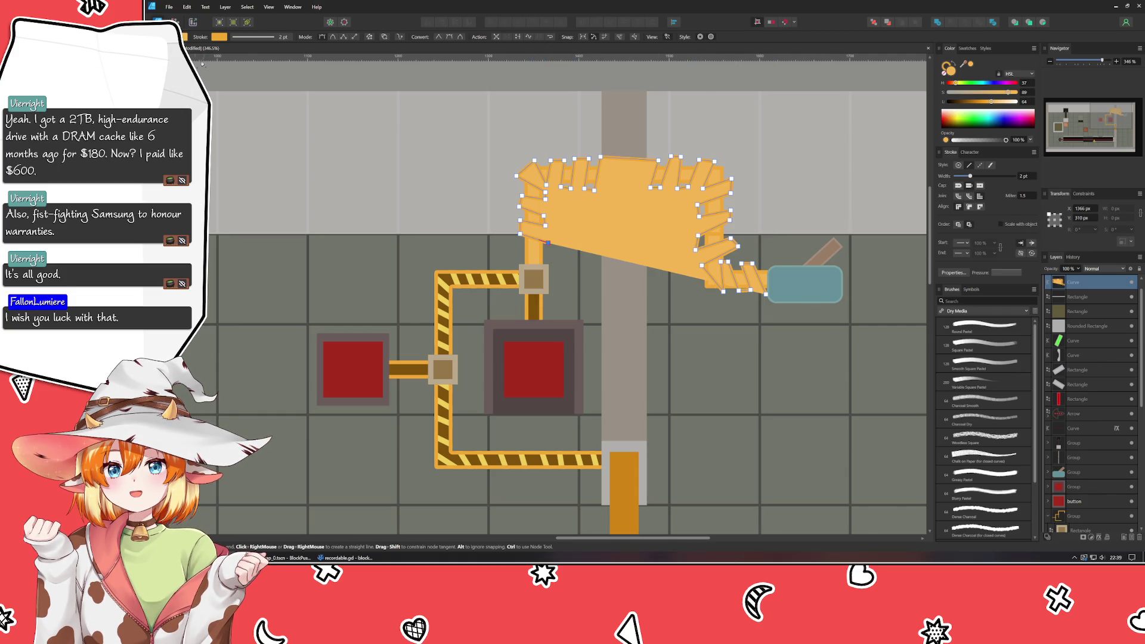
key(a)
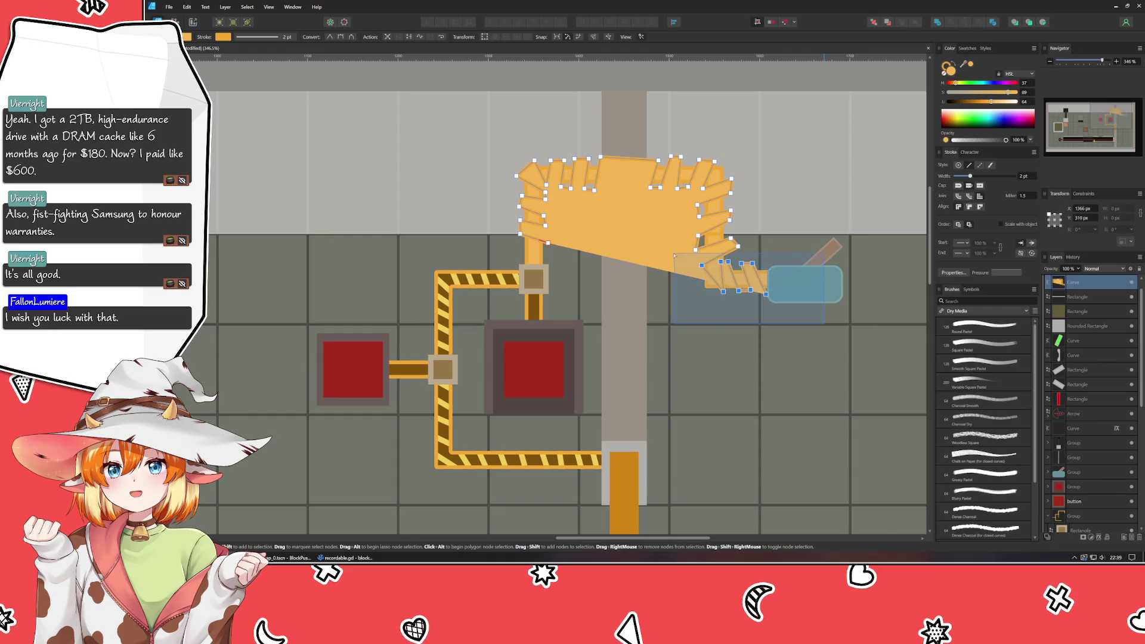
- Square the shape's slanted arm into an elbow and remove its fill
mouse_move(701, 267)
mouse_down()
mouse_move(705, 246)
mouse_move(733, 240)
mouse_up()
click(801, 256)
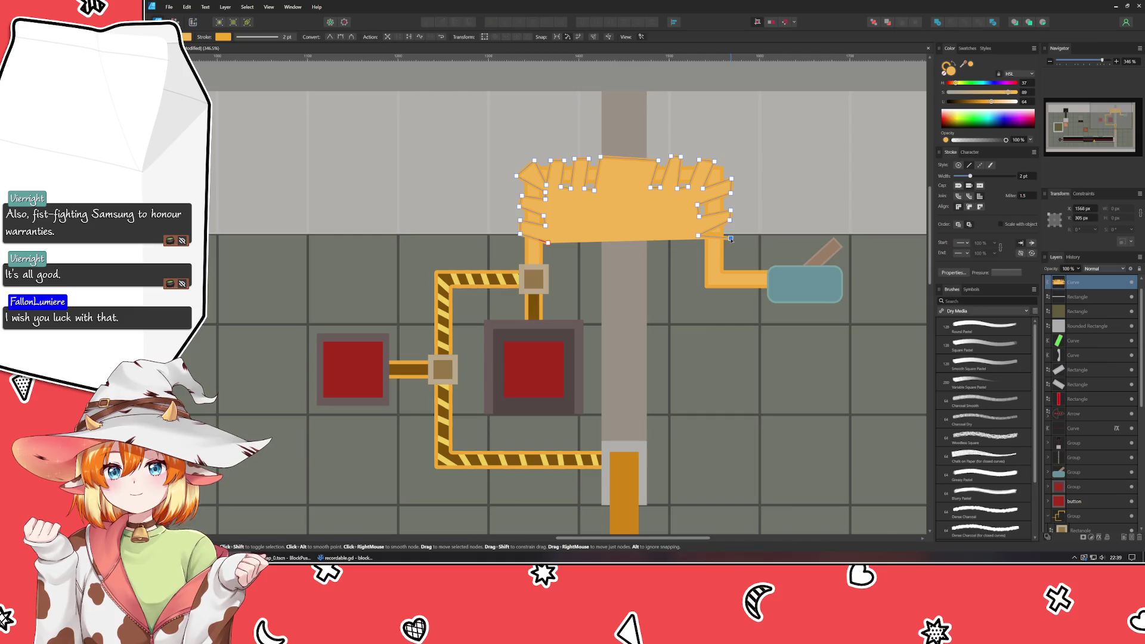
click(954, 67)
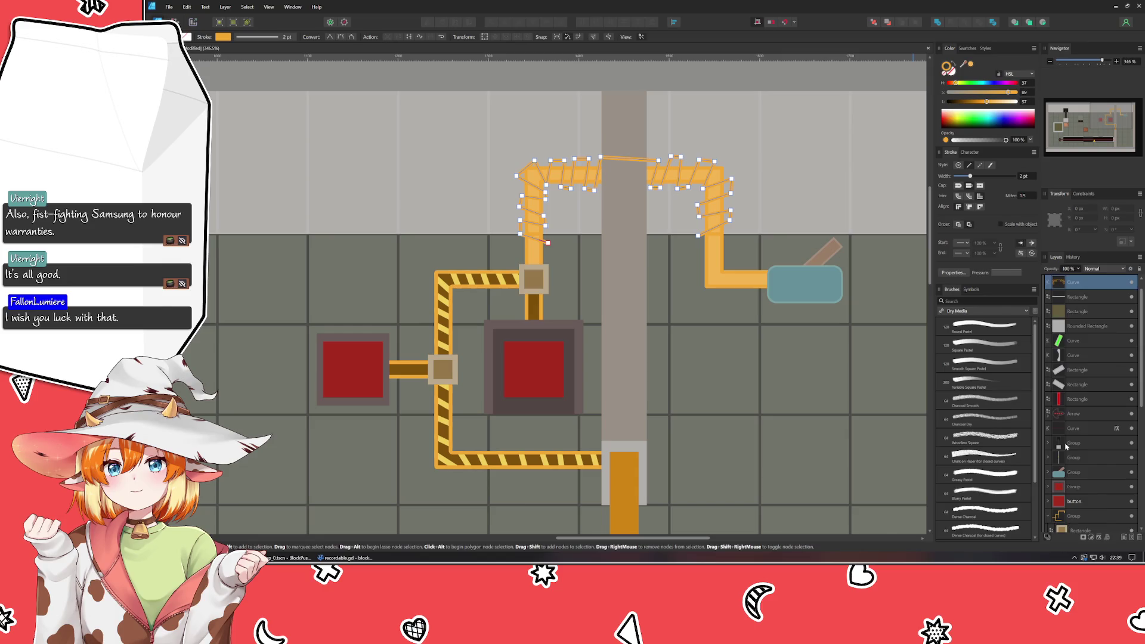
scroll(1065, 445, down, 5)
- Colour the outline with the stripe yellow sampled from the striped pipe layer
click(1131, 356)
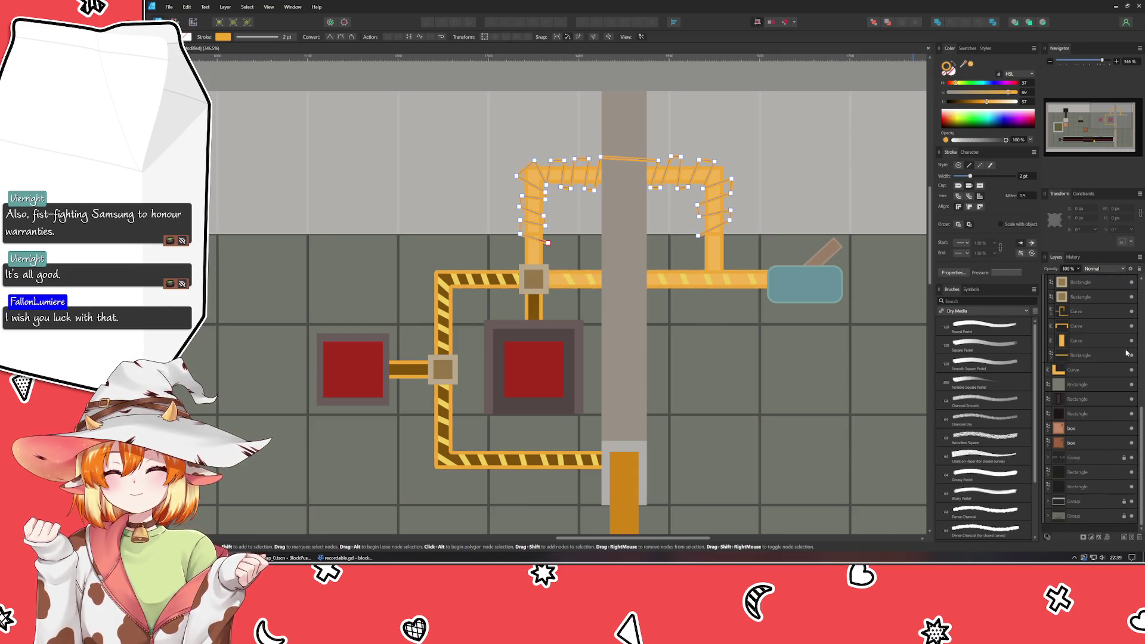
drag(966, 64, 758, 290)
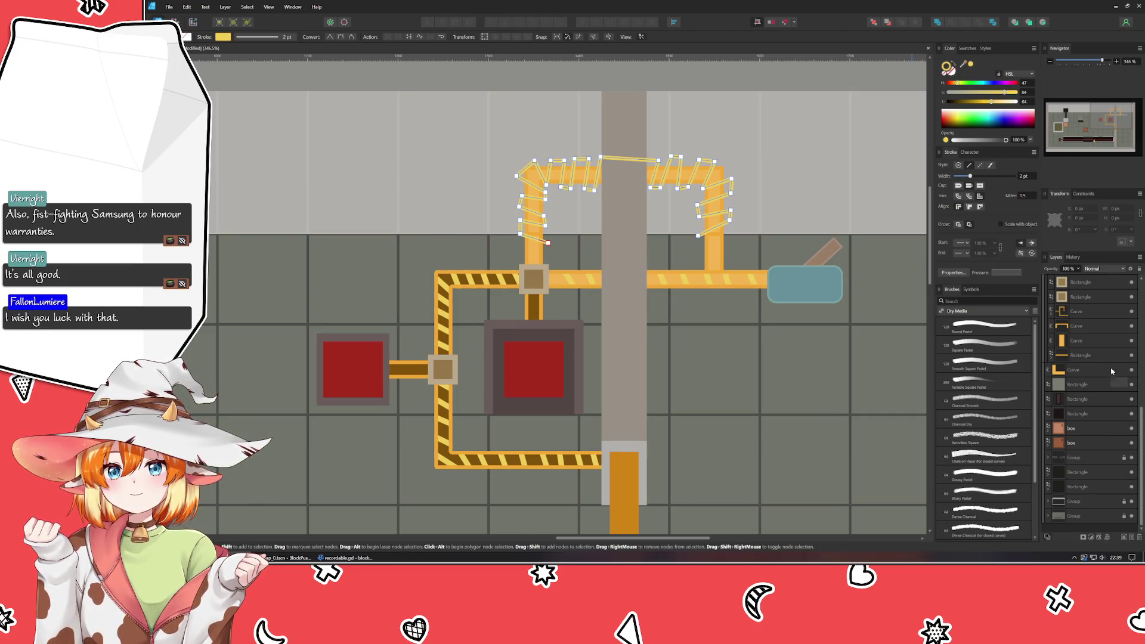
click(1131, 356)
scroll(1103, 385, up, 5)
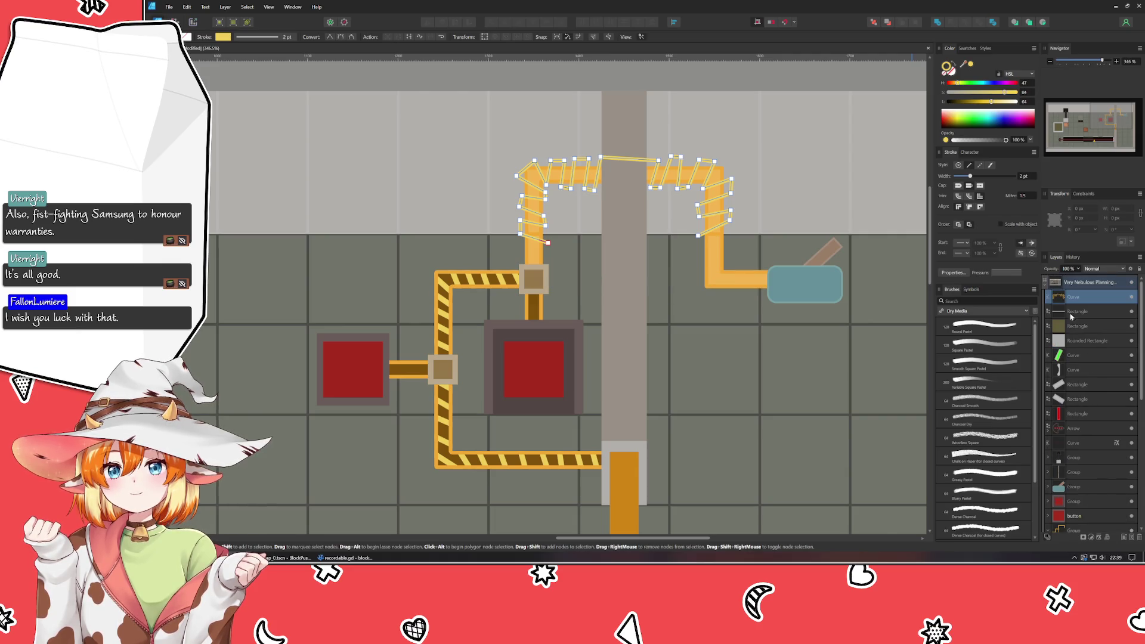
scroll(1022, 179, up, 1)
- Drop the 3 pt yellow stripe curve below the groups and adjust nodes along its top run
drag(1073, 296, 1076, 534)
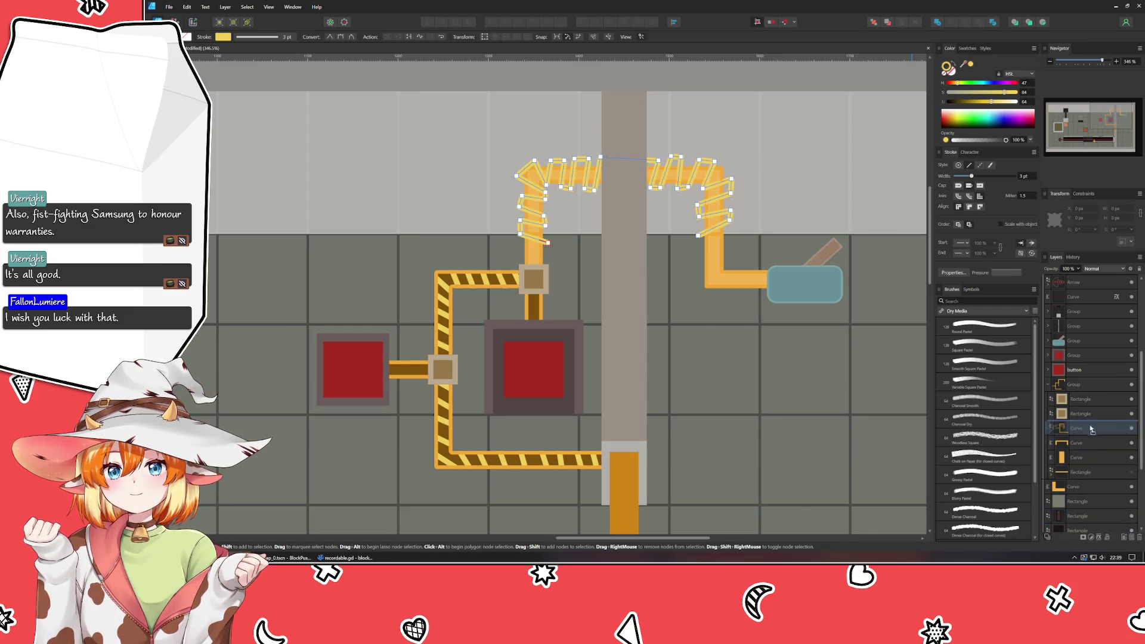
click(766, 438)
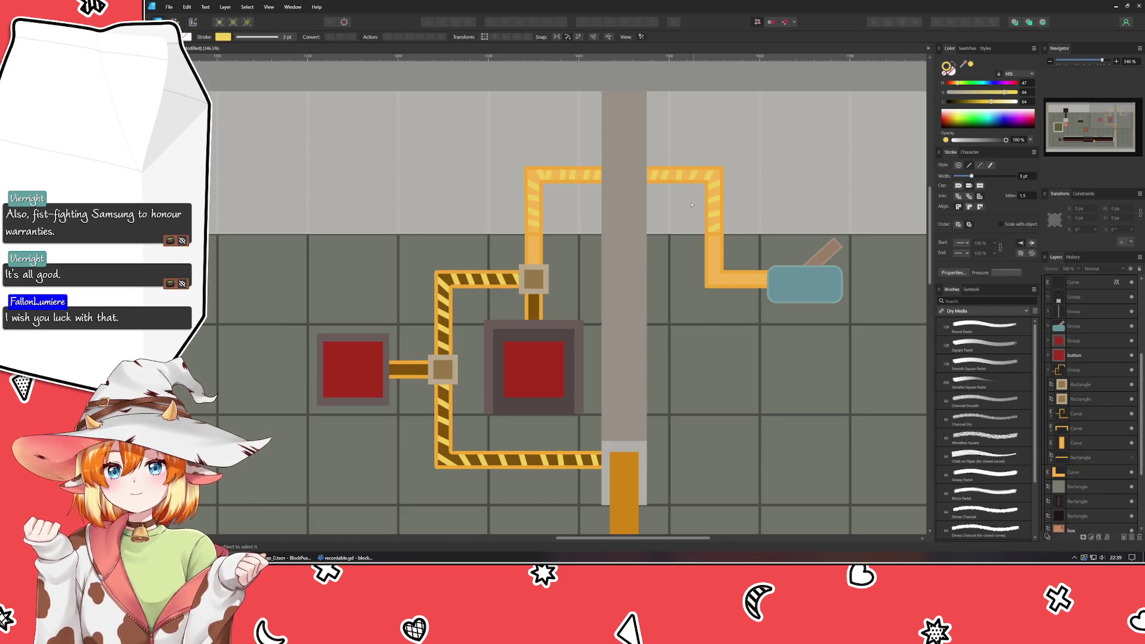
click(696, 167)
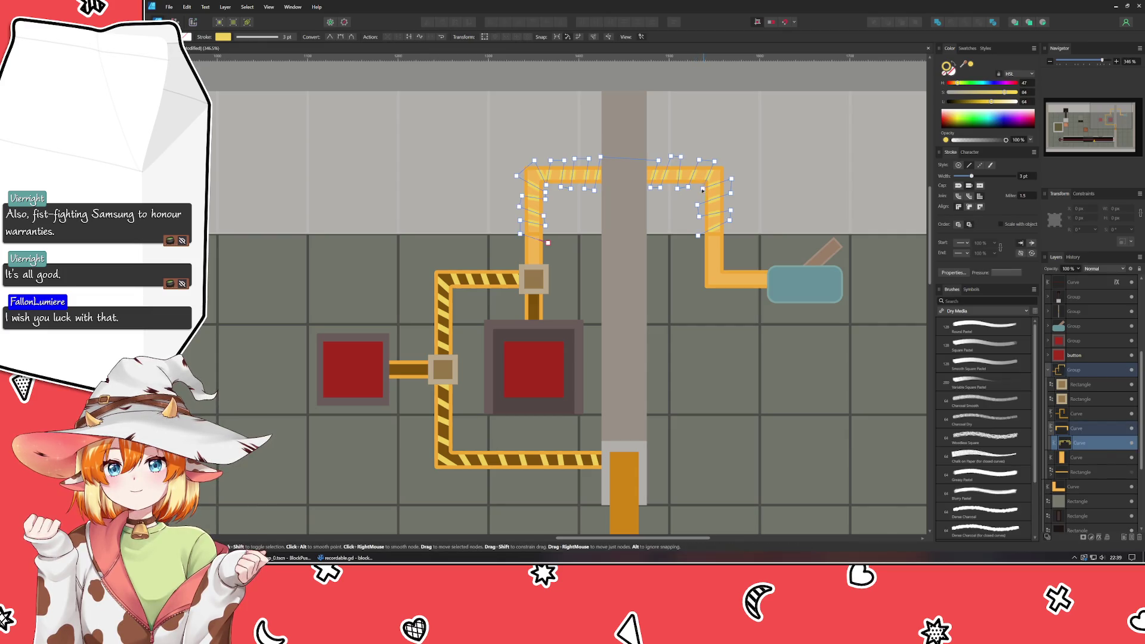
click(686, 158)
click(673, 188)
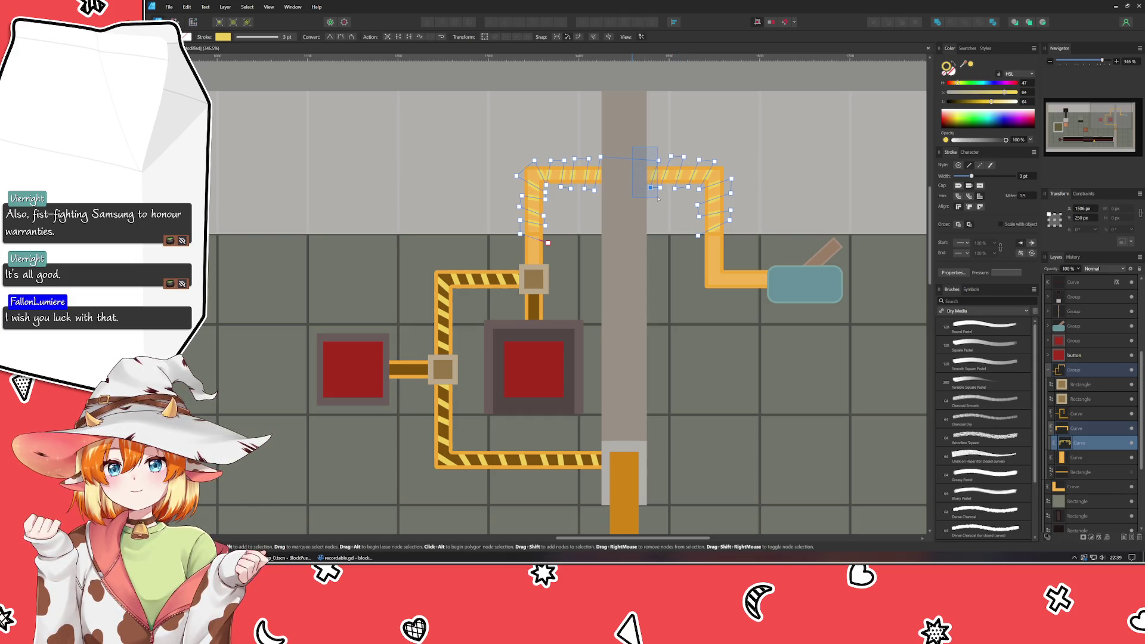
shift+click(651, 188)
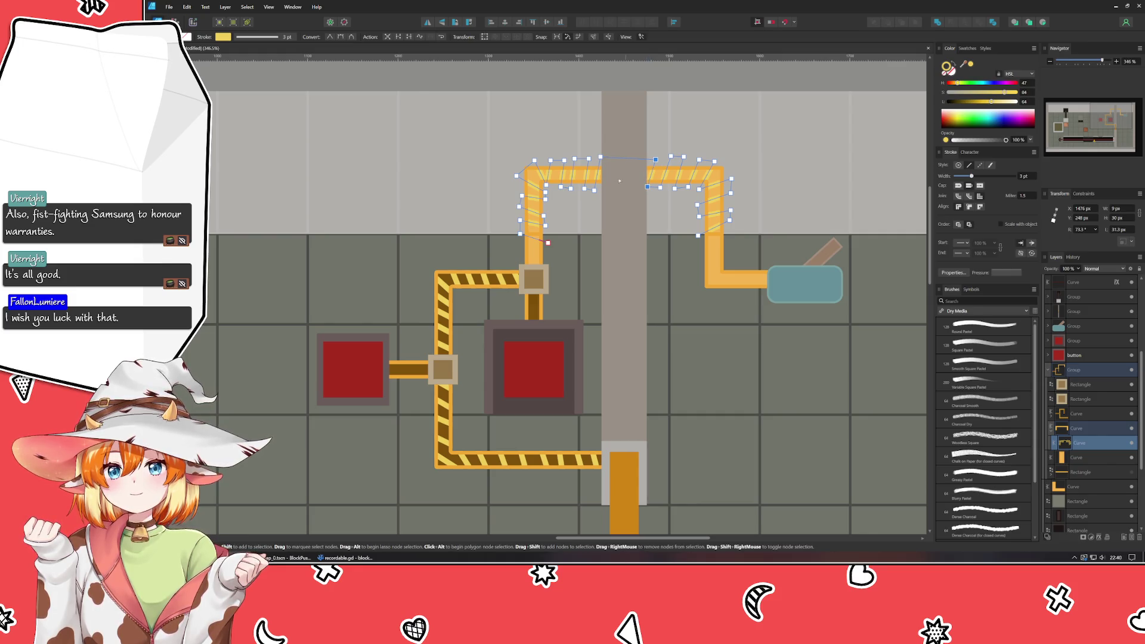
mouse_move(601, 199)
mouse_down()
mouse_move(549, 184)
mouse_move(603, 157)
mouse_up()
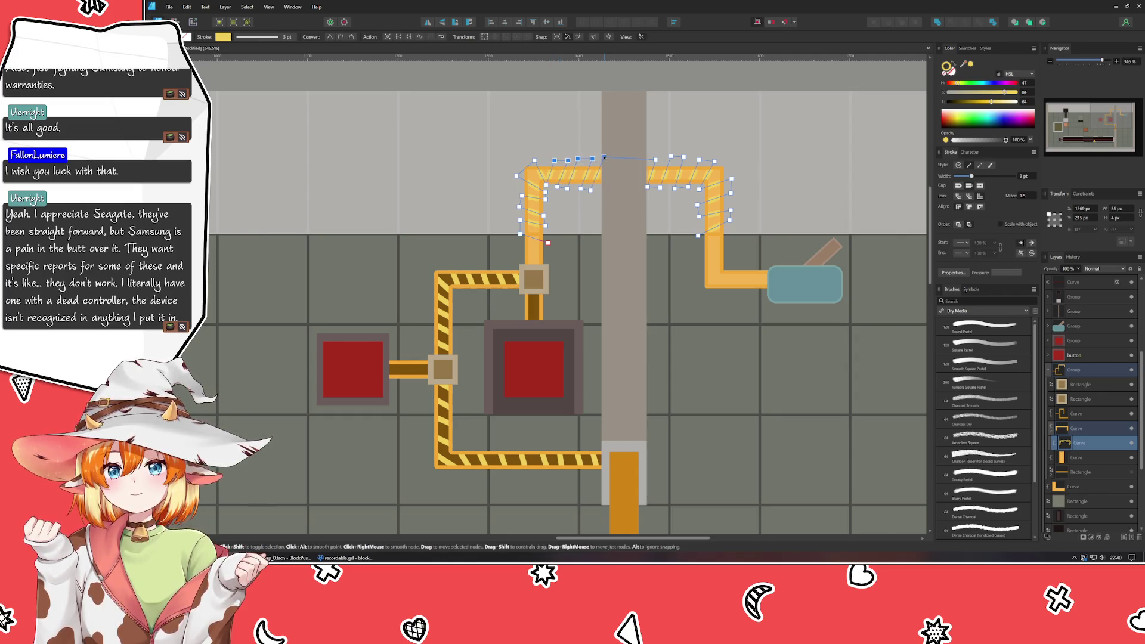
- Nudge the stripe curve's left-leg nodes into alignment down to its lower-left end
click(545, 185)
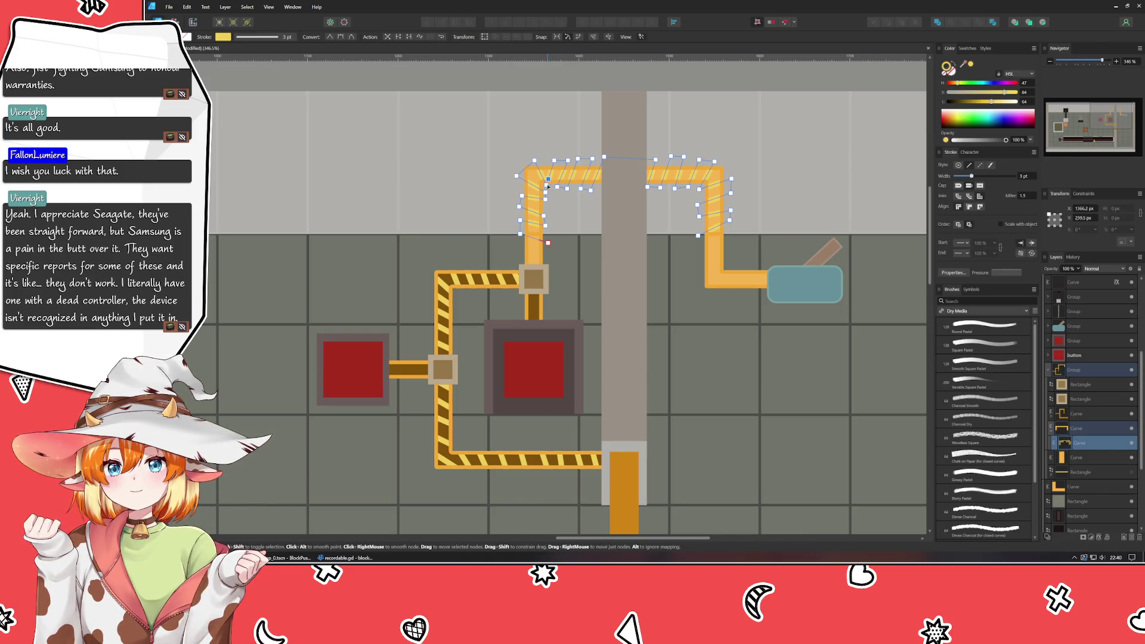
drag(546, 186, 545, 187)
click(528, 162)
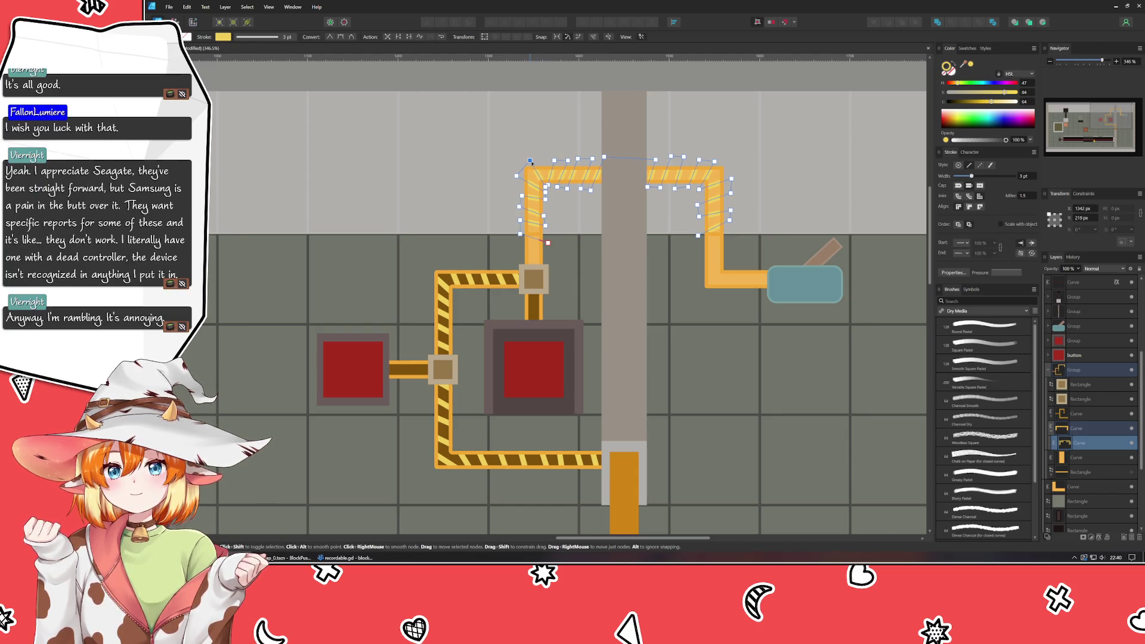
click(520, 175)
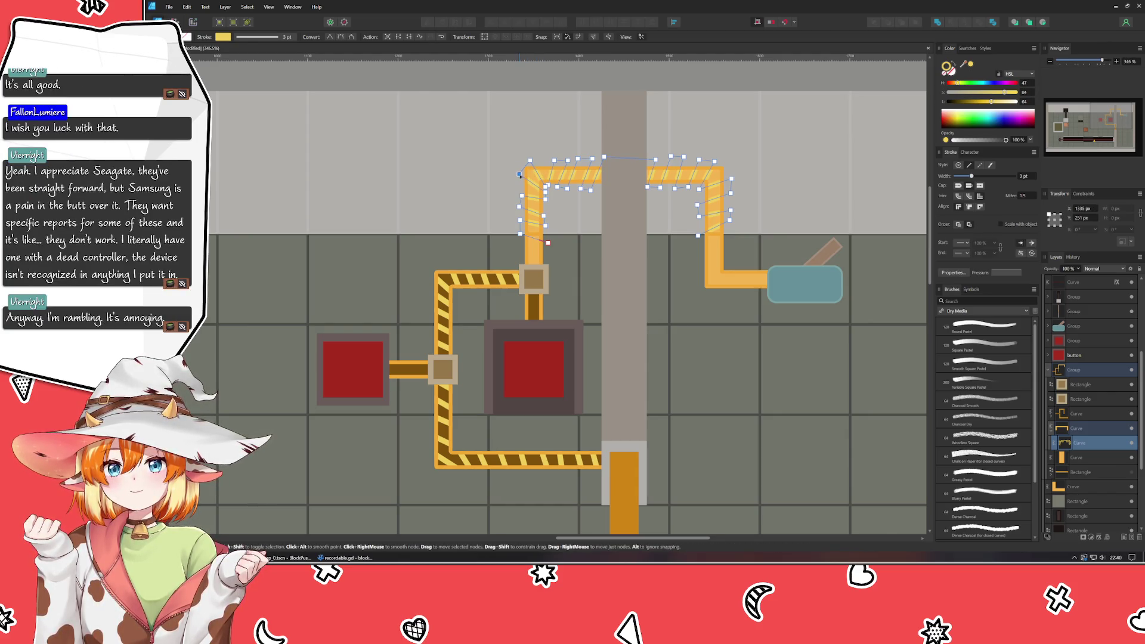
click(545, 194)
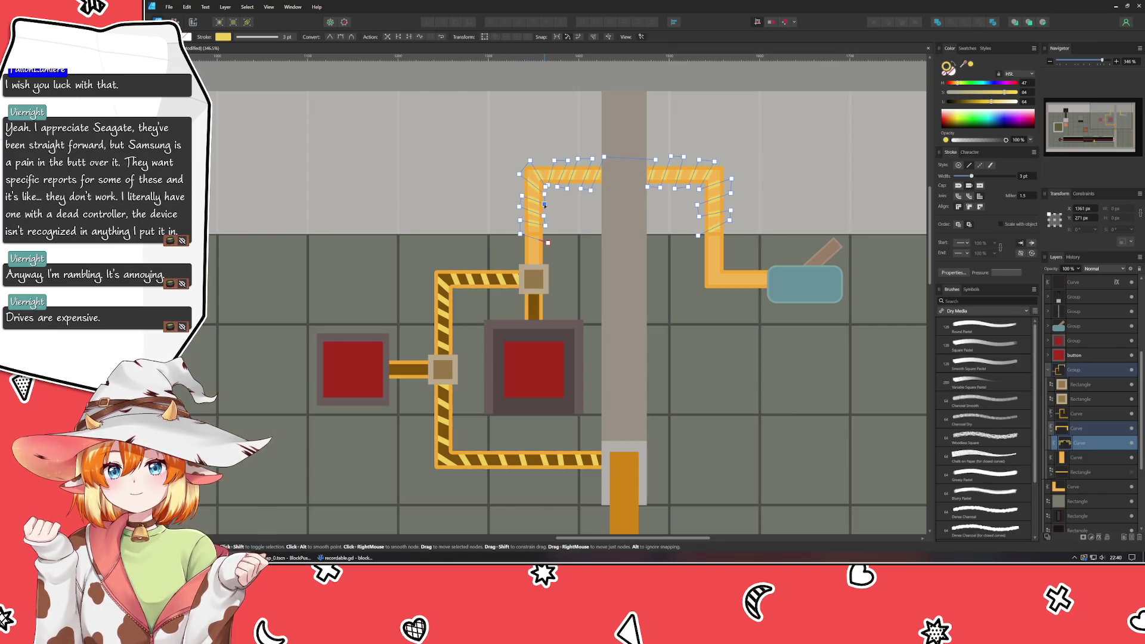
click(521, 193)
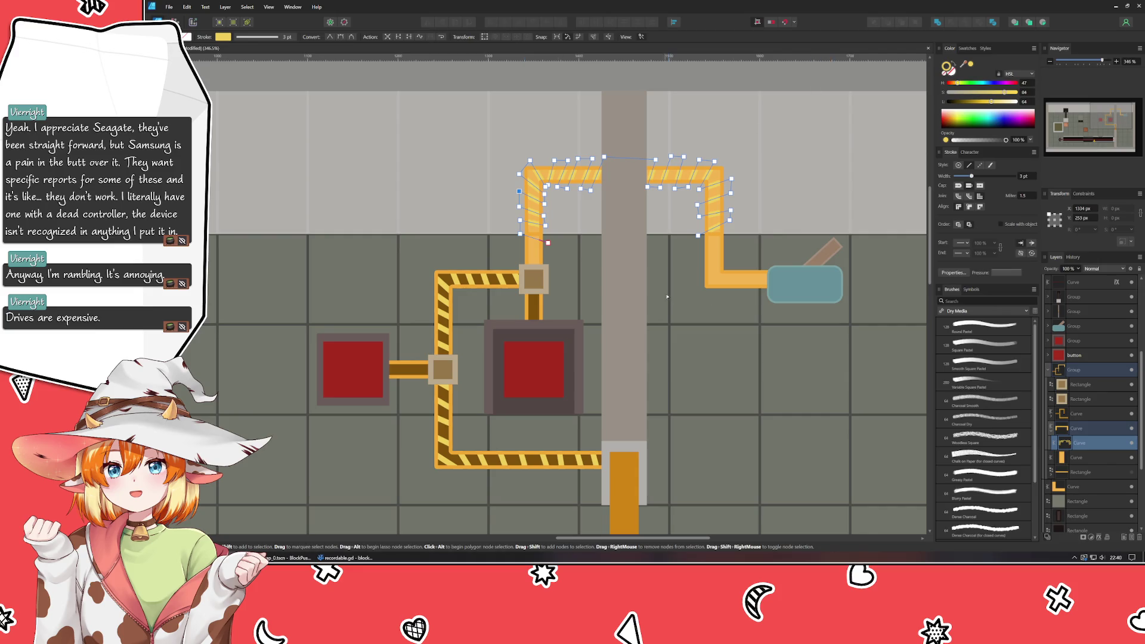
drag(519, 234, 546, 228)
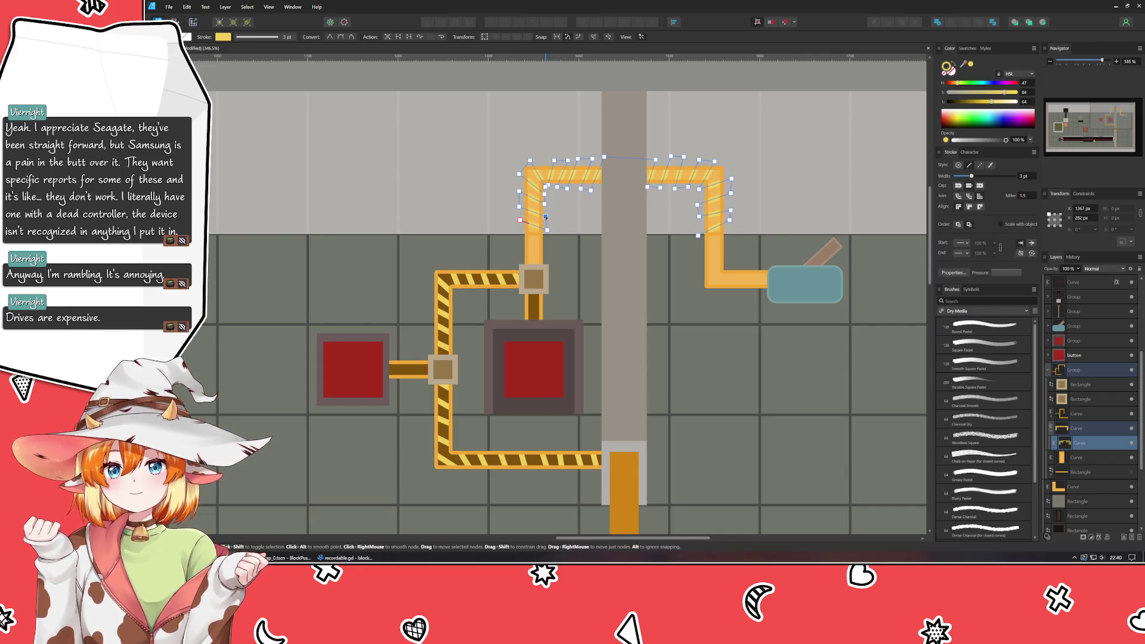
click(569, 278)
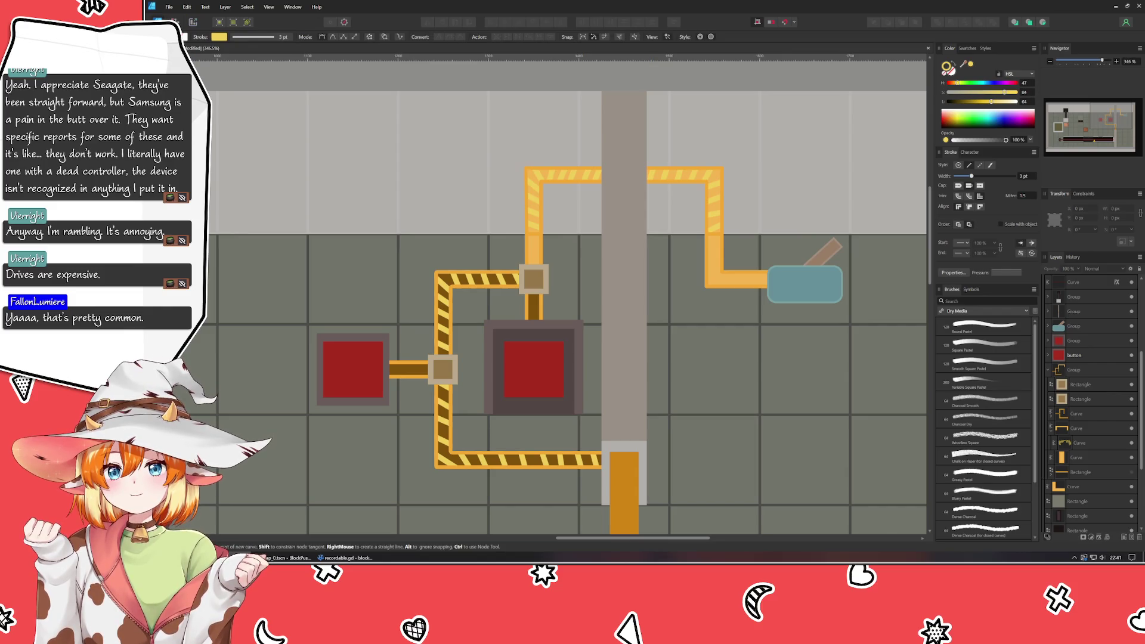
- Pen a zigzag stripe curve down the right pipe leg to the blue button
key(p)
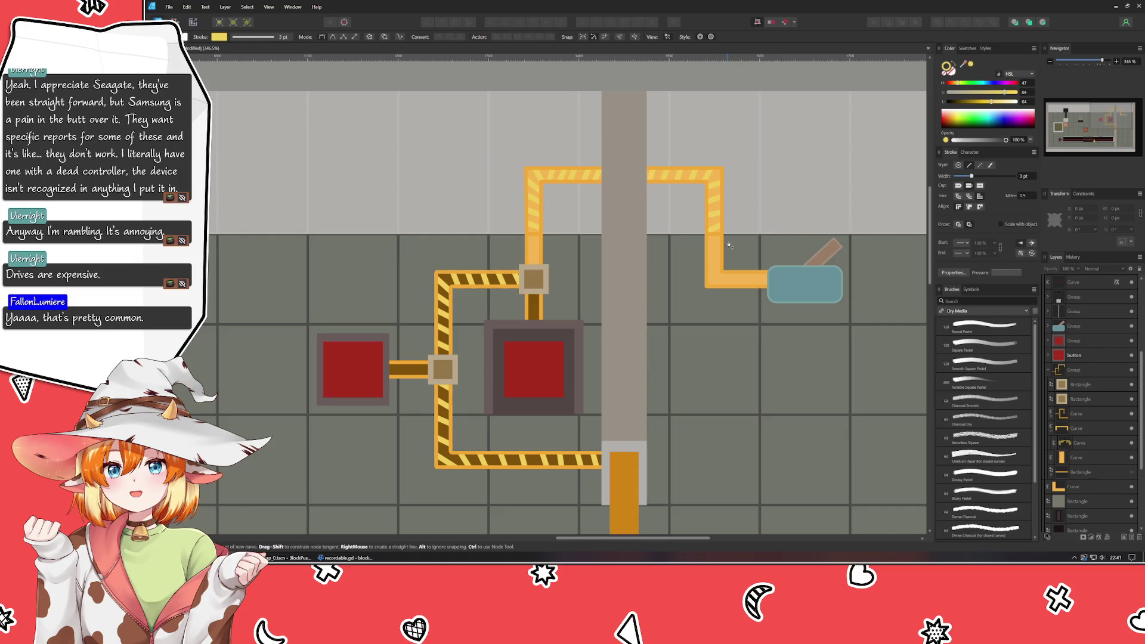
click(703, 253)
click(728, 242)
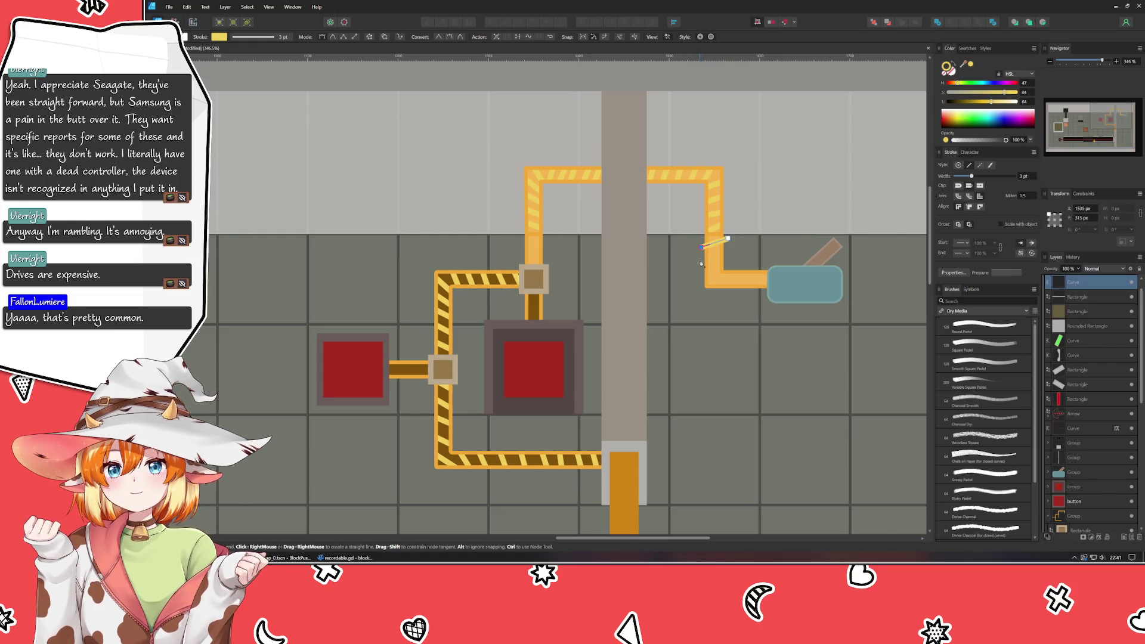
click(707, 267)
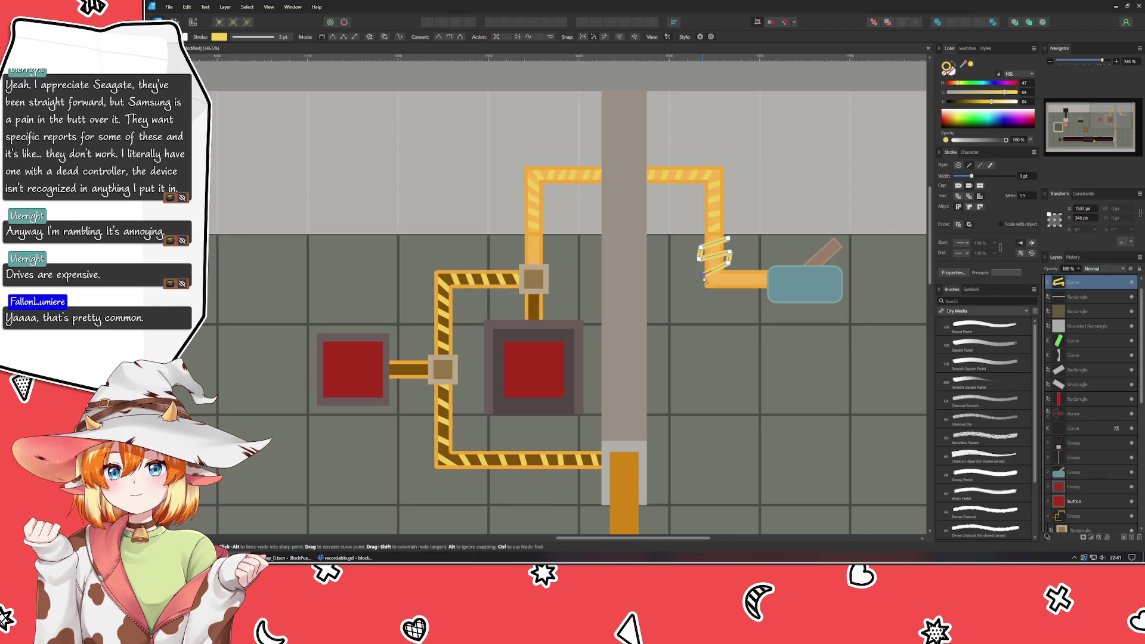
click(706, 293)
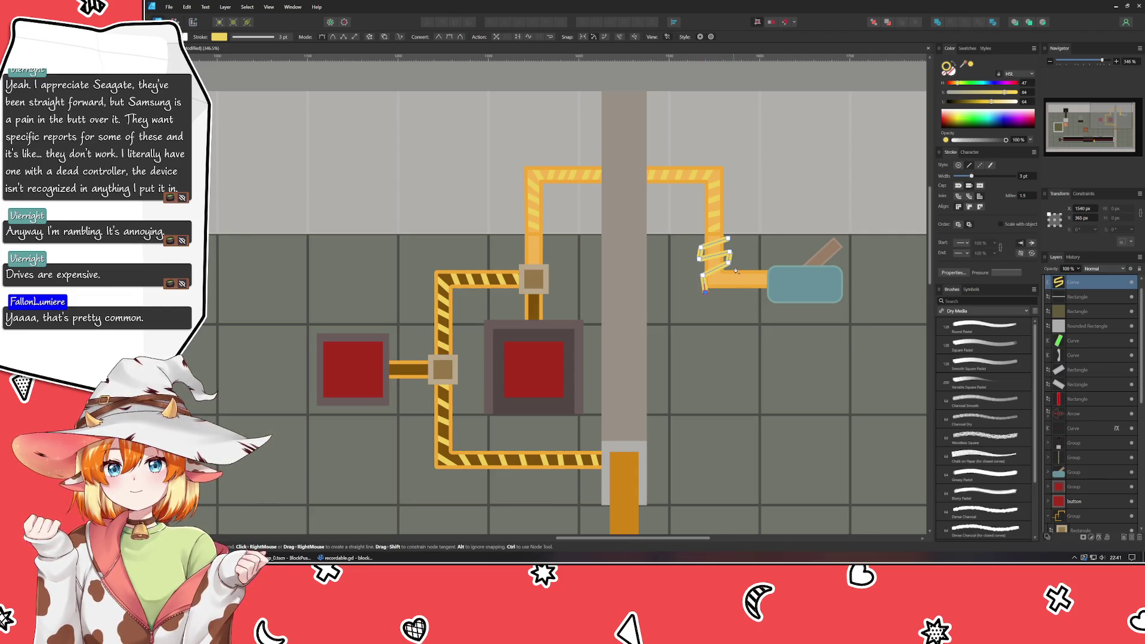
click(741, 273)
click(745, 268)
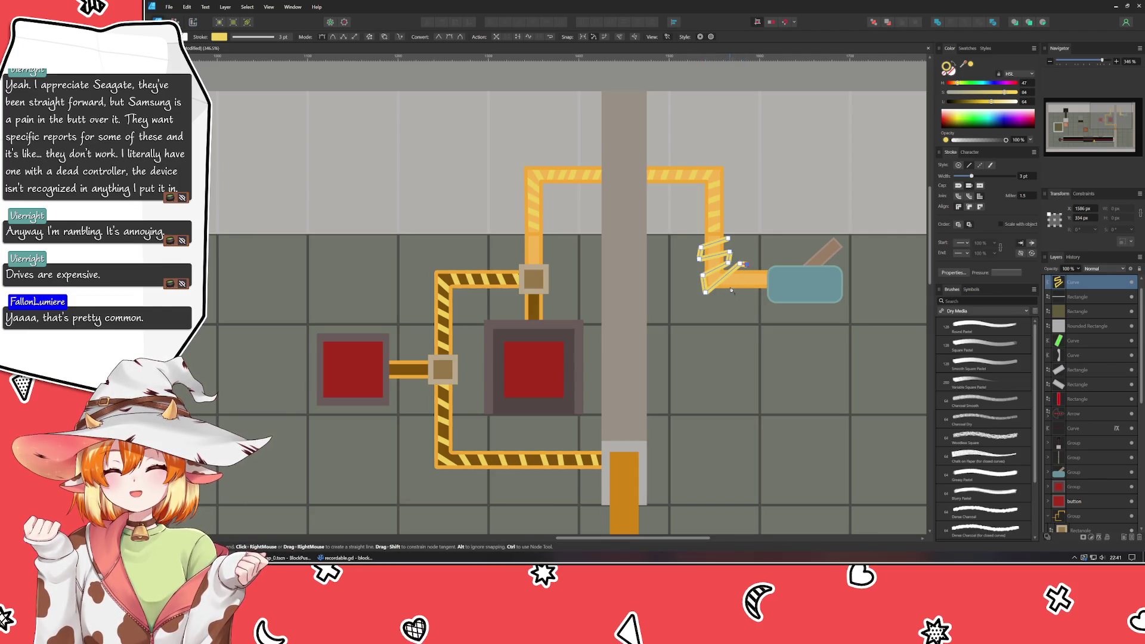
click(732, 294)
click(760, 270)
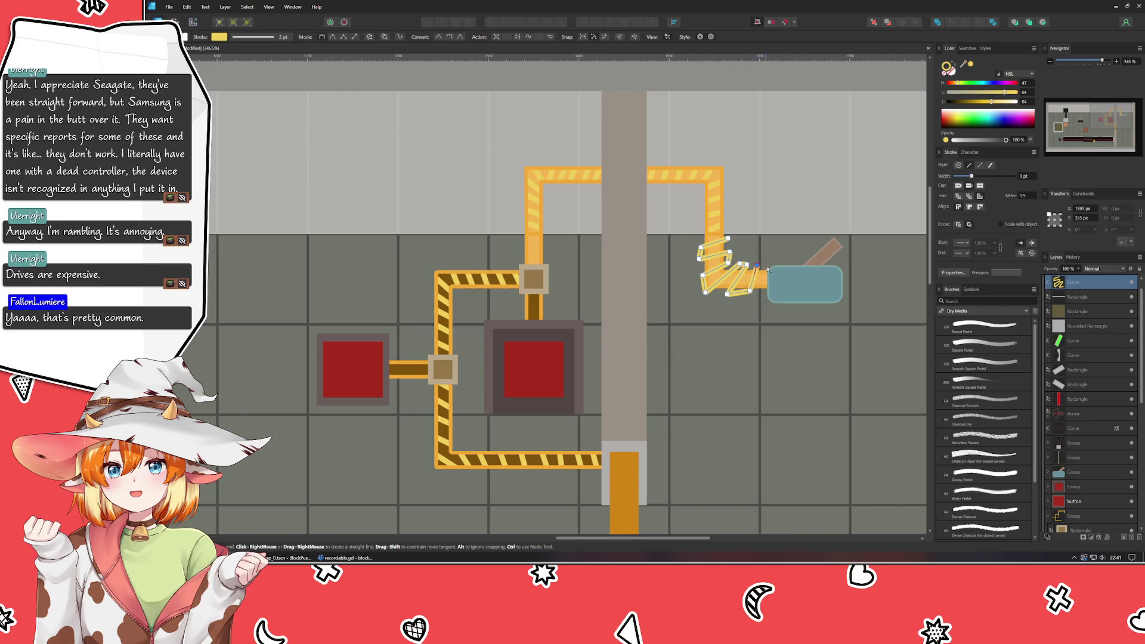
click(769, 269)
scroll(1087, 366, up, 1)
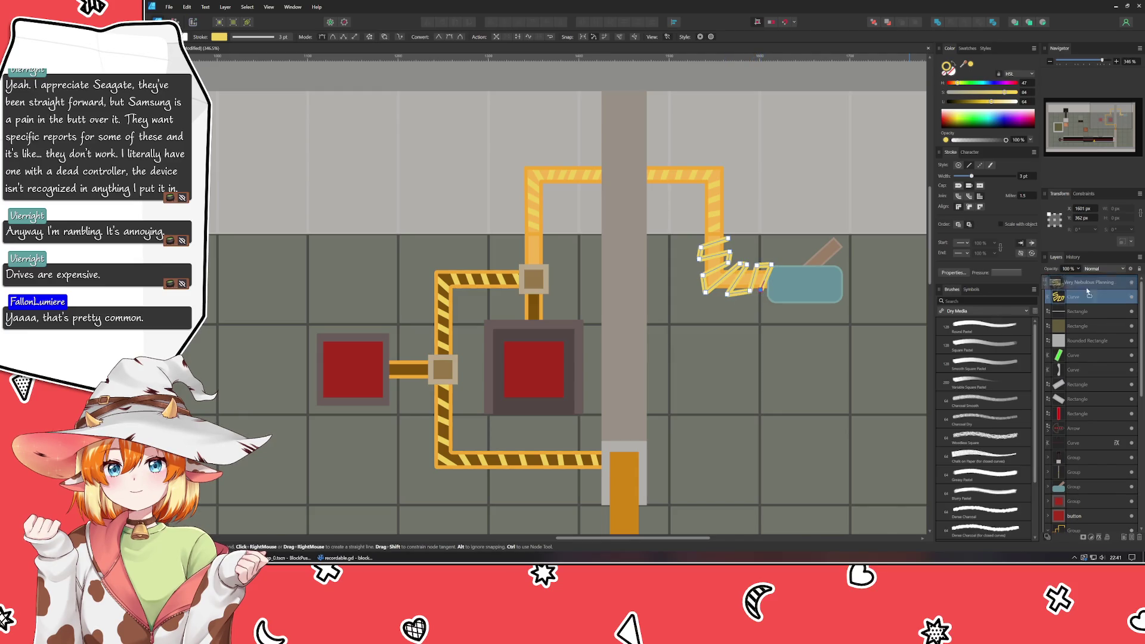
drag(1090, 491, 1090, 490)
scroll(1087, 364, down, 3)
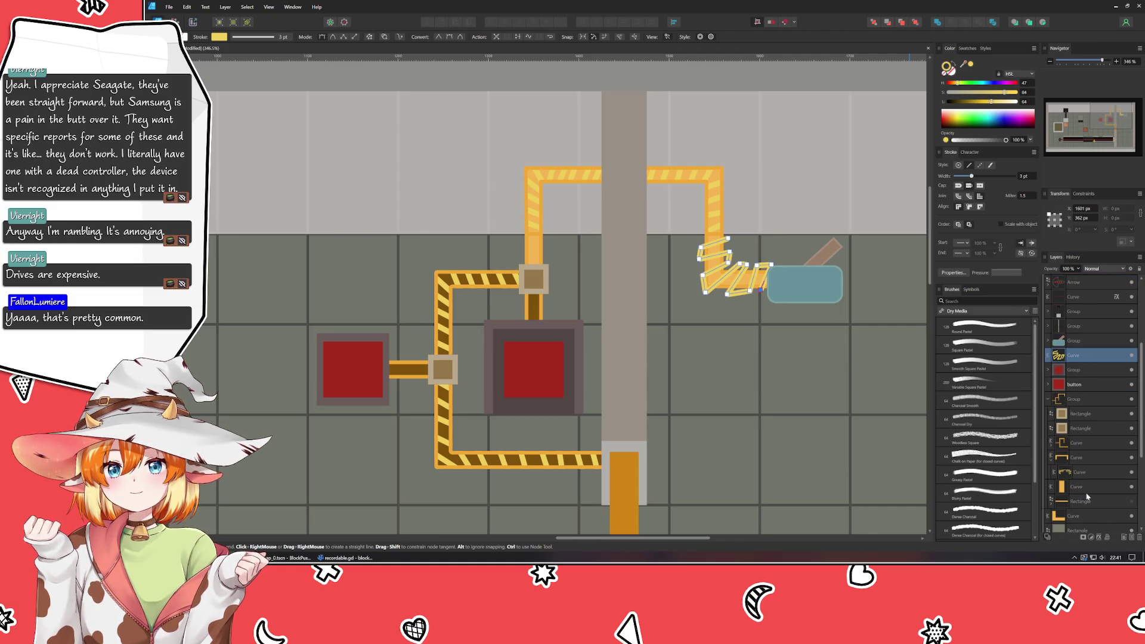
- Restack the new curve and raise the L-shaped pipe curve in the Layers panel
drag(1090, 442, 1091, 457)
scroll(1096, 370, up, 1)
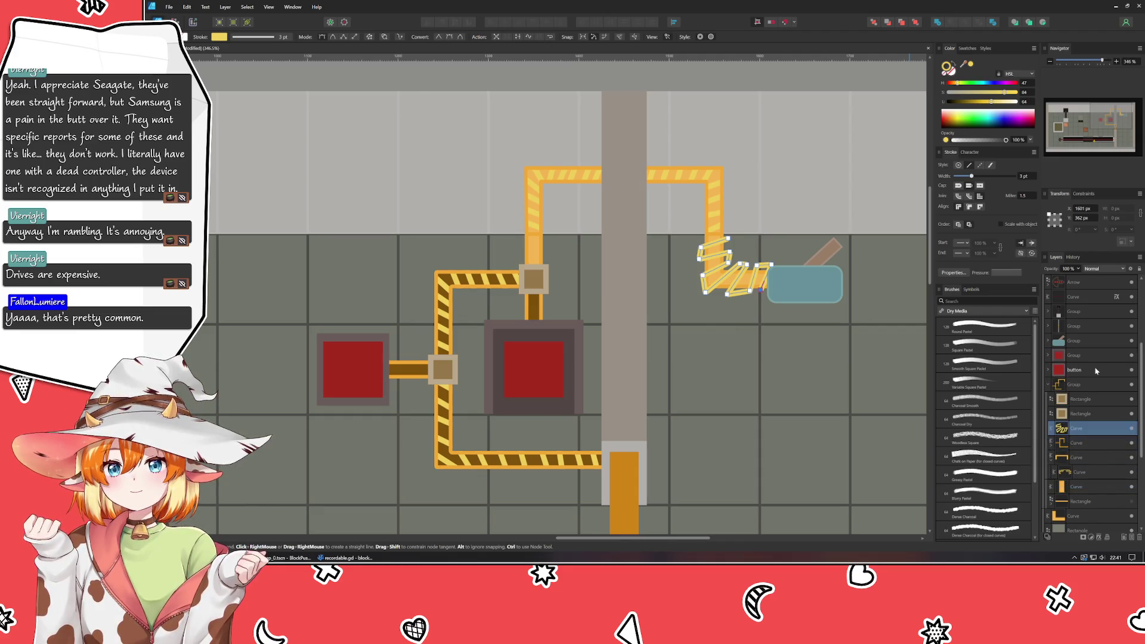
scroll(1096, 370, up, 2)
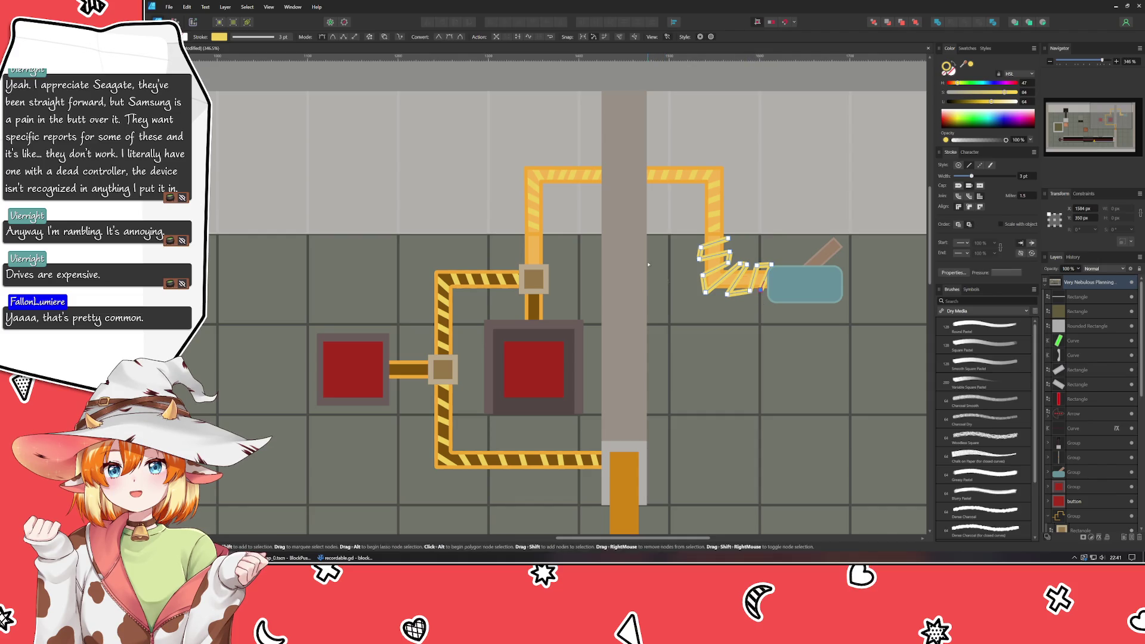
key(Escape)
key(v)
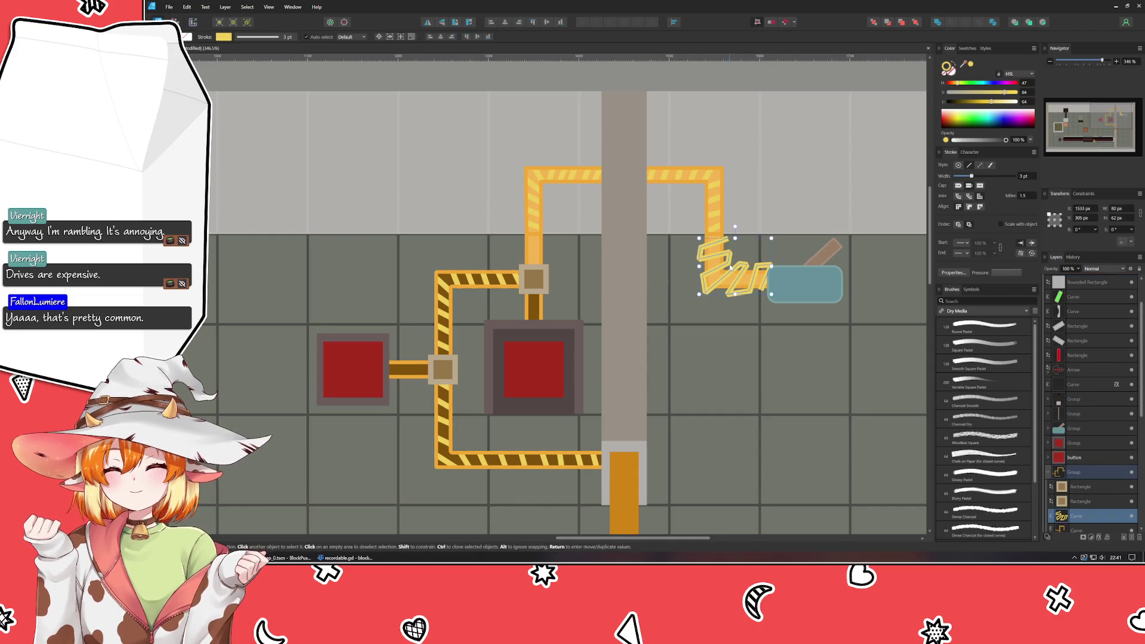
scroll(1072, 480, down, 3)
scroll(1072, 480, down, 2)
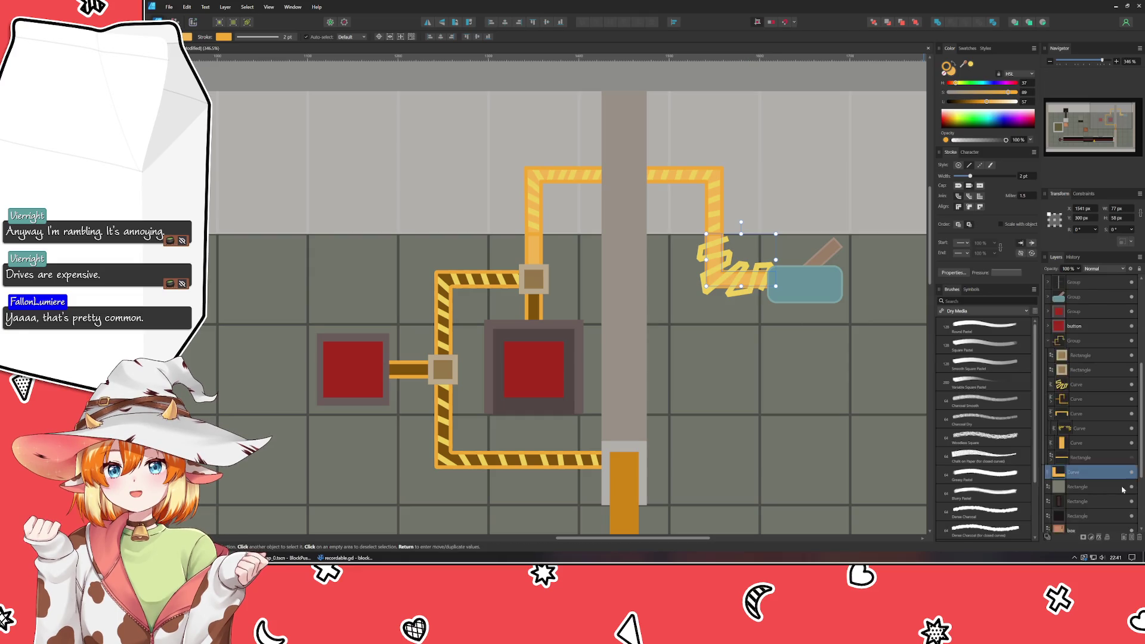
scroll(1077, 460, down, 1)
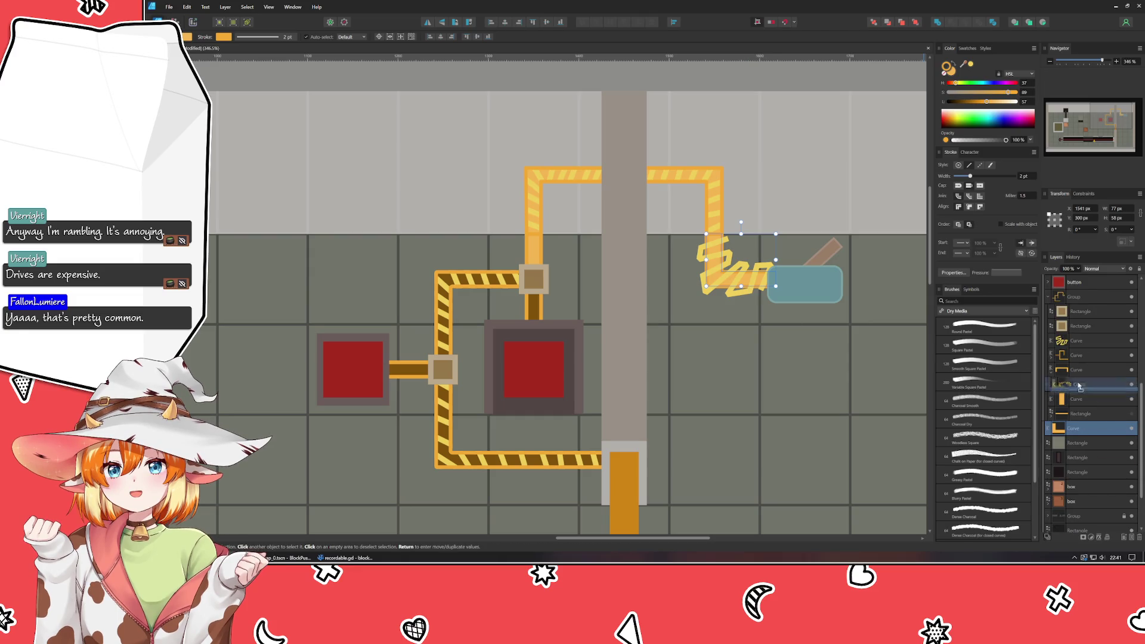
drag(1090, 434, 1057, 382)
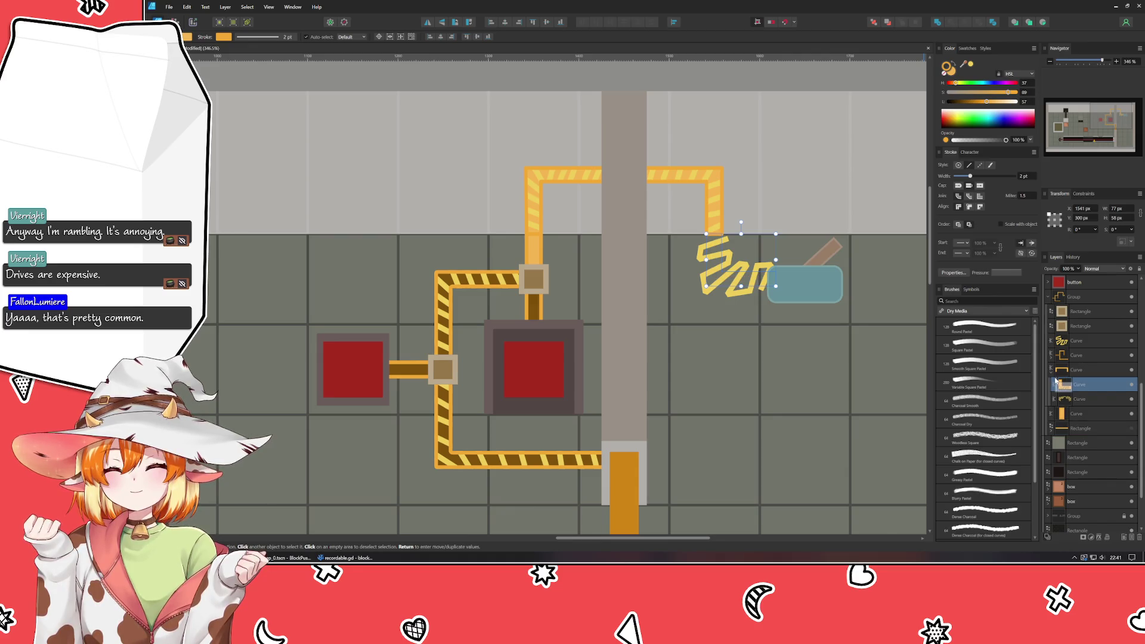
key(ctrl+z)
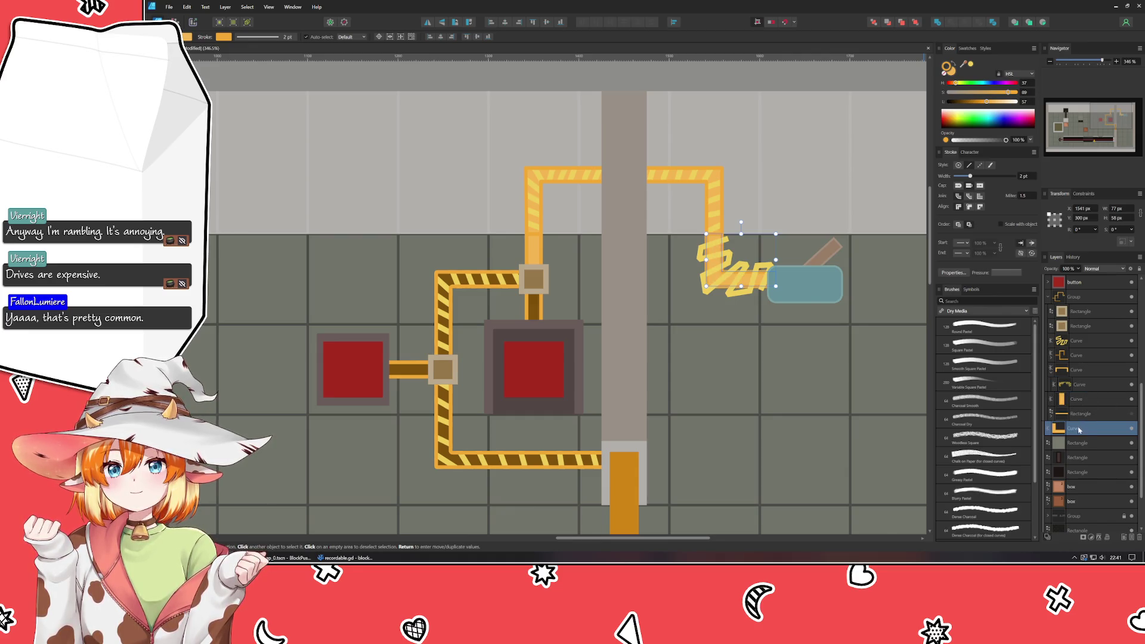
drag(1078, 428, 1083, 369)
- Delete the stray zigzag stroke and restack the short vertical pipe segment
click(1078, 347)
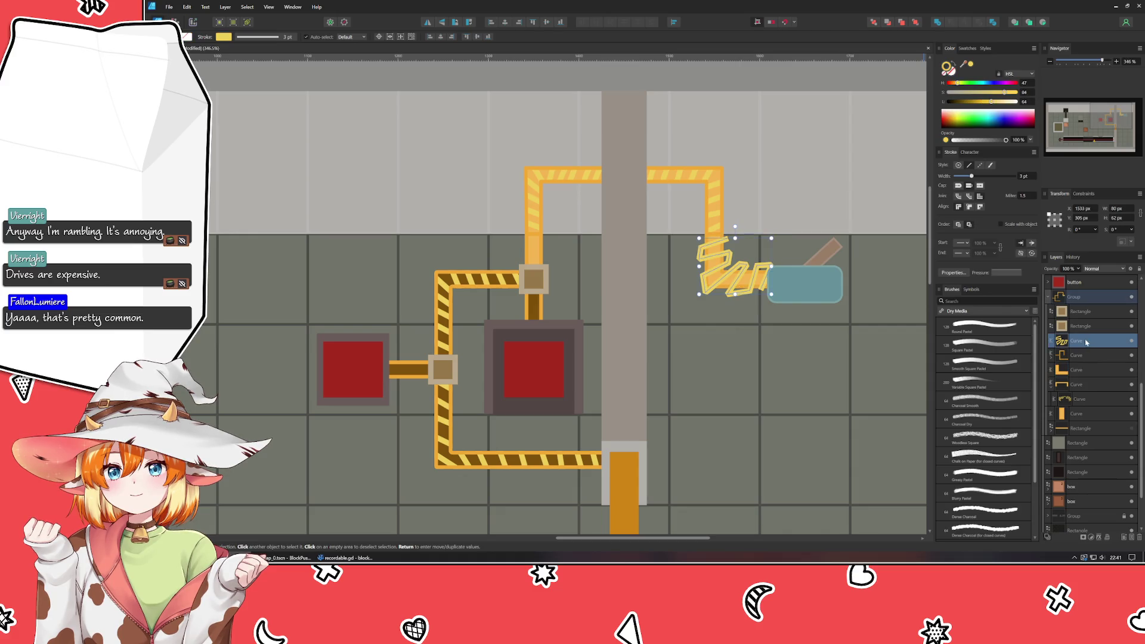
key(Delete)
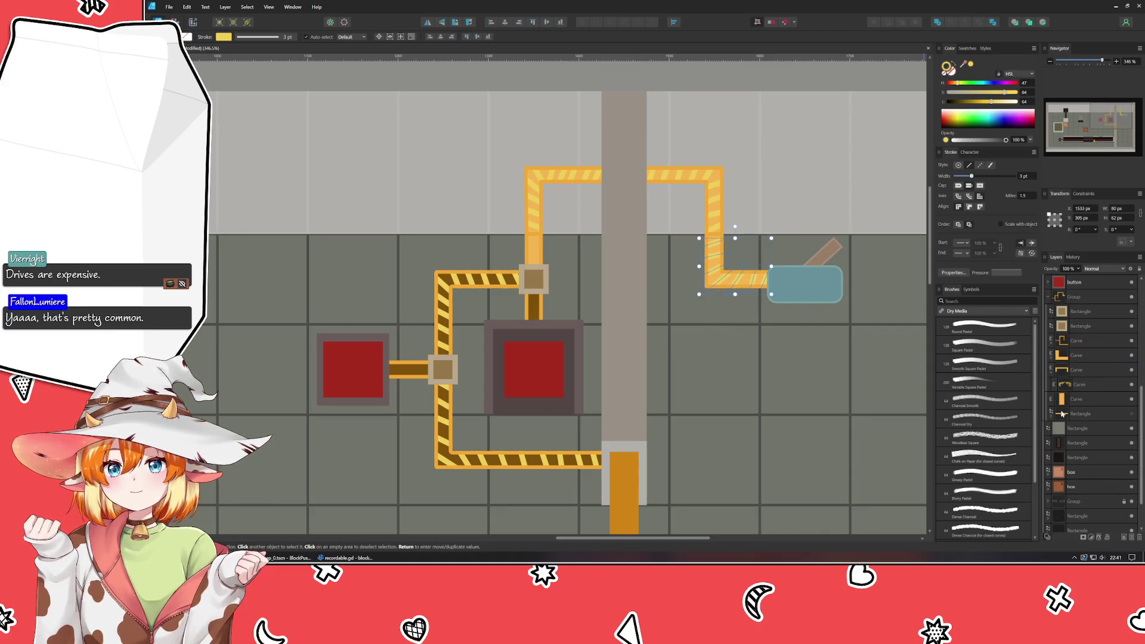
click(1074, 398)
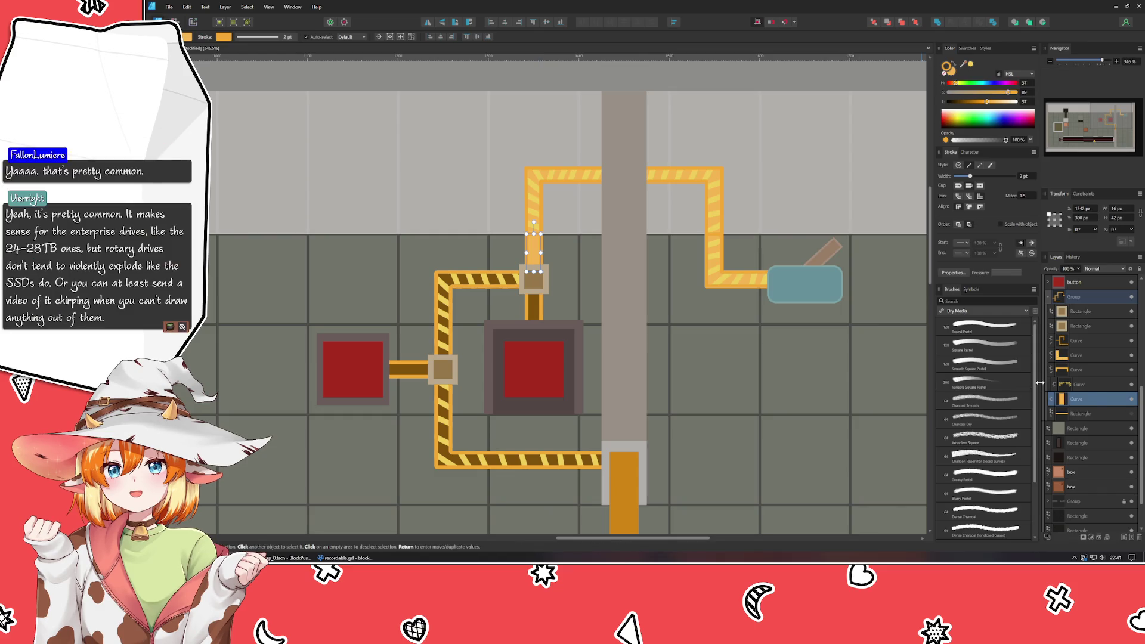
drag(1055, 387, 1053, 382)
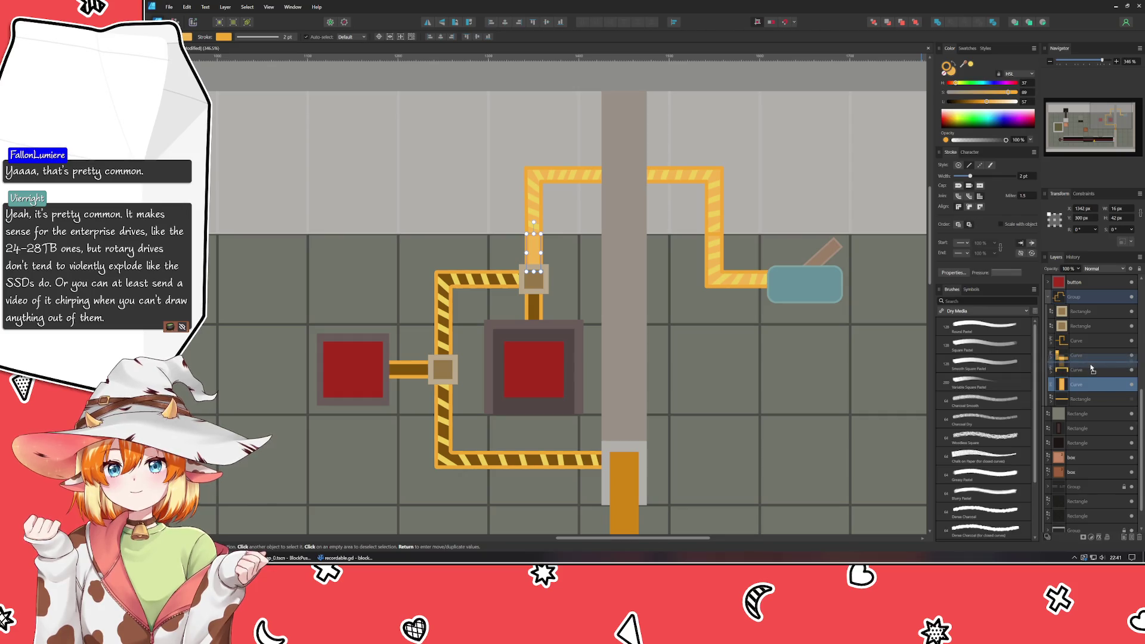
click(761, 352)
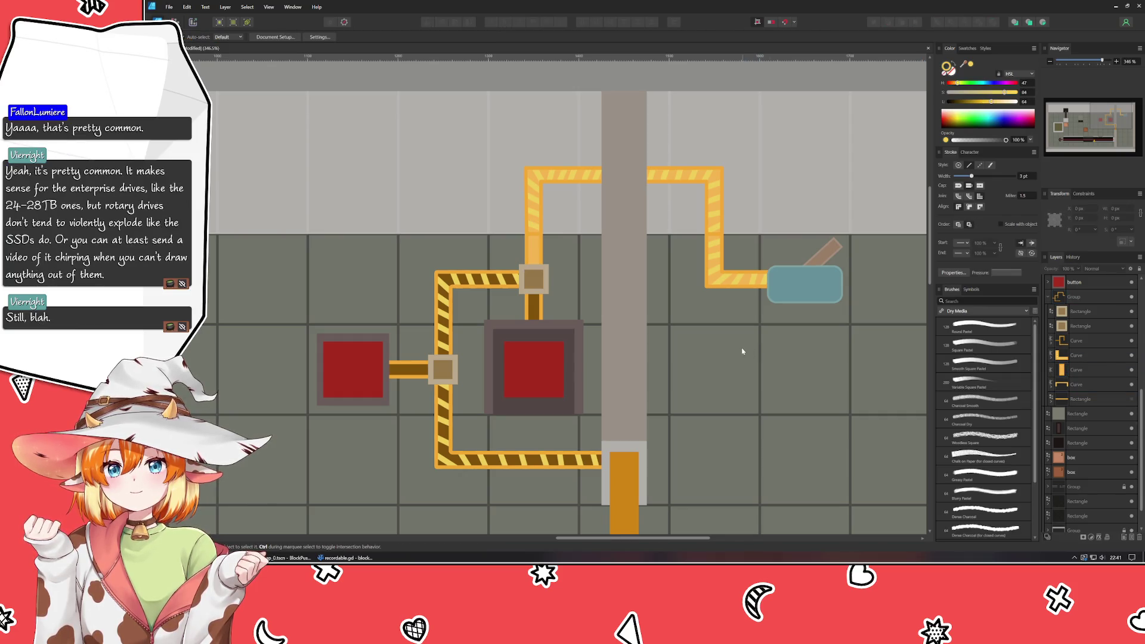
scroll(720, 275, up, 6)
scroll(680, 260, down, 2)
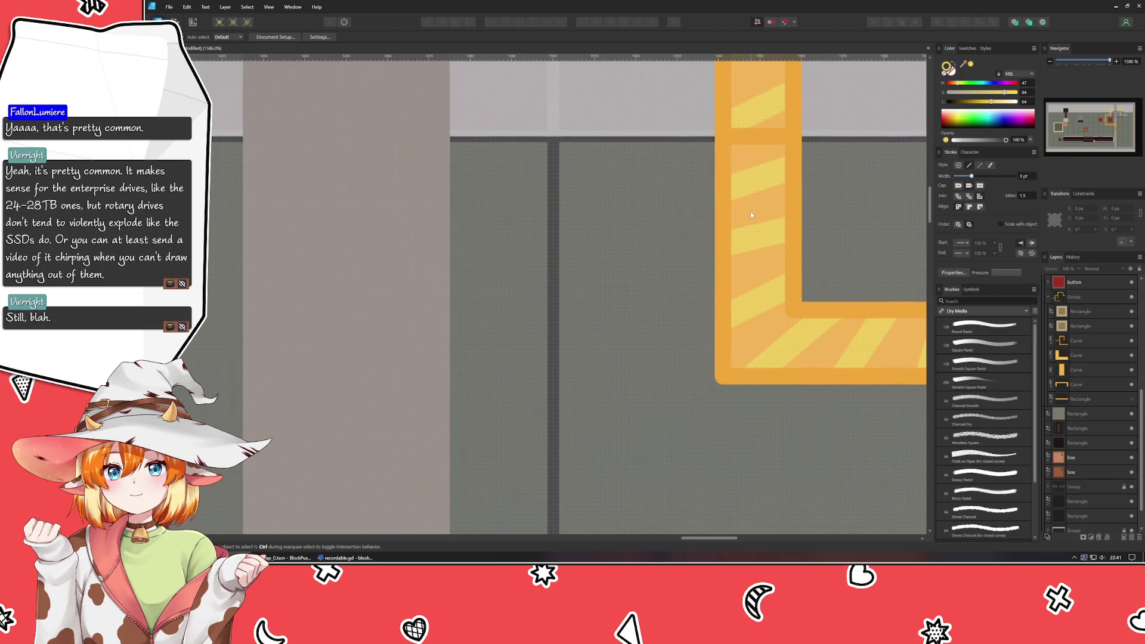
- Move the right pipe's L-shaped curve below the vertical curve so the bend joins cleanly
click(1077, 356)
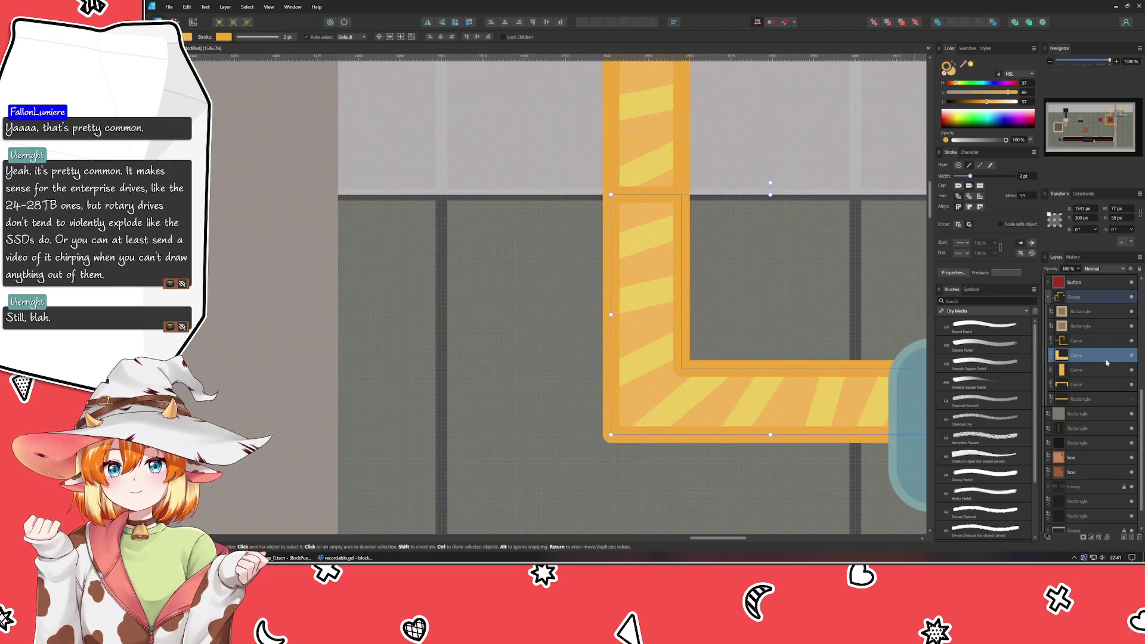
drag(1096, 377, 1082, 391)
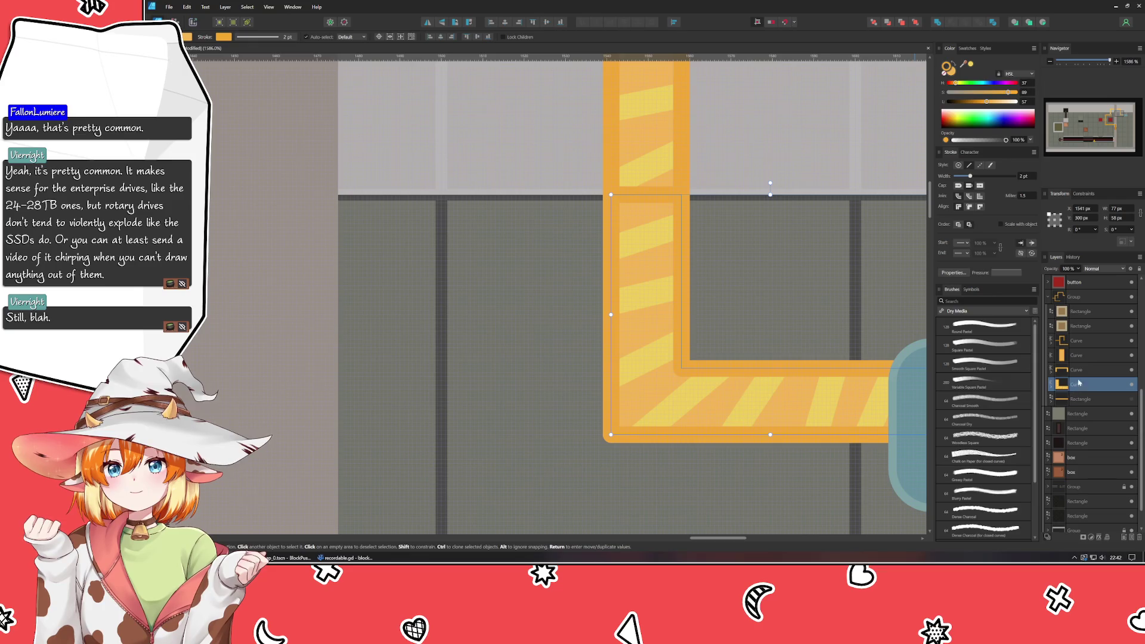
drag(1078, 382, 1076, 362)
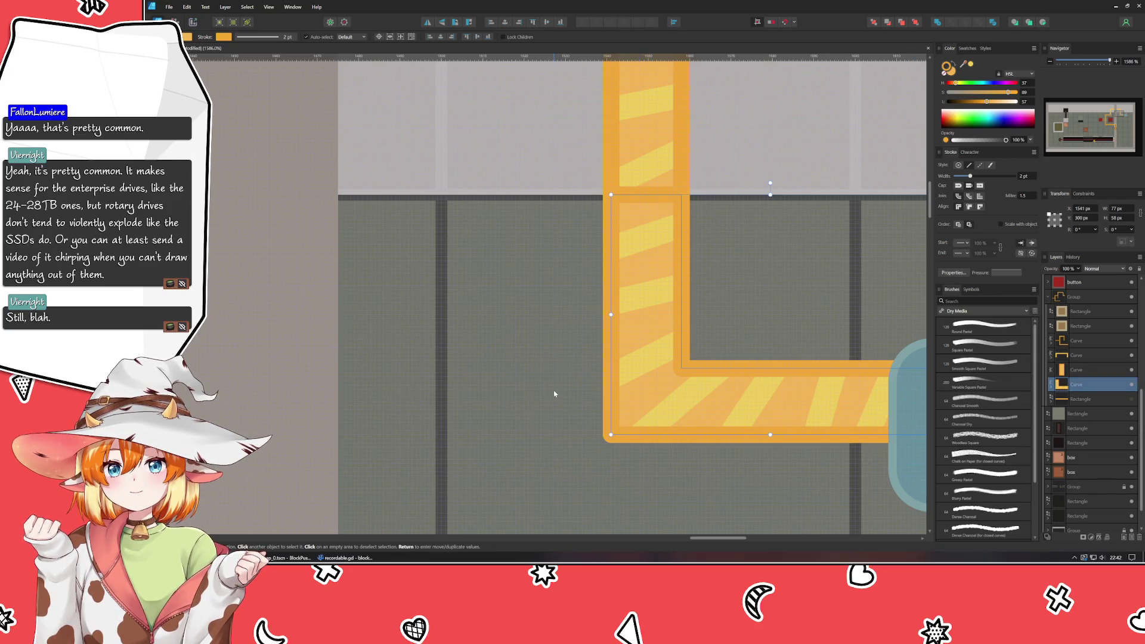
scroll(554, 394, down, 10)
scroll(572, 394, up, 2)
scroll(698, 398, up, 2)
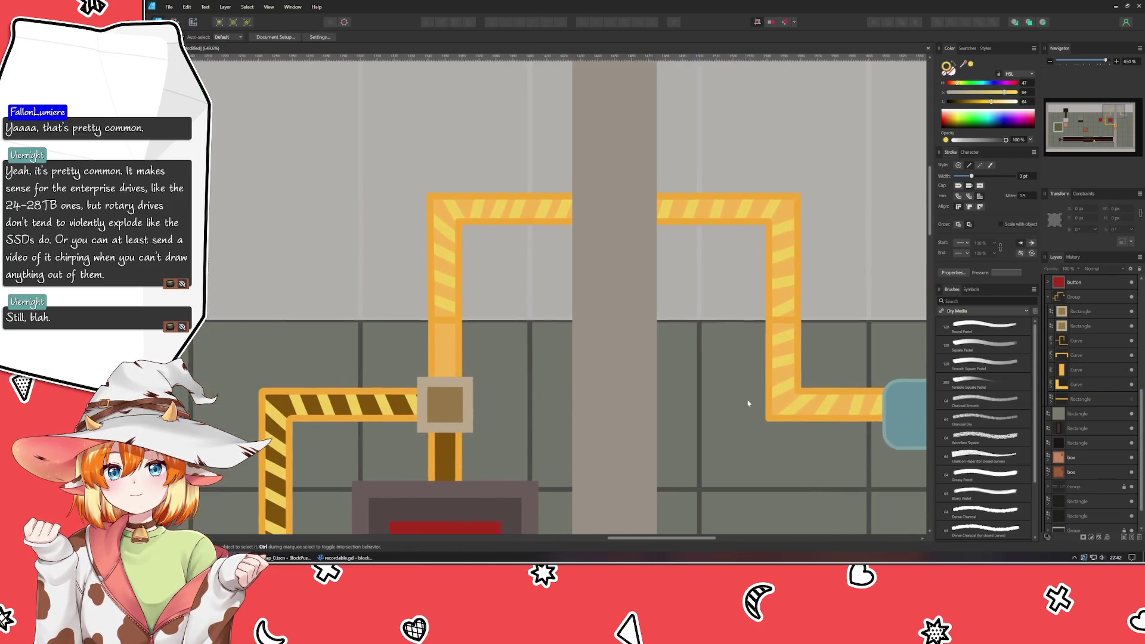
drag(748, 404, 783, 365)
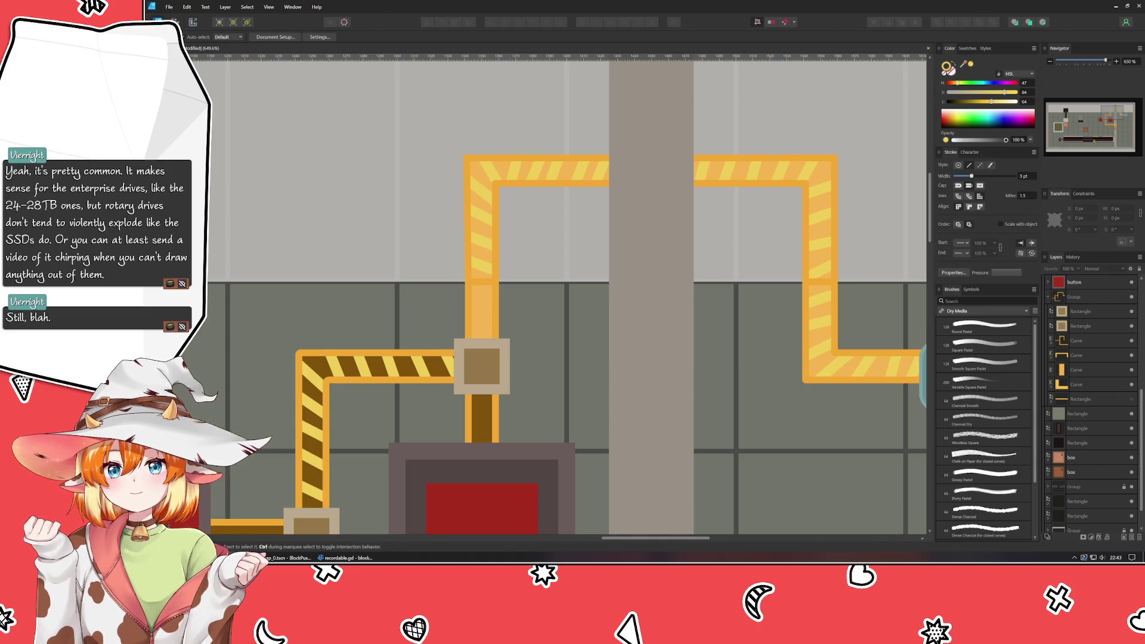
- Draw a six-point zigzag pen stroke over the short vertical pipe above the junction
key(p)
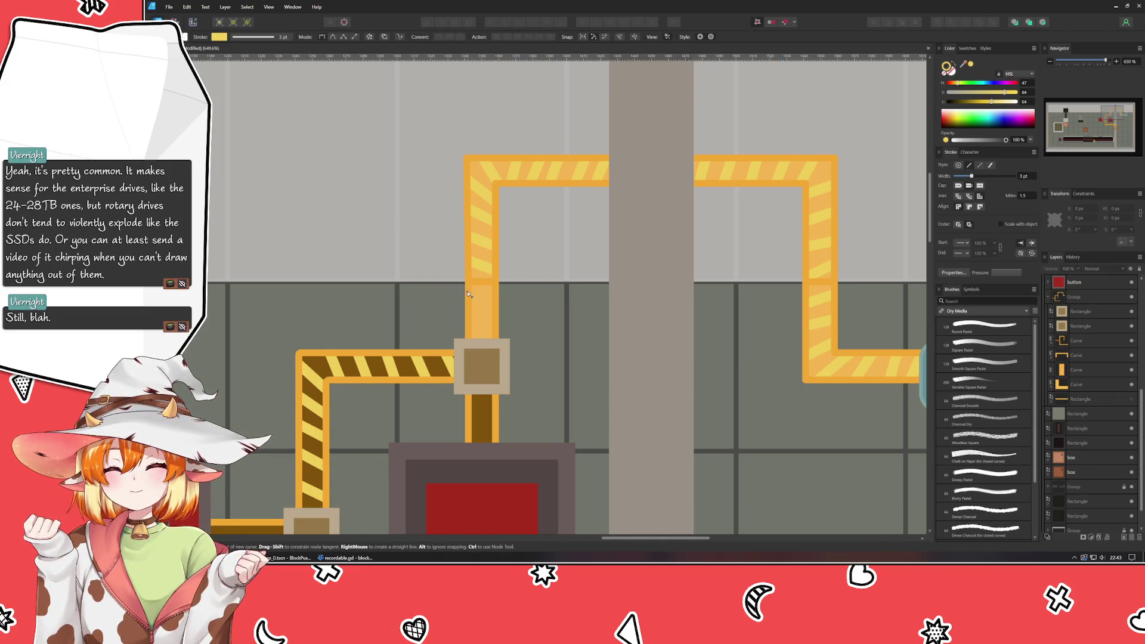
click(465, 290)
click(508, 309)
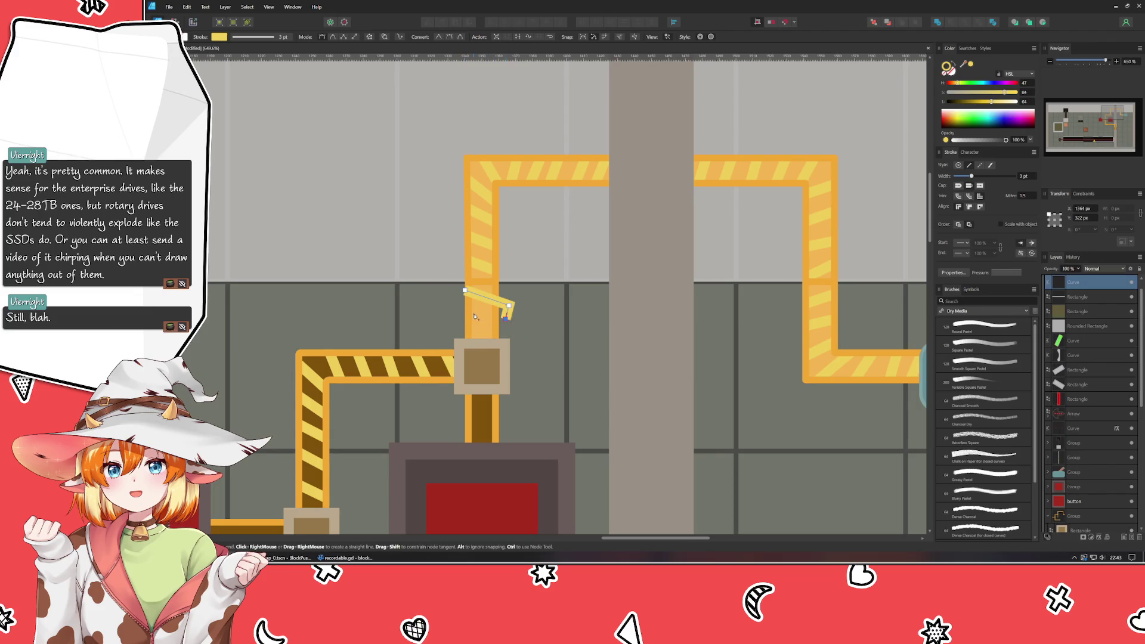
click(456, 312)
click(510, 319)
click(454, 331)
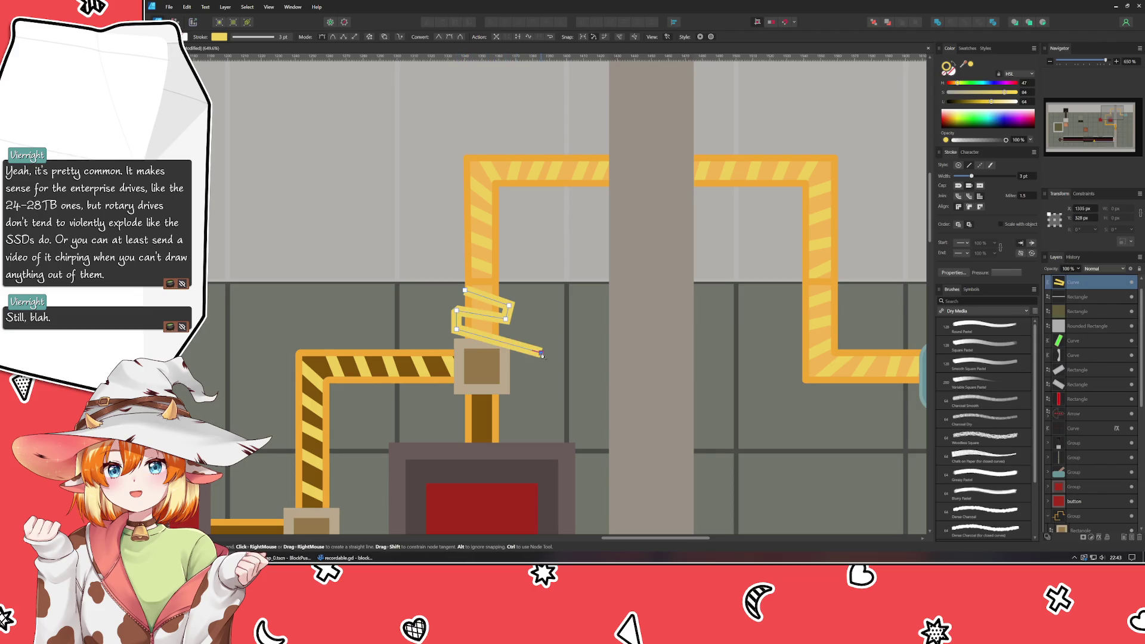
click(540, 354)
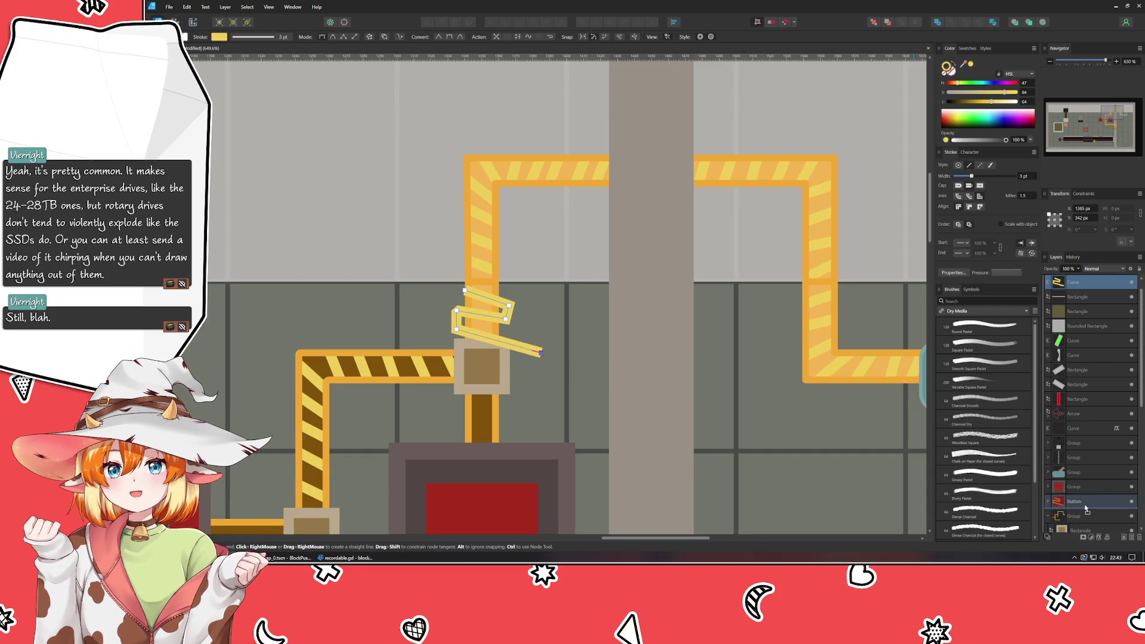
- Nest the new zigzag curve inside the pipe group and zoom out to the whole level
drag(1073, 283, 1088, 493)
scroll(1088, 487, down, 2)
drag(1084, 428, 1080, 509)
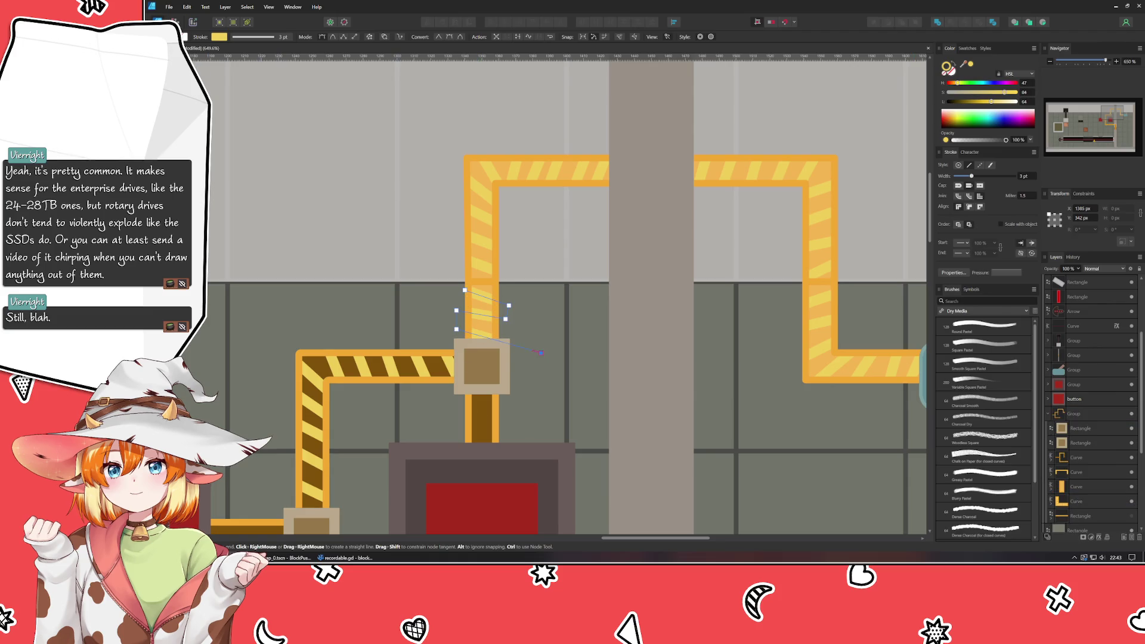
key(v)
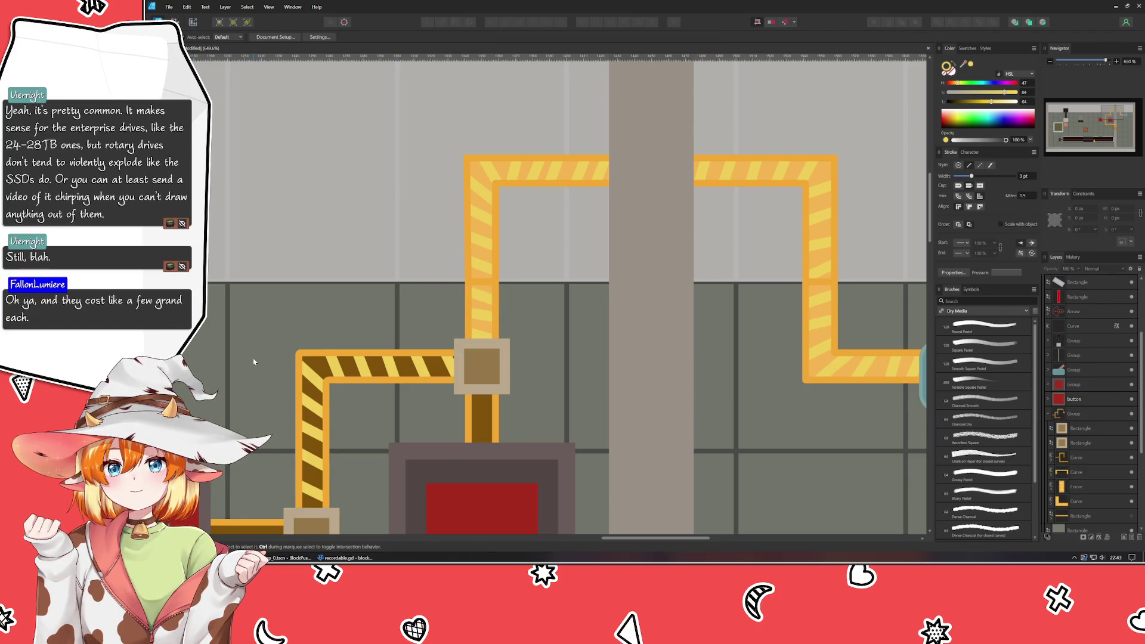
key(ctrl+d)
scroll(254, 362, down, 3)
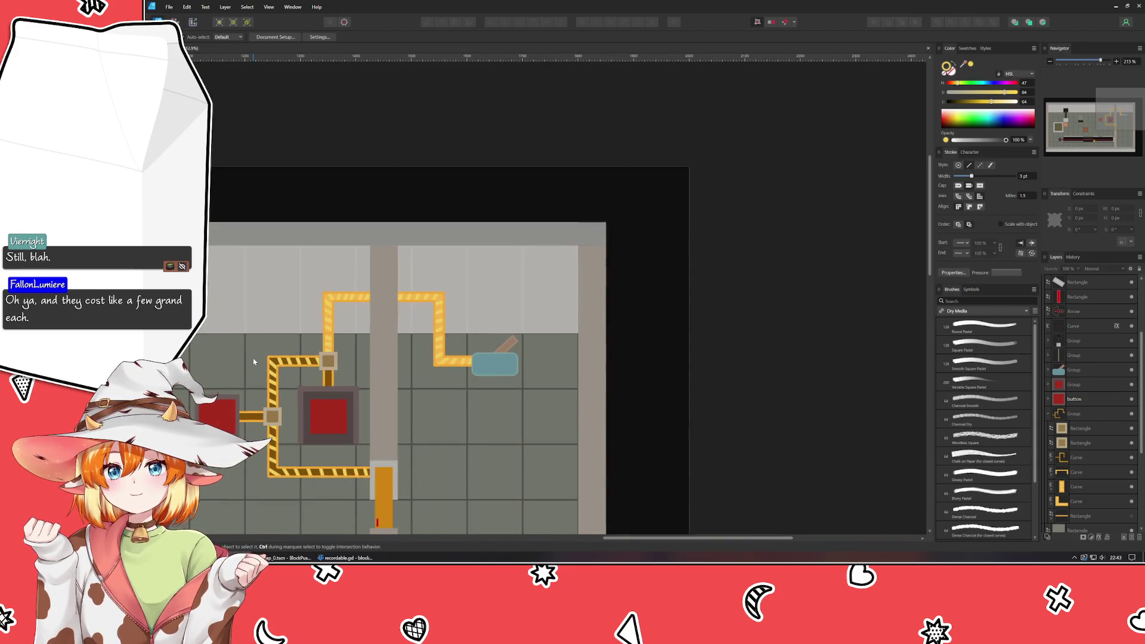
drag(255, 361, 386, 309)
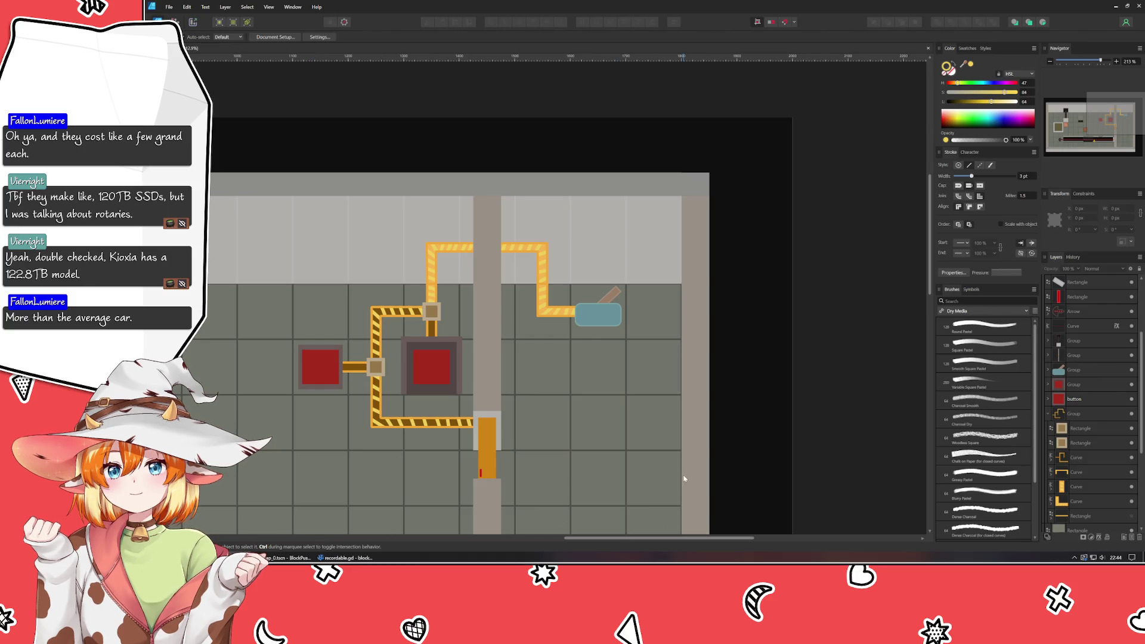
scroll(761, 404, down, 3)
scroll(795, 319, down, 2)
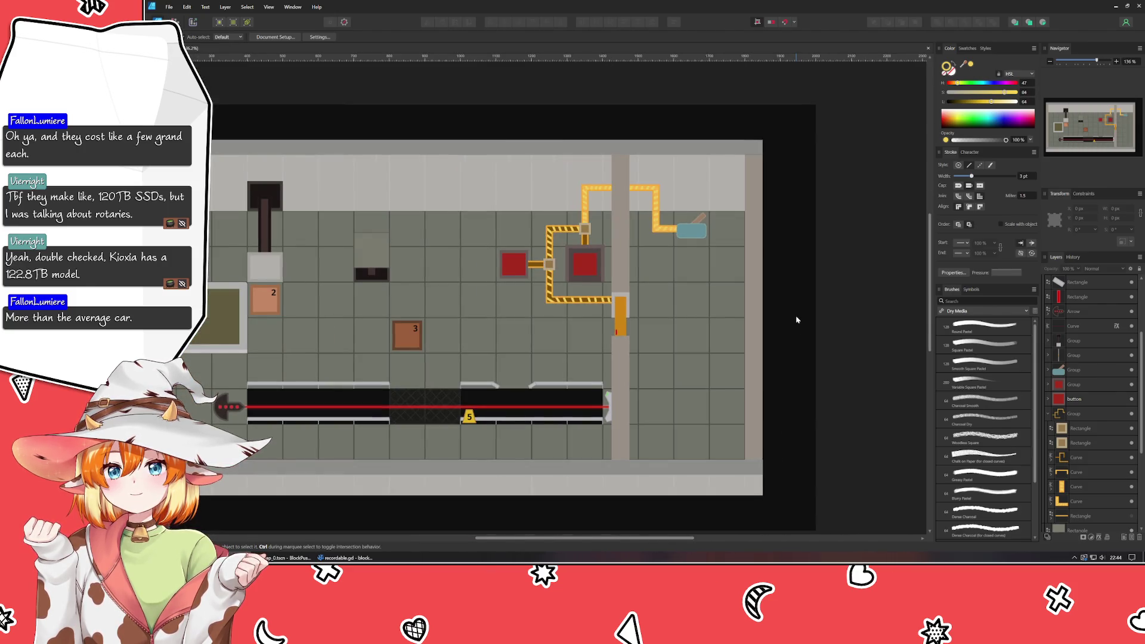
mouse_move(797, 319)
mouse_down()
mouse_move(874, 341)
mouse_move(758, 346)
mouse_up()
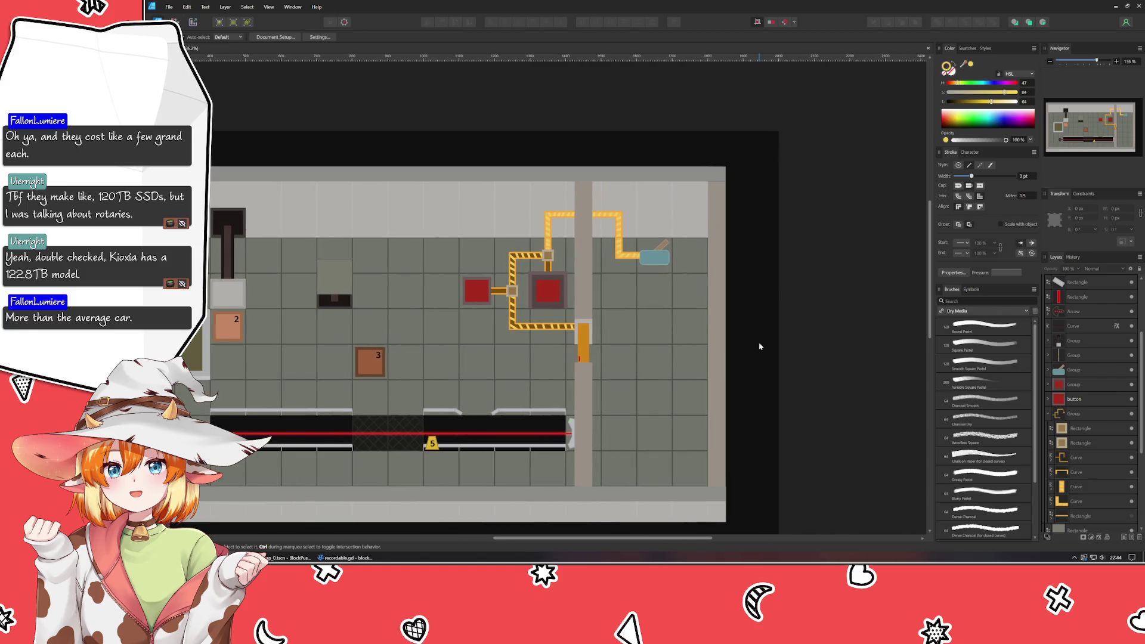